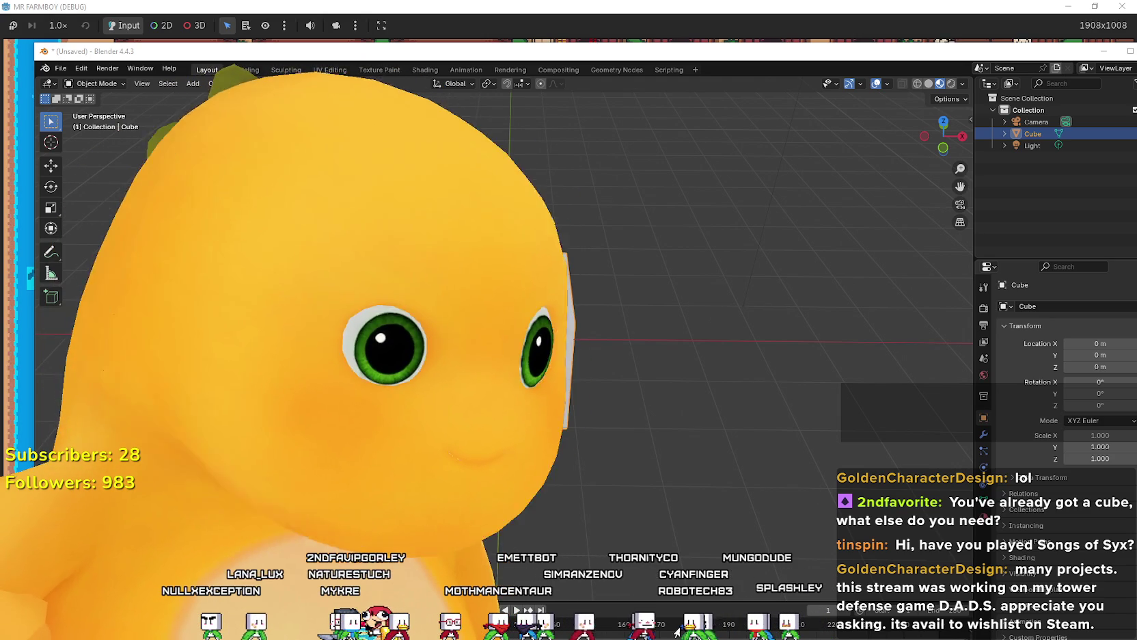
Step: Bring the Spotify player with its Smart Shuffle playlist in front of Blender
key("alt+Tab")
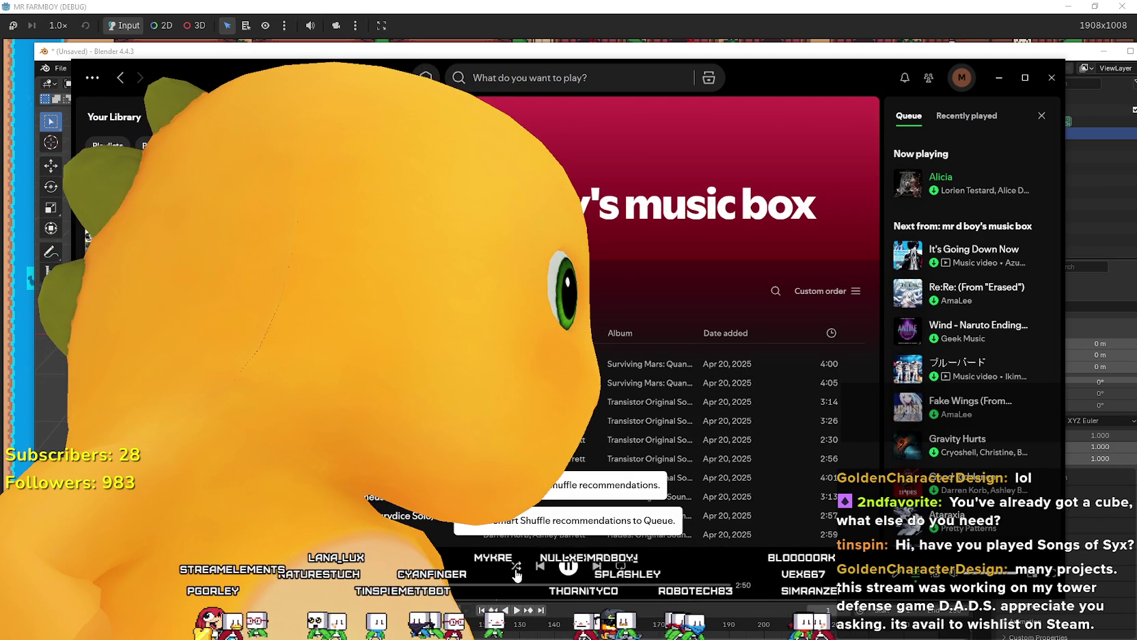
Step: Minimize Spotify to reveal the Steam store window with the fest sale banner
left_click(998, 78)
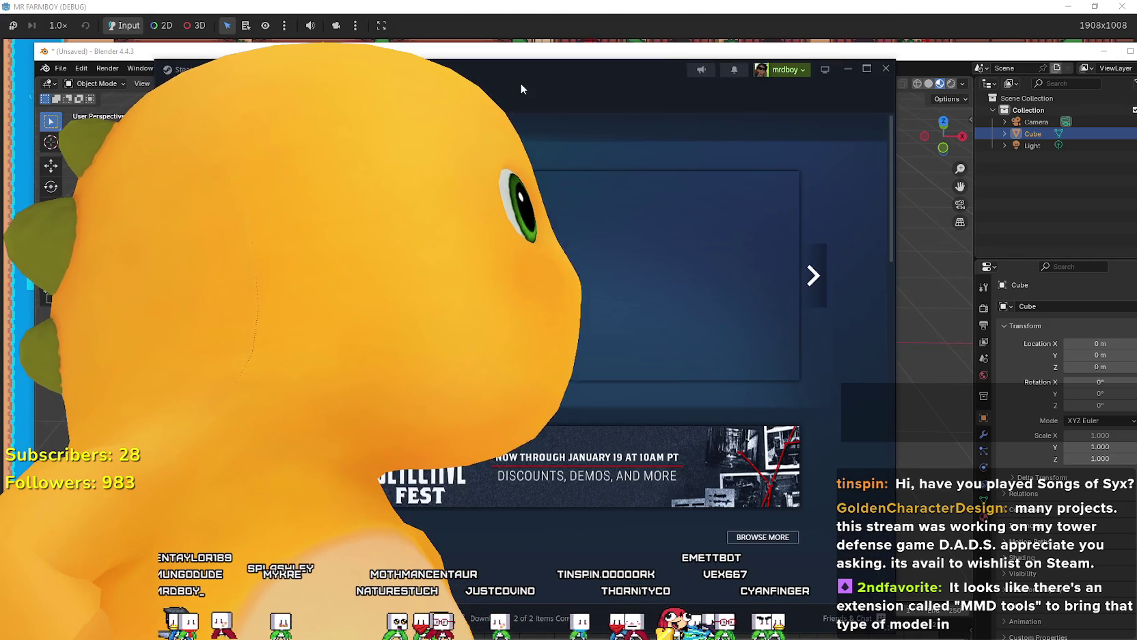
Step: Search the Steam store for D.A.D.S and open its tower defense game page
left_click(701, 128)
type("D.A")
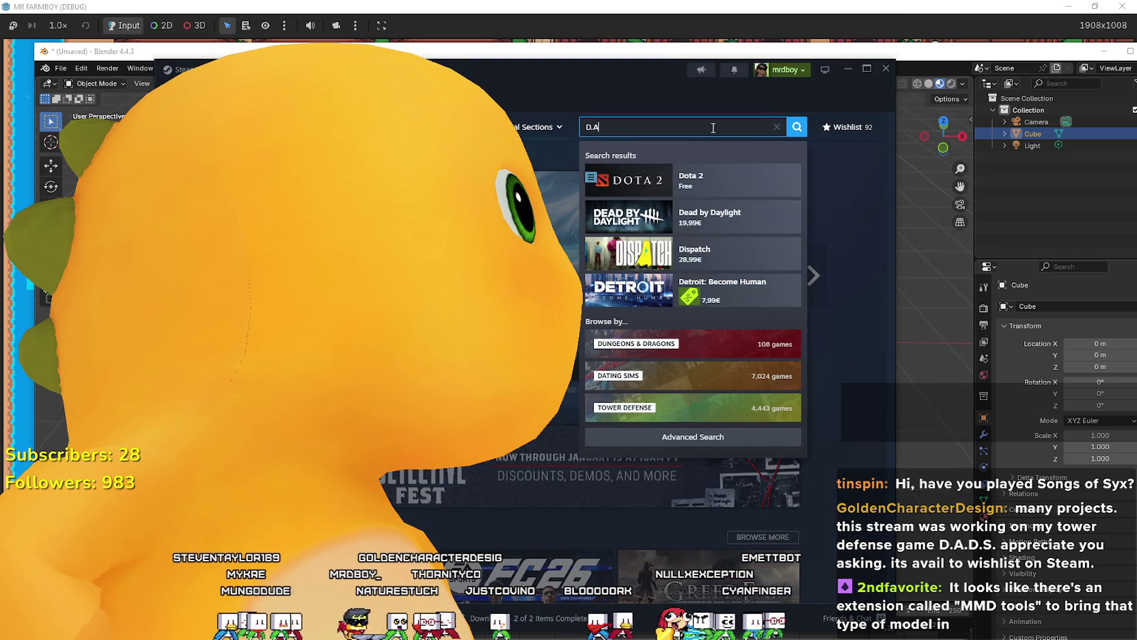
type("D")
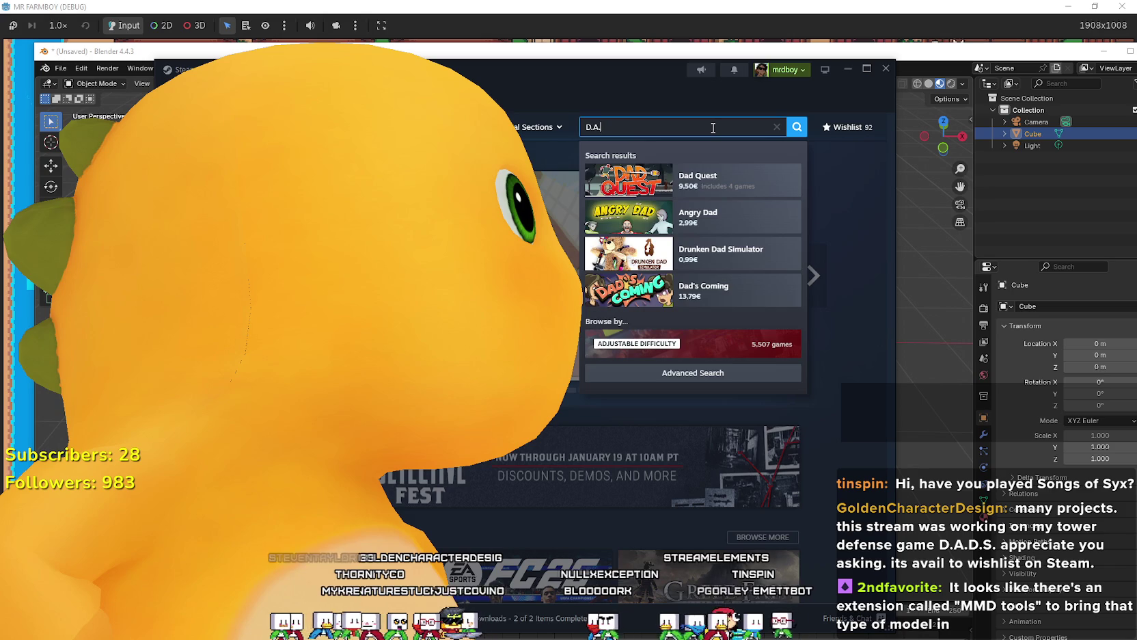
type("D.S")
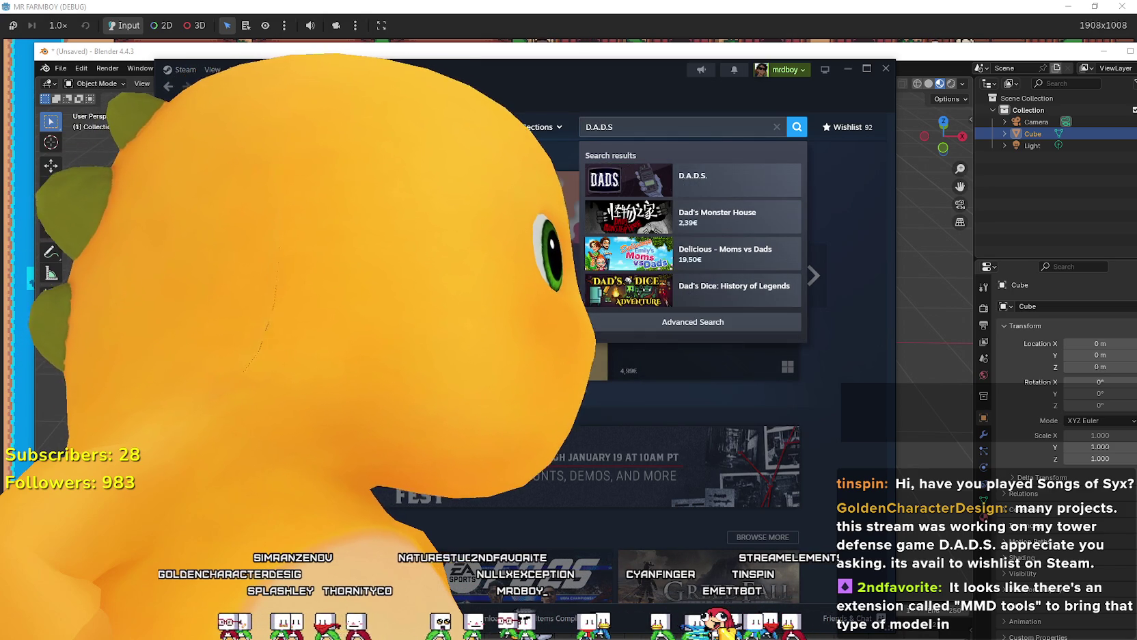
left_click(699, 180)
Step: Watch the D.A.D.S. trailer full screen, then return to the store page
scroll(765, 308, "down", 2)
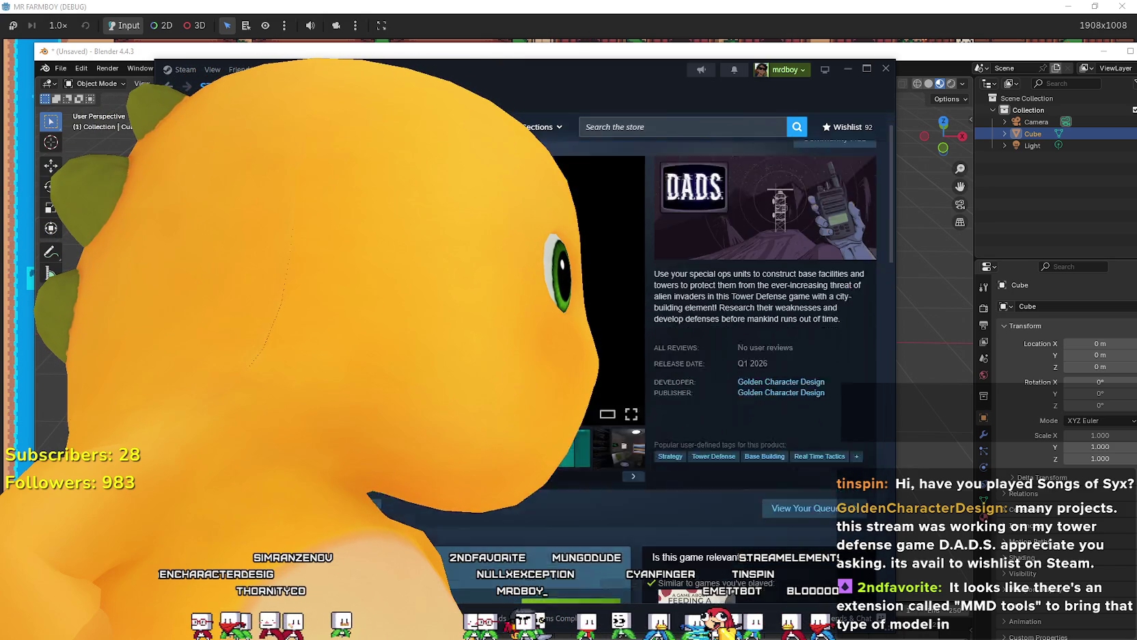
scroll(561, 501, "up", 2)
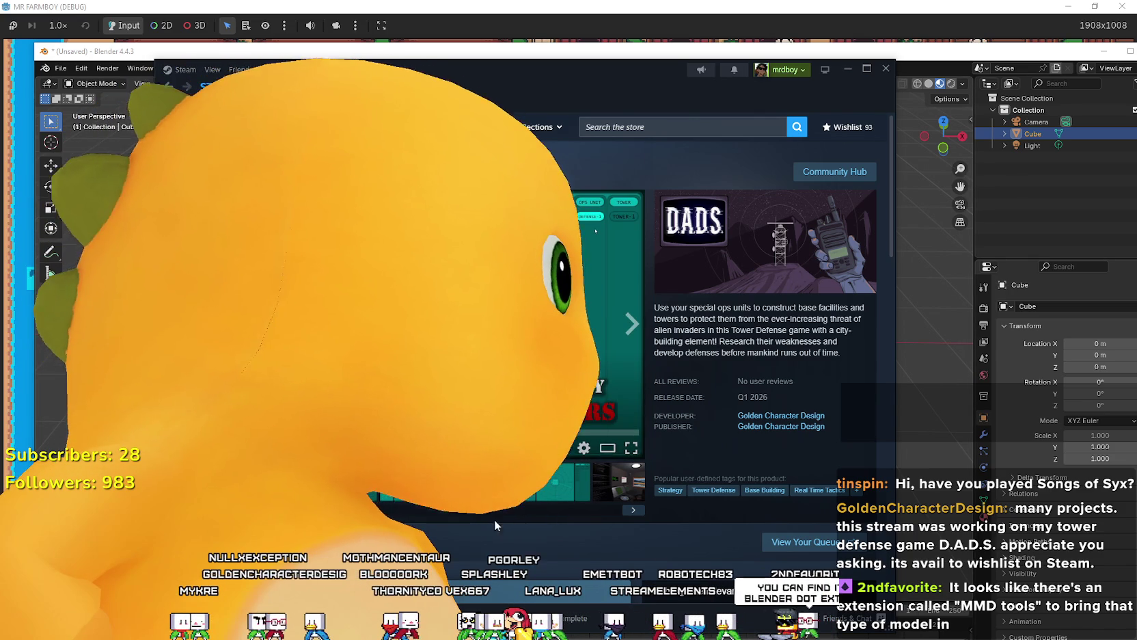
left_click(632, 447)
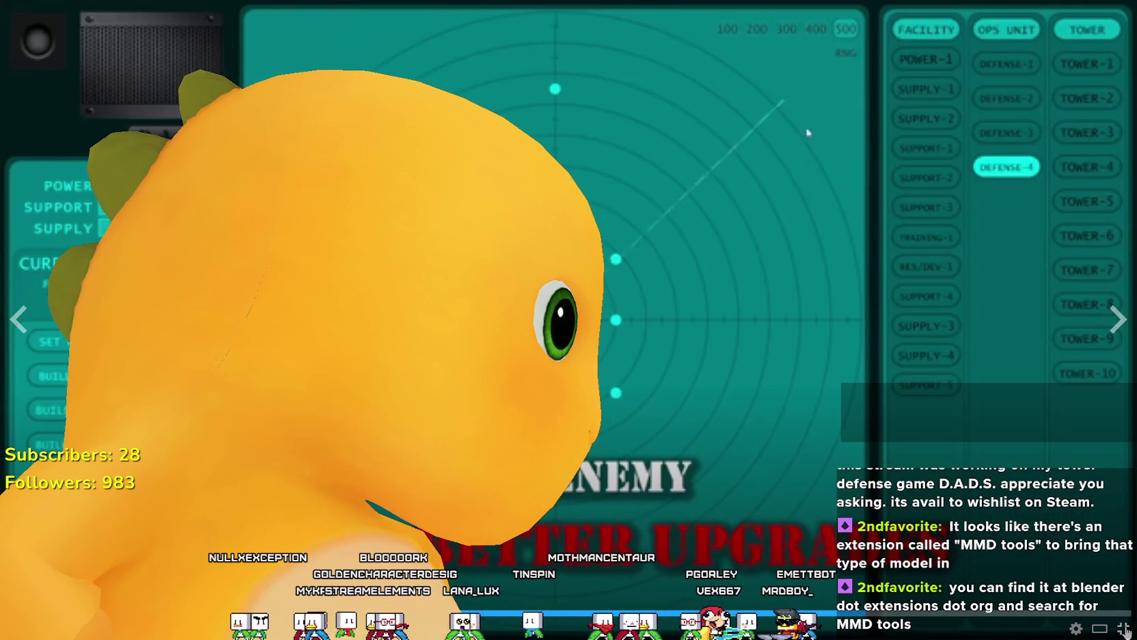
key("Escape")
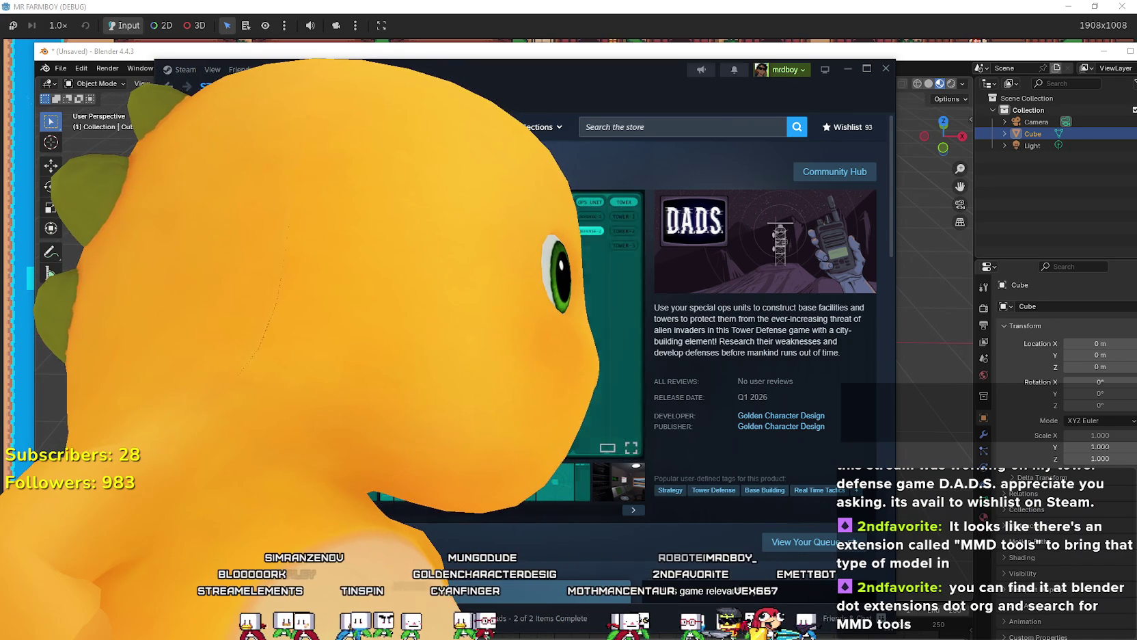
Step: Scroll through the D.A.D.S. store page and copy its page URL
scroll(478, 494, "down", 2)
scroll(547, 492, "up", 2)
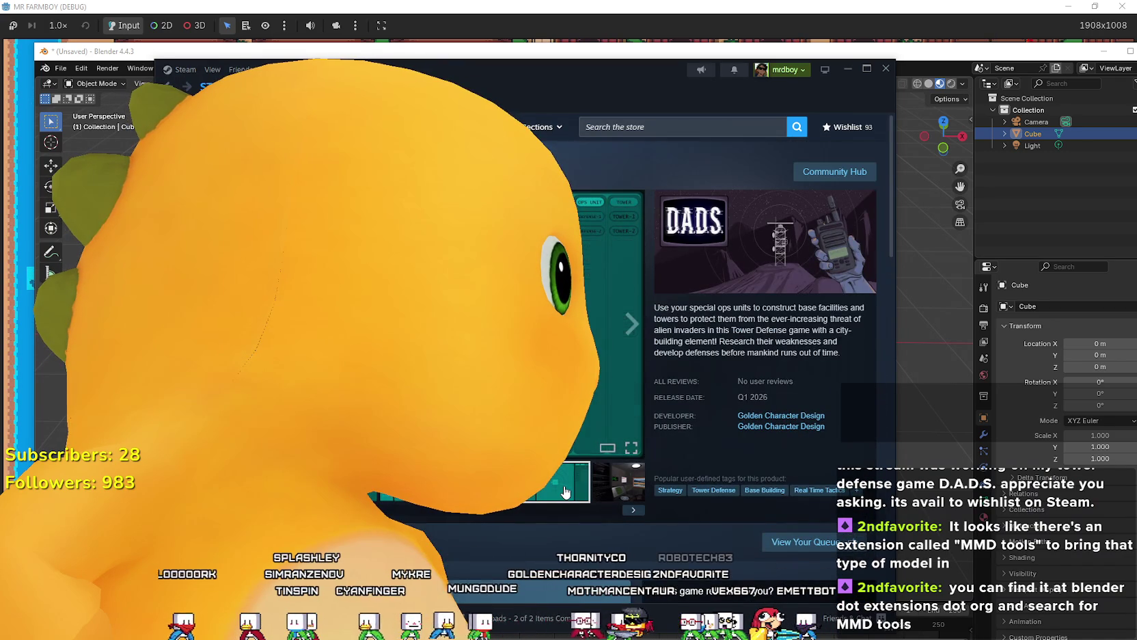
scroll(564, 491, "down", 10)
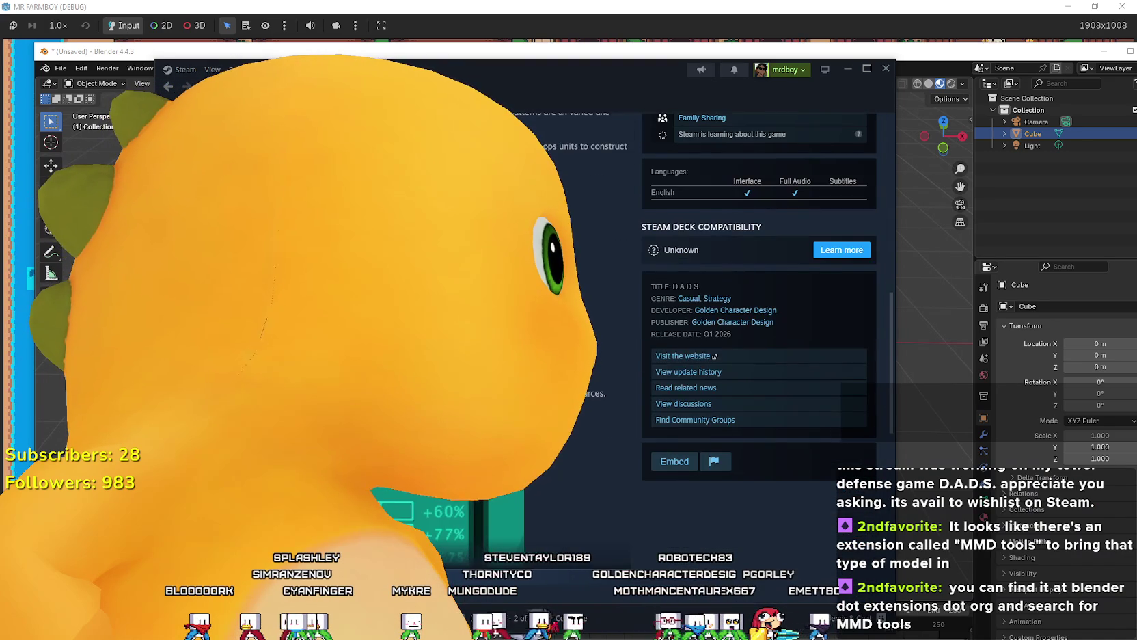
scroll(621, 397, "down", 5)
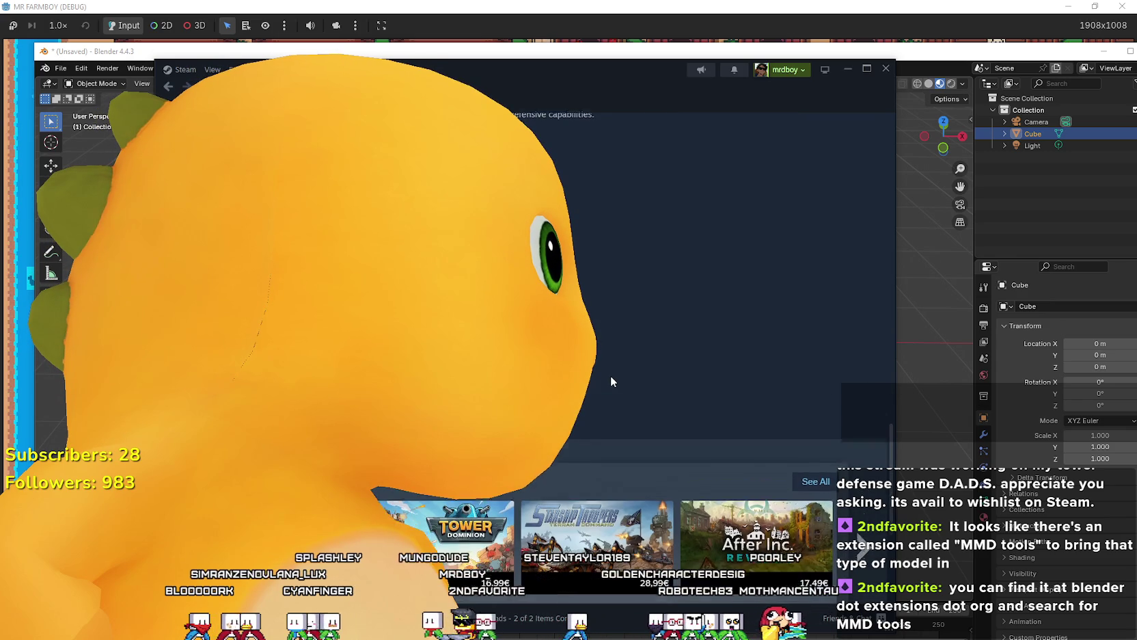
scroll(605, 375, "up", 5)
scroll(597, 377, "up", 5)
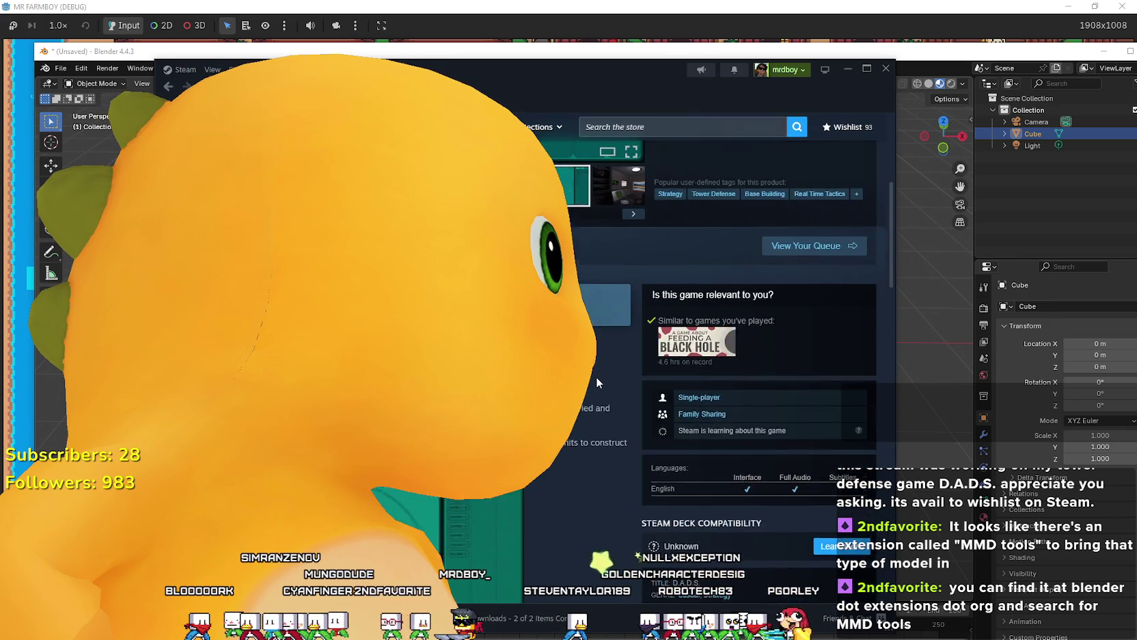
right_click(721, 343)
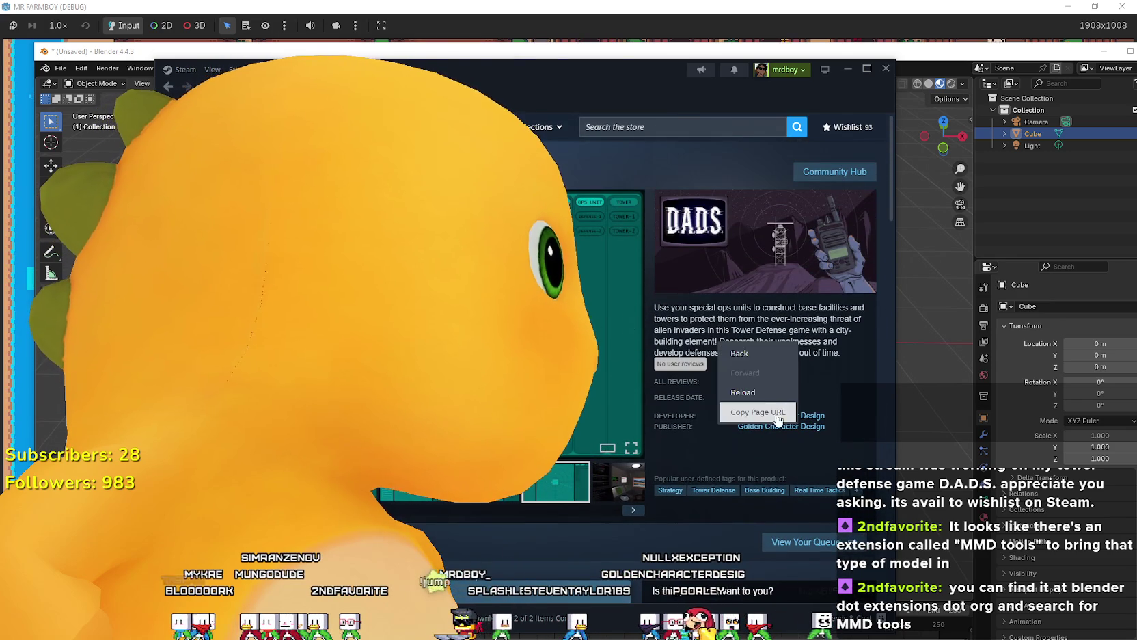
left_click(755, 411)
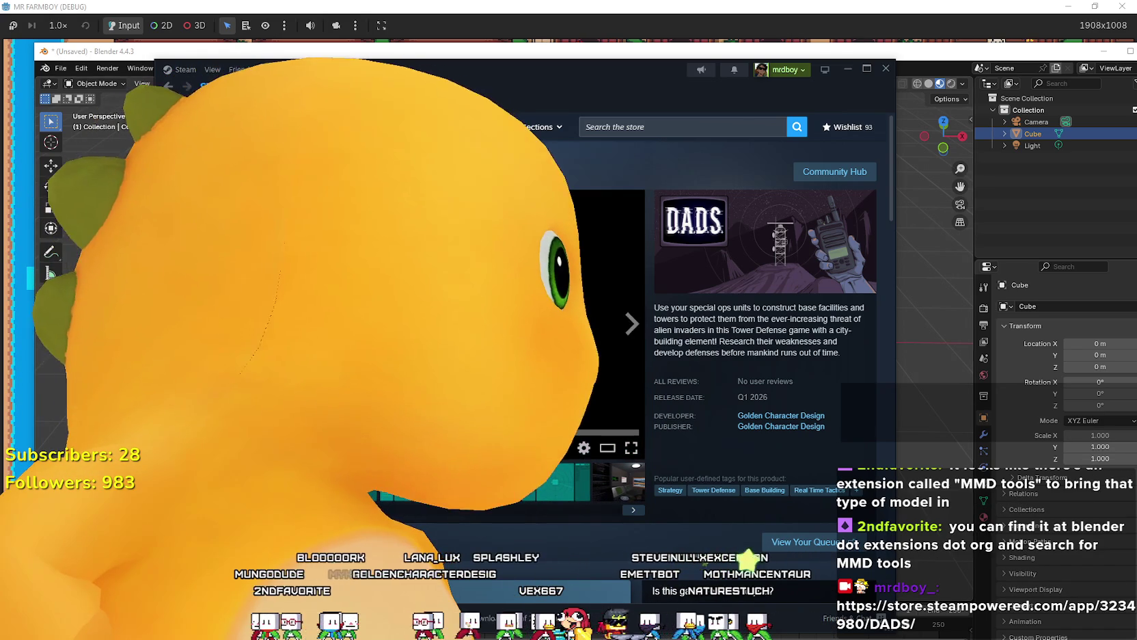
Step: Bring Blender to the front and dismiss its open menu
left_click(970, 56)
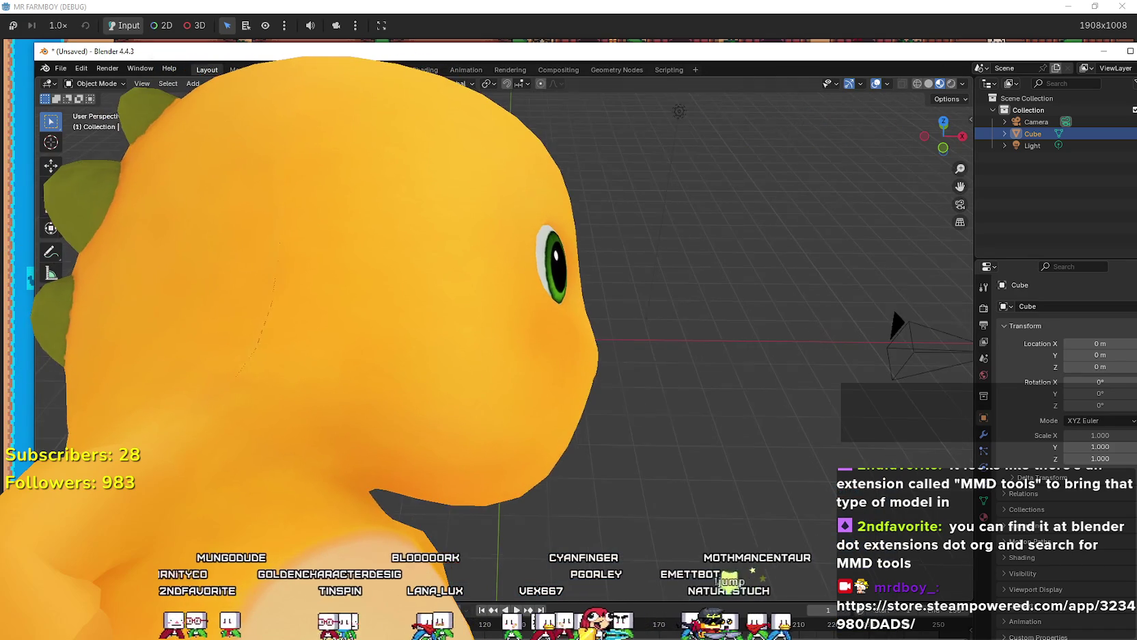
scroll(132, 91, "down", 3)
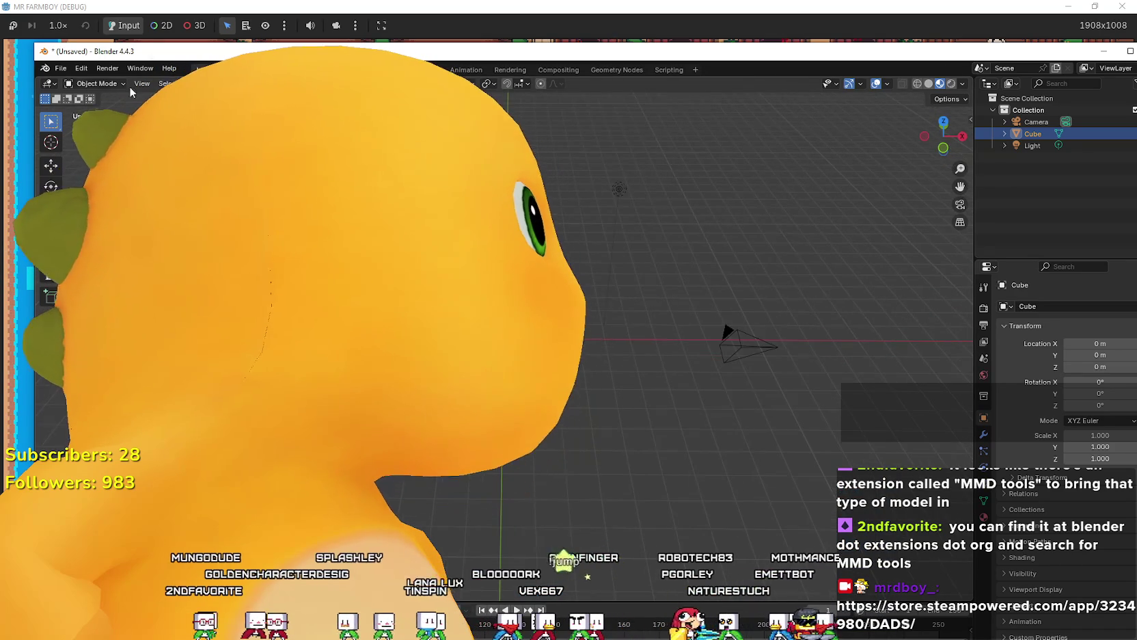
key("Escape")
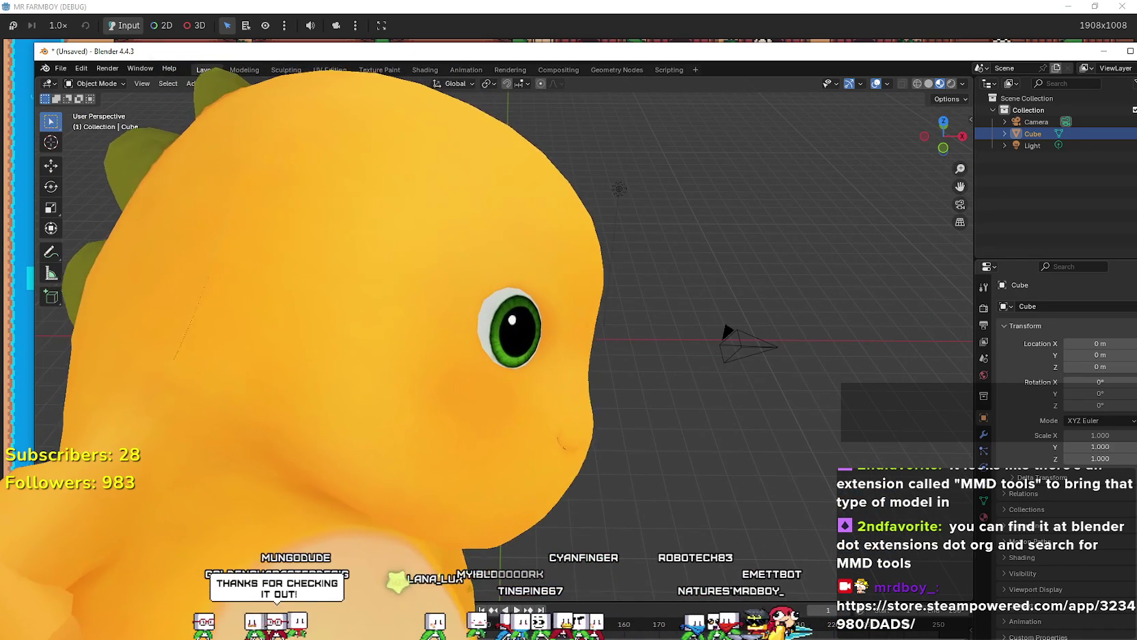
key("alt+Tab")
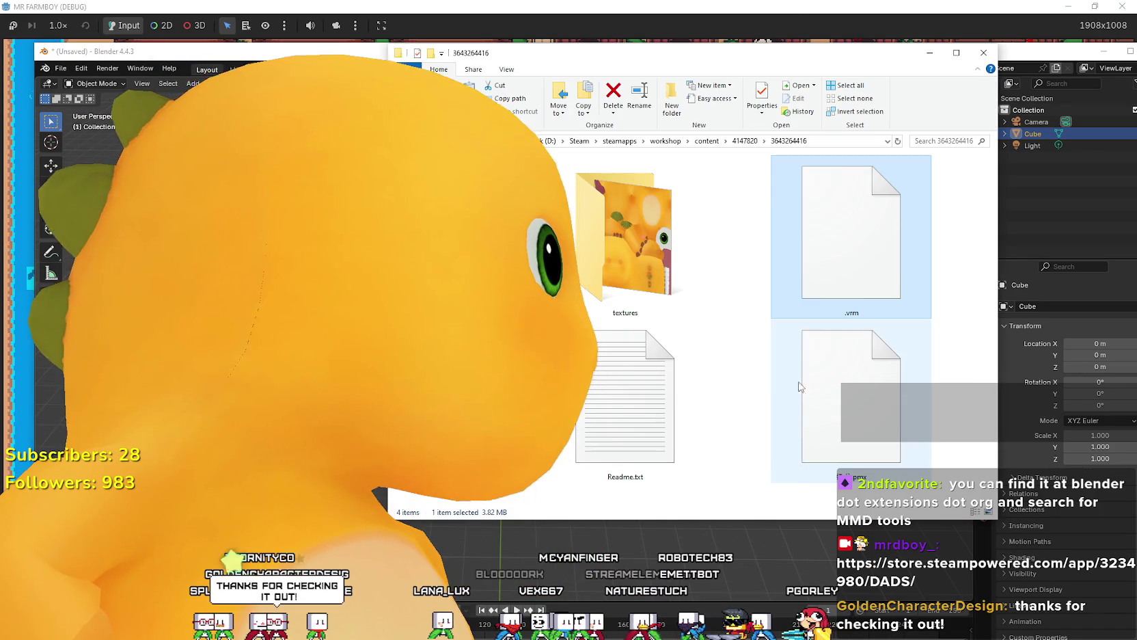
left_click_drag(870, 304, 615, 311)
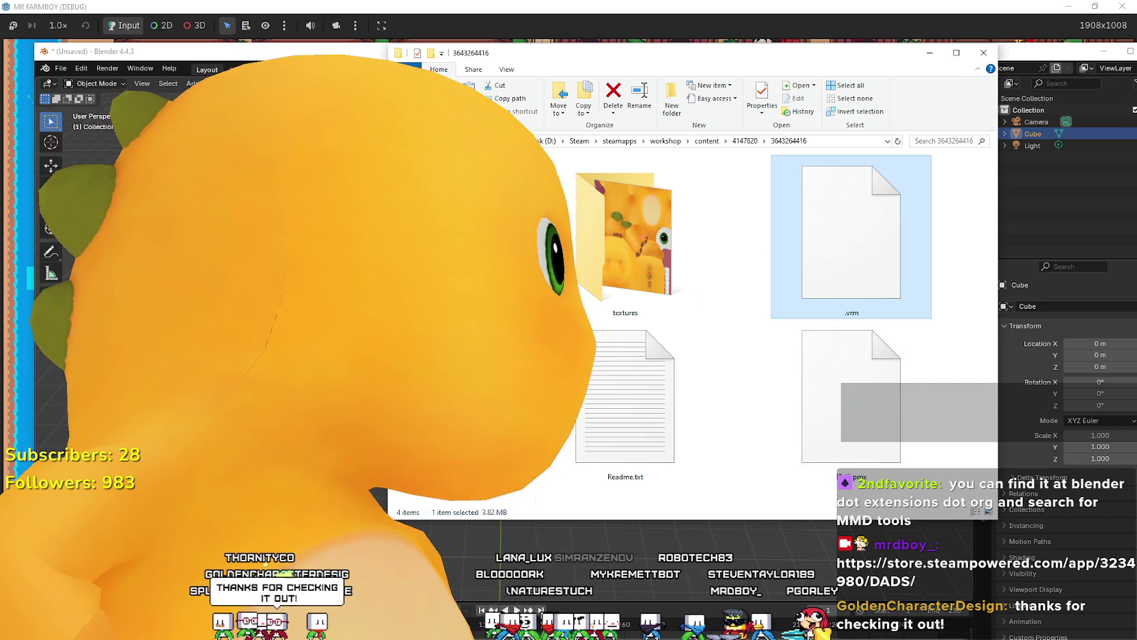
left_click_drag(615, 53, 491, 50)
left_click(726, 396)
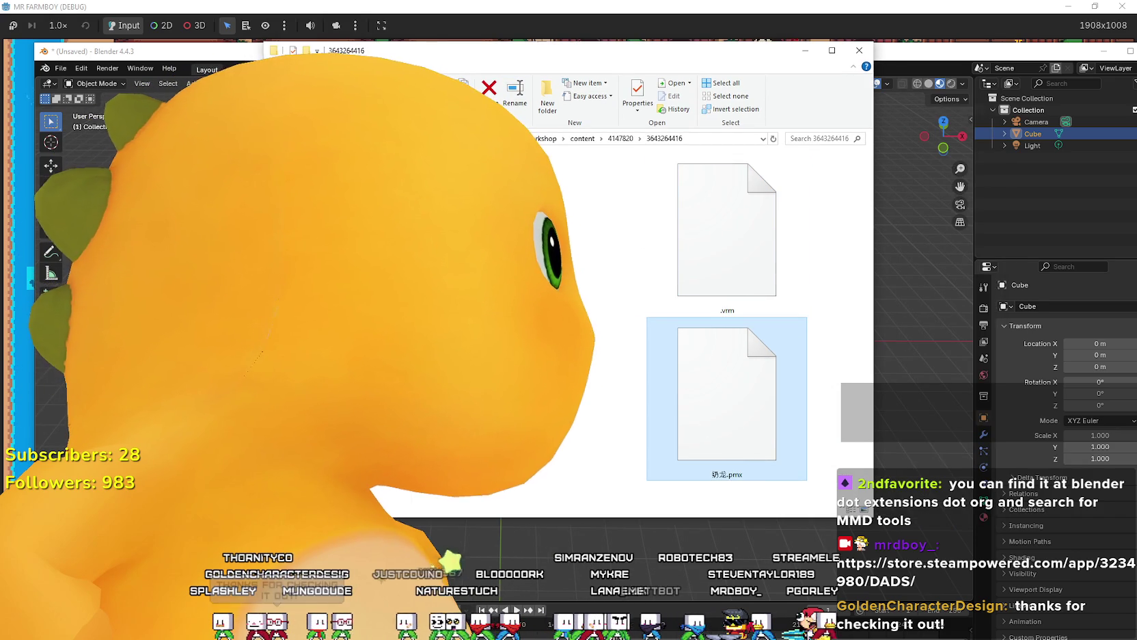
double_click(499, 218)
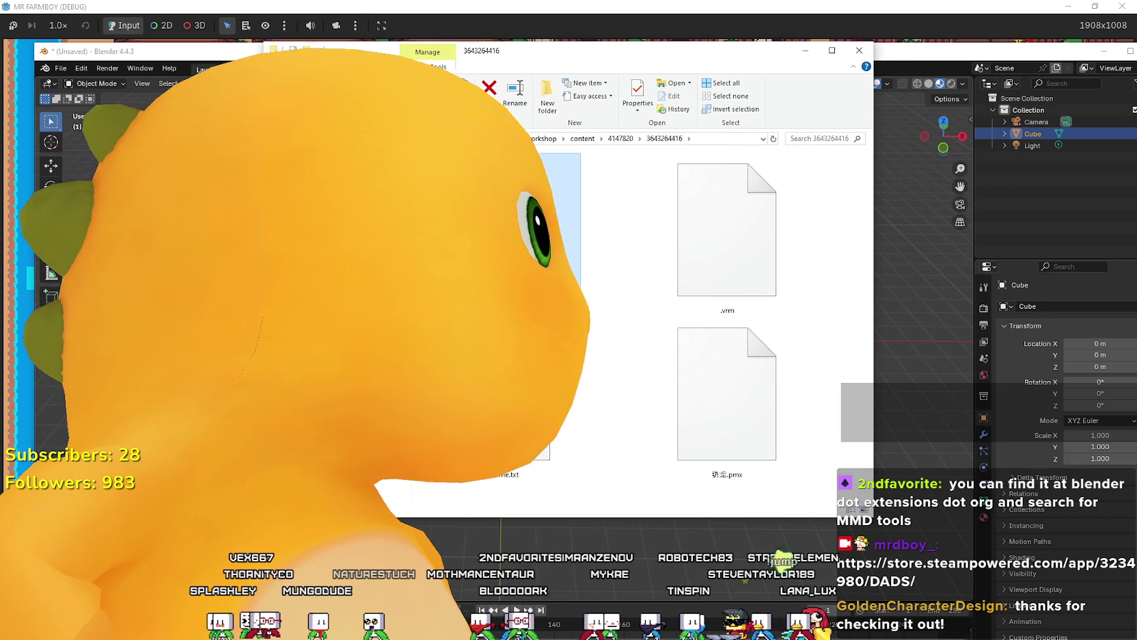
Step: Move the folder window lower and refresh its file listing
mouse_move(683, 50)
left_mouse_down()
mouse_move(711, 68)
mouse_move(716, 318)
mouse_move(738, 487)
mouse_move(742, 162)
left_mouse_up()
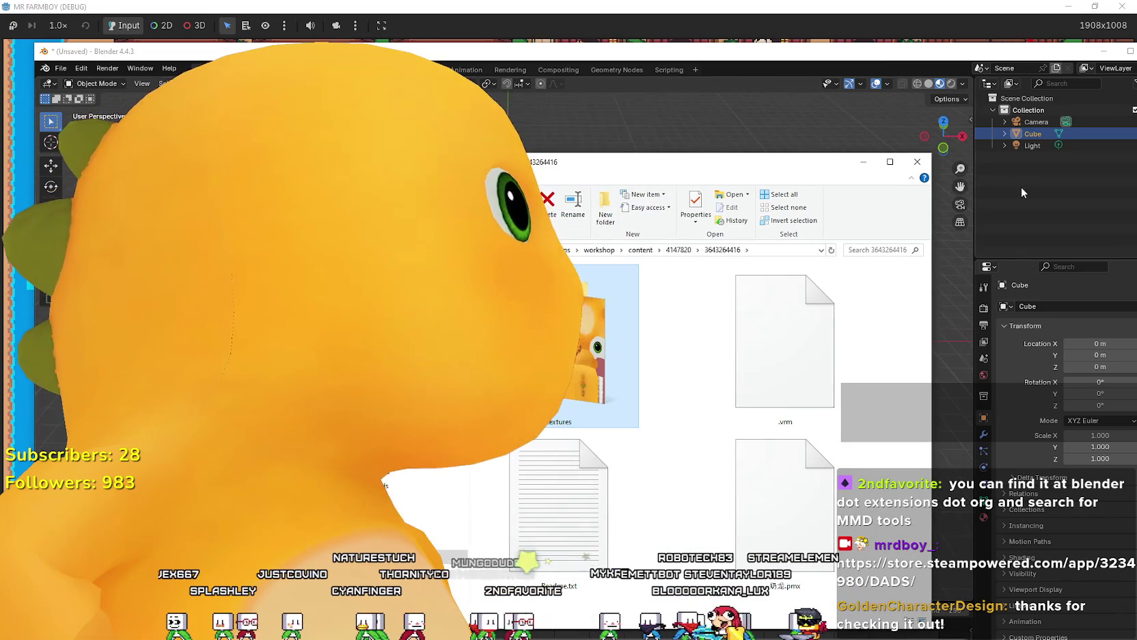
right_click(687, 403)
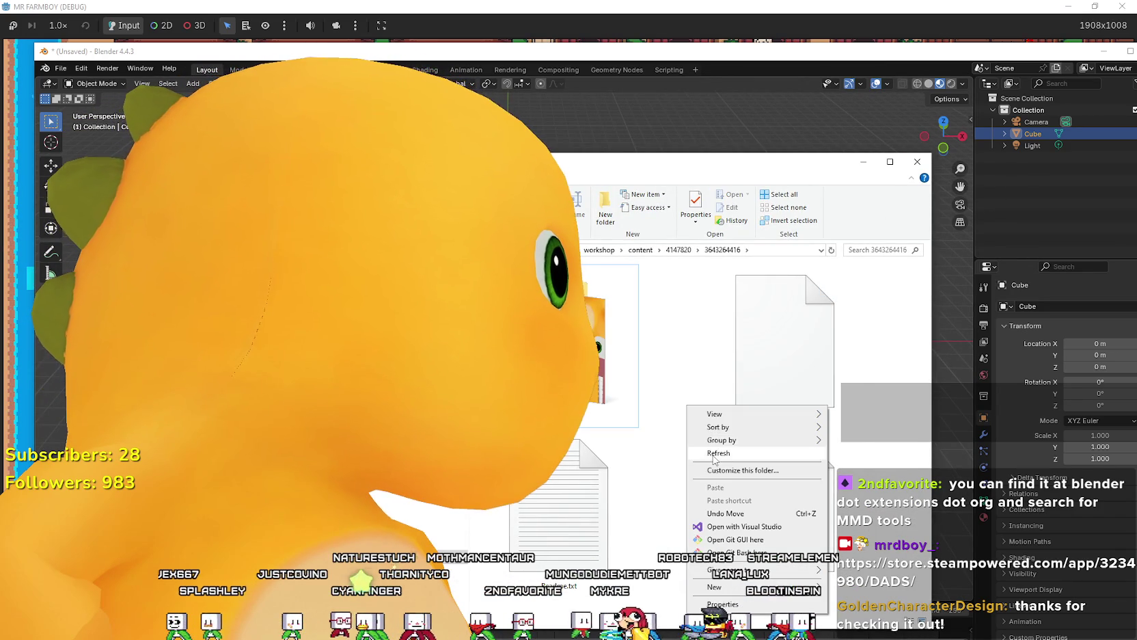
left_click(786, 444)
Step: Check the .vrm file's properties, a 3.82 MB VRM model, and cancel
left_click(785, 394)
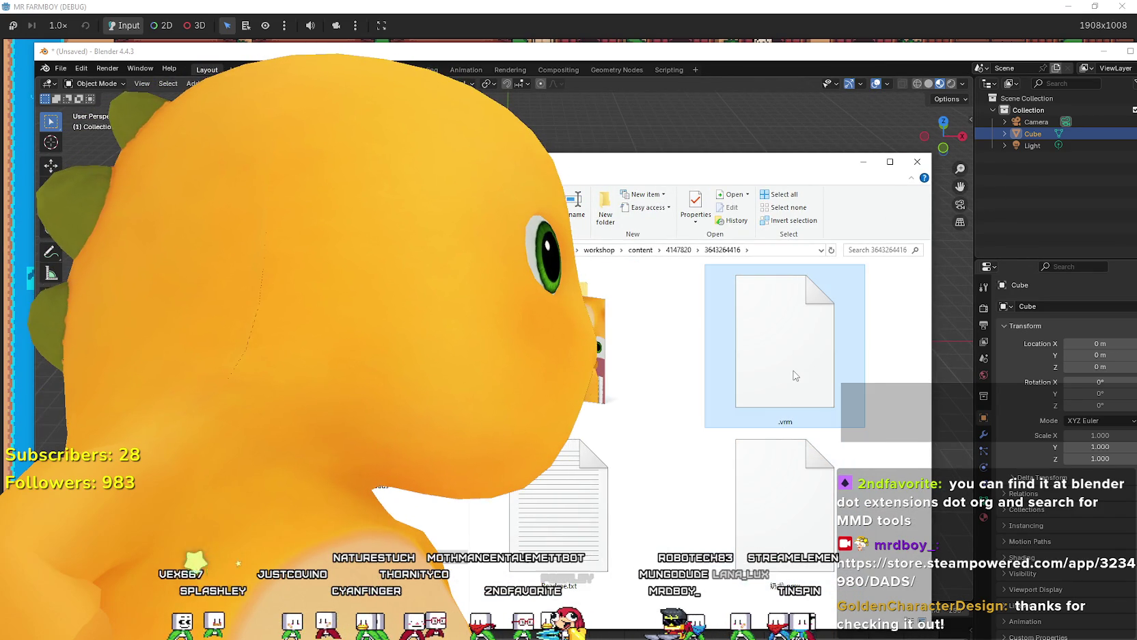
right_click(794, 375)
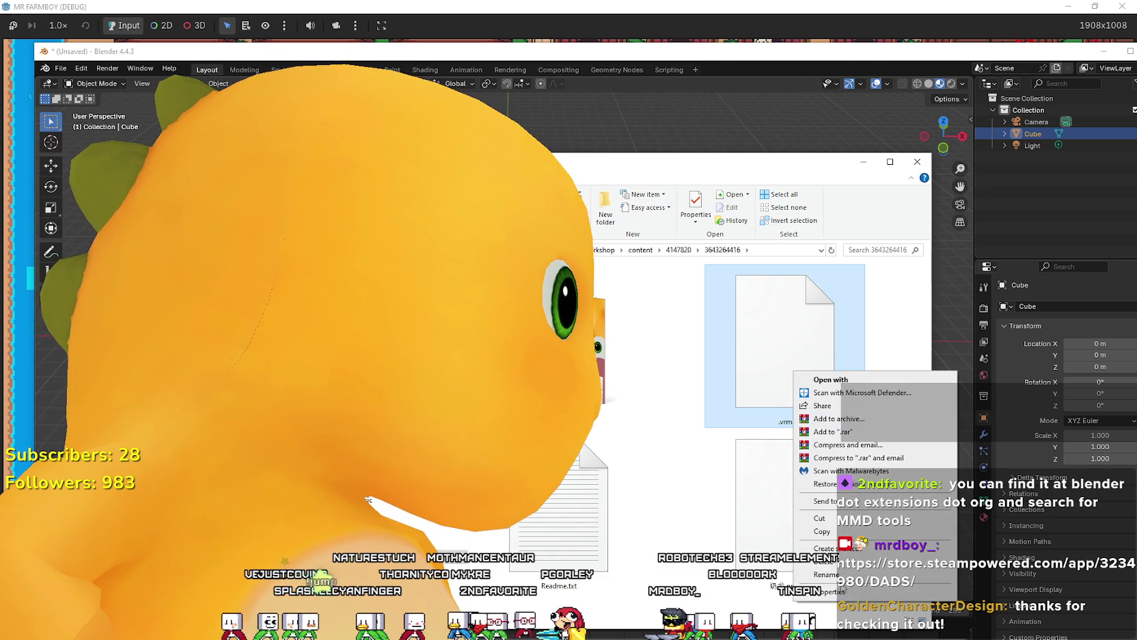
left_click(842, 590)
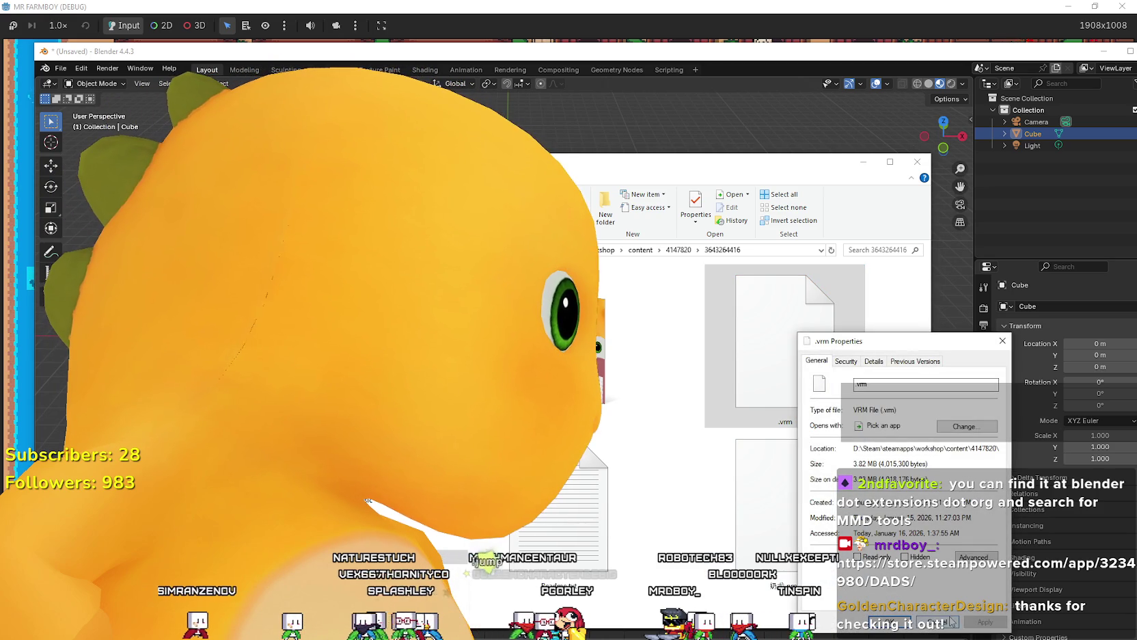
left_click(950, 618)
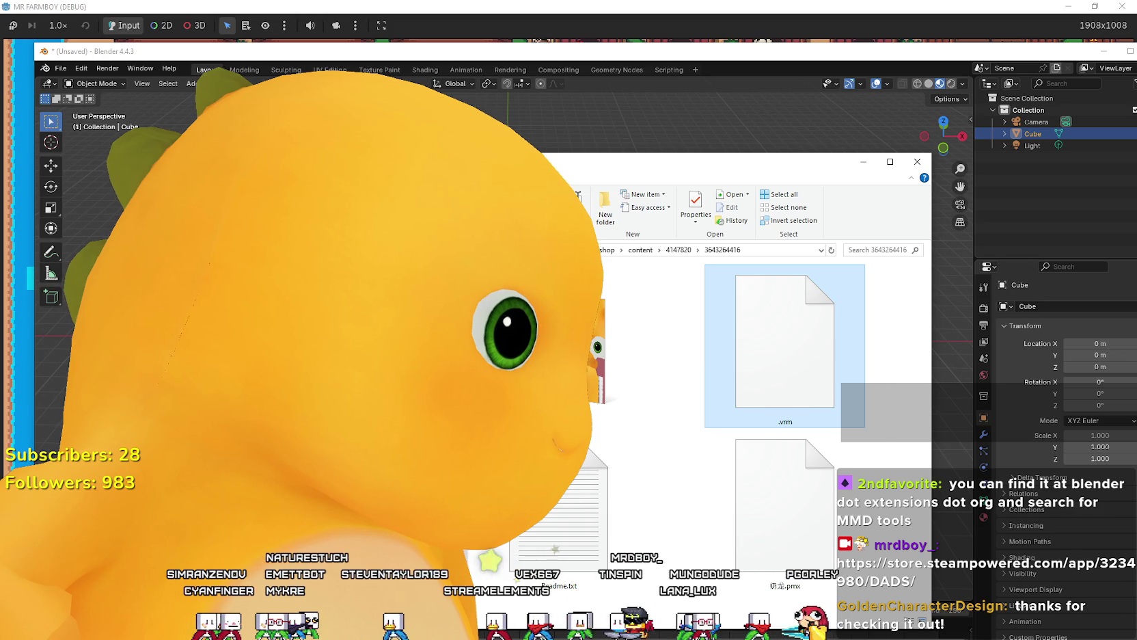
Step: Switch to the Blender Extensions browser window and search for MMD add-ons
key("alt+Tab")
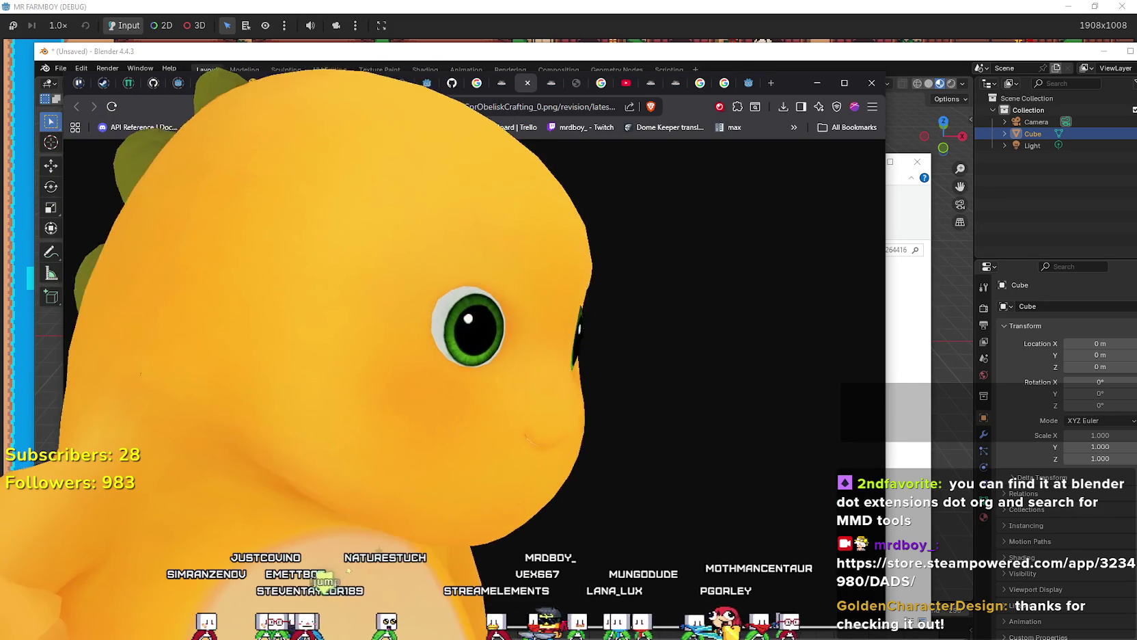
key("alt+Tab")
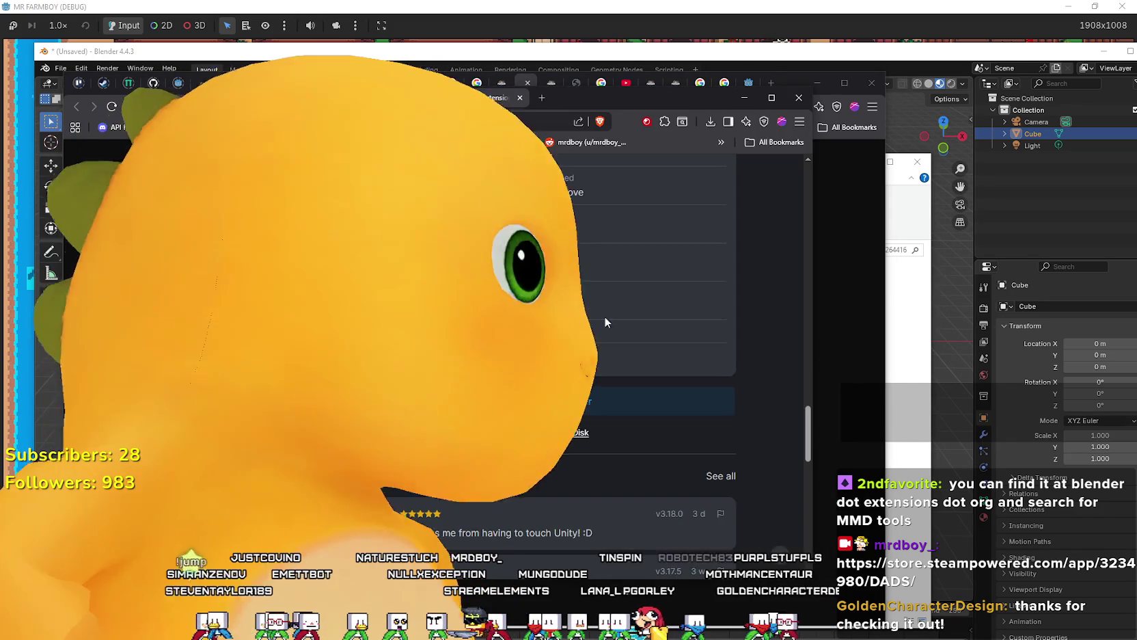
scroll(556, 328, "up", 10)
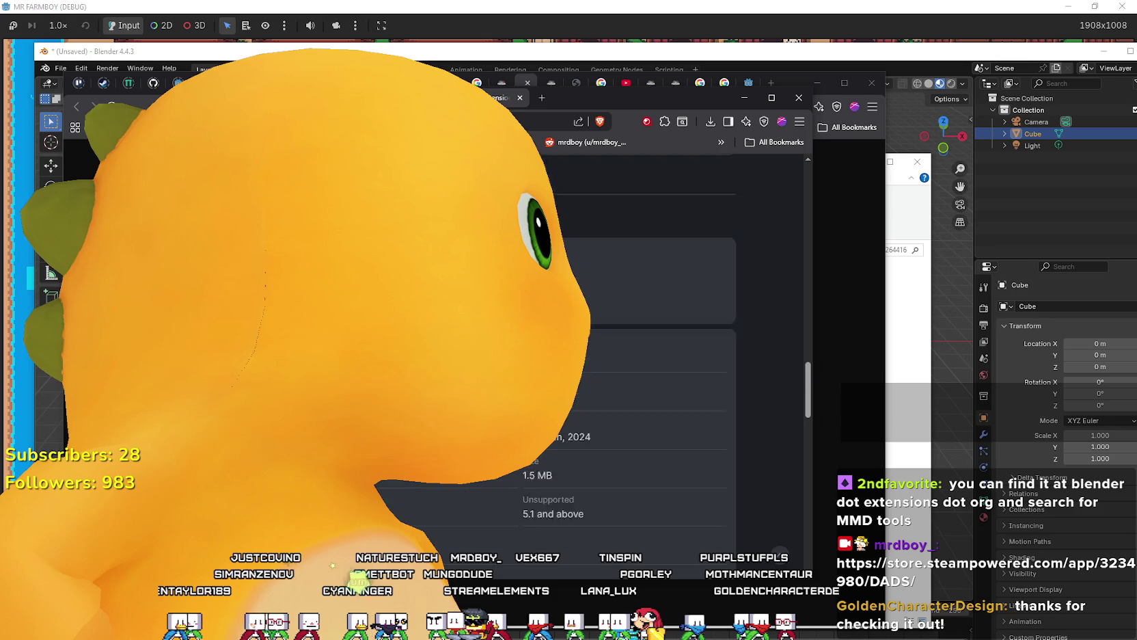
scroll(656, 328, "up", 10)
type("MMD")
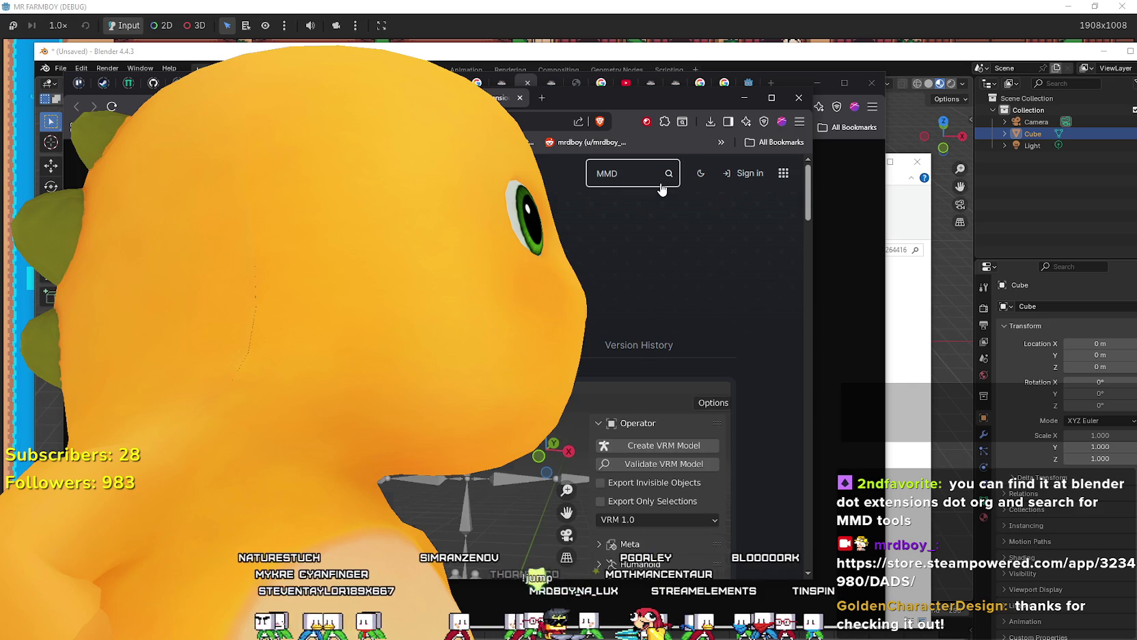
left_click(668, 173)
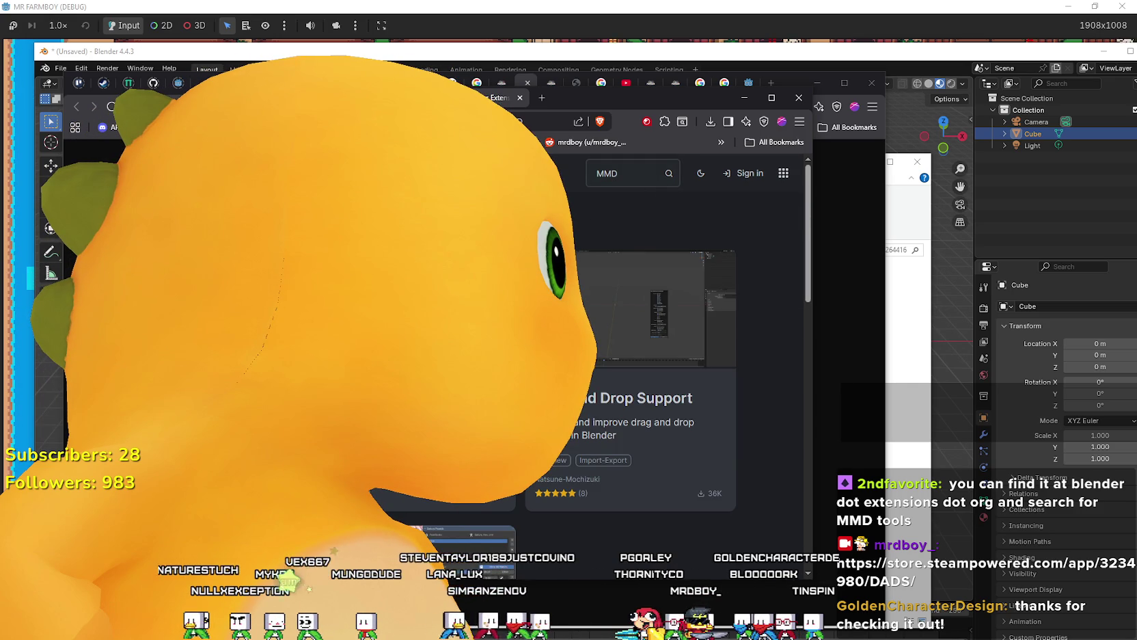
Step: Scroll the MMD Tools page and drag the add-on into Blender to install it
scroll(667, 342, "down", 10)
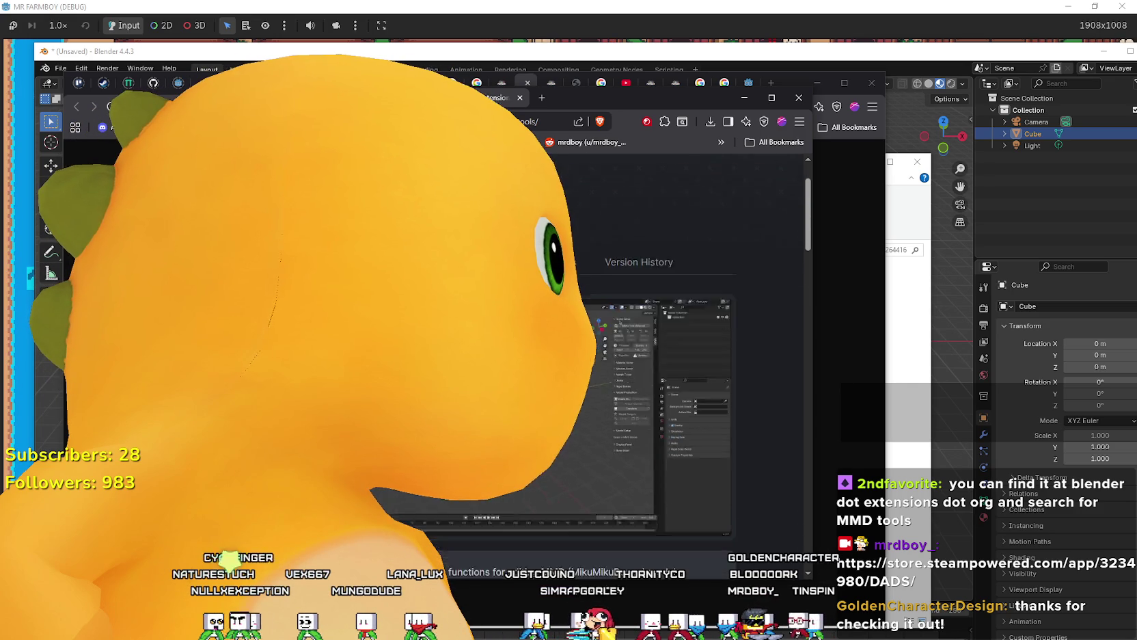
scroll(666, 342, "down", 5)
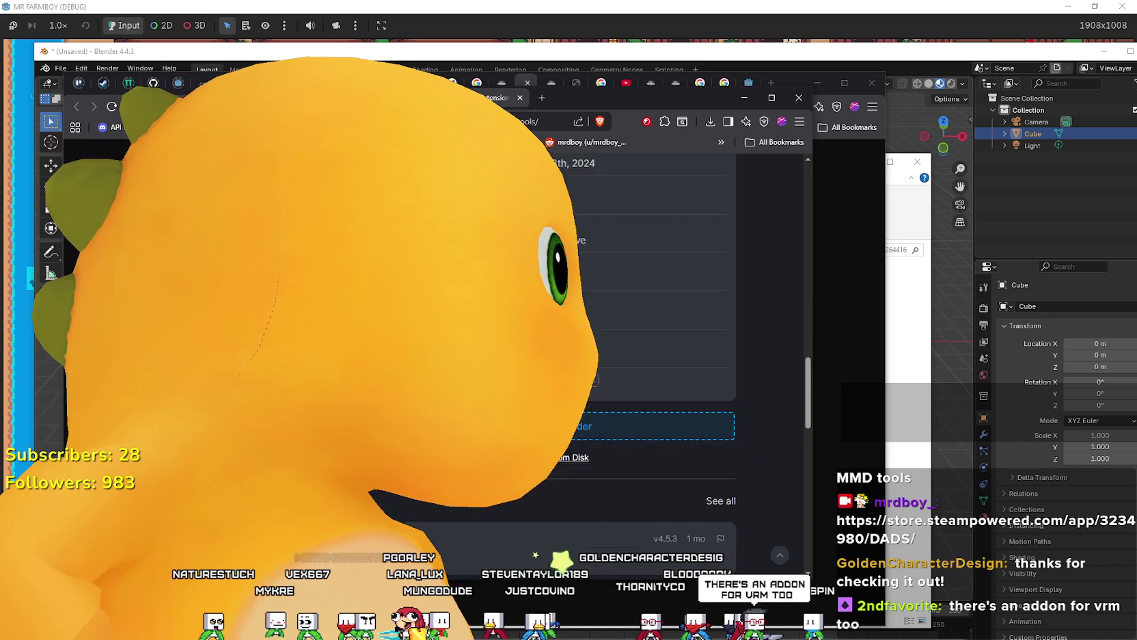
scroll(666, 341, "down", 3)
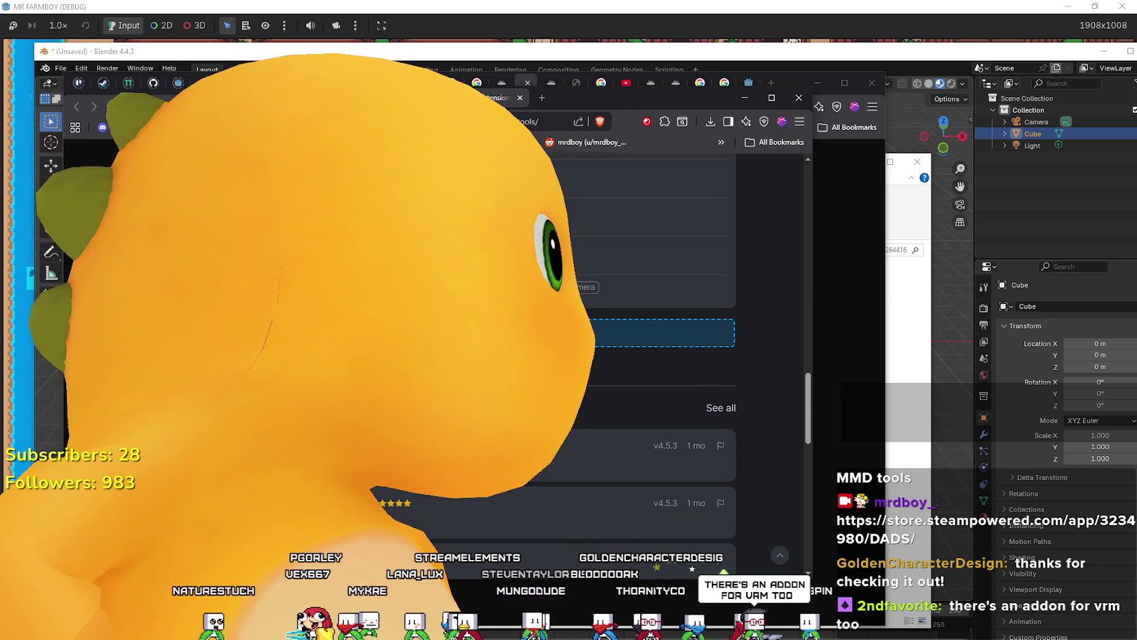
mouse_move(714, 99)
left_mouse_down()
mouse_move(786, 109)
mouse_move(831, 82)
left_mouse_up()
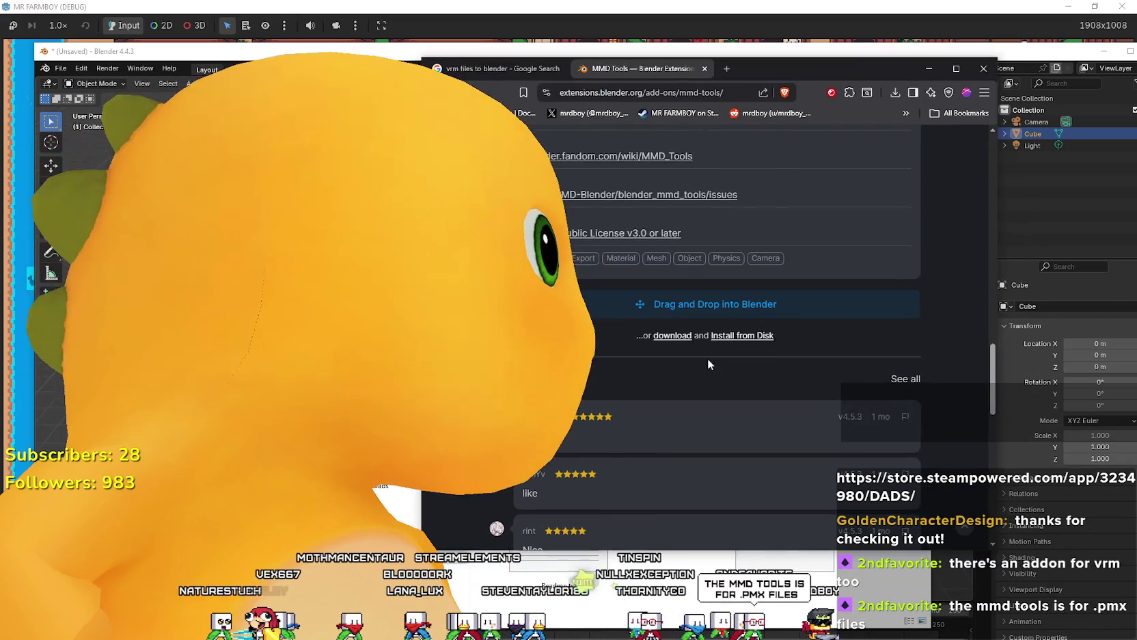
mouse_move(706, 304)
left_mouse_down()
mouse_move(410, 304)
mouse_move(205, 342)
left_mouse_up()
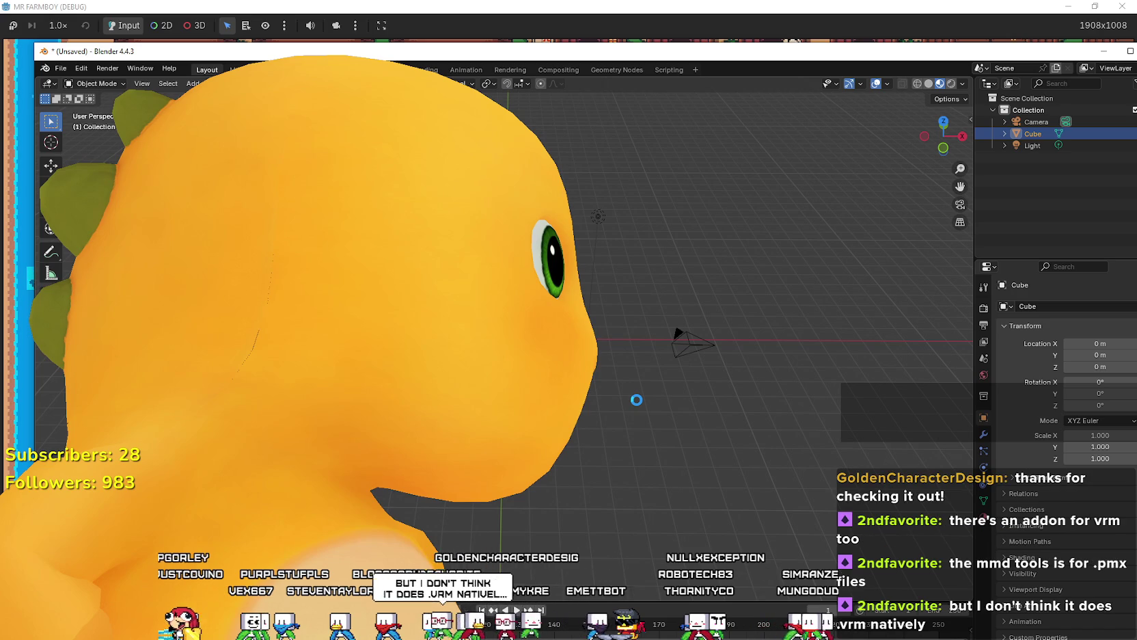
Step: Select the .pmx model in the workshop folder and import it into Blender beside the Cube
key("alt+Tab")
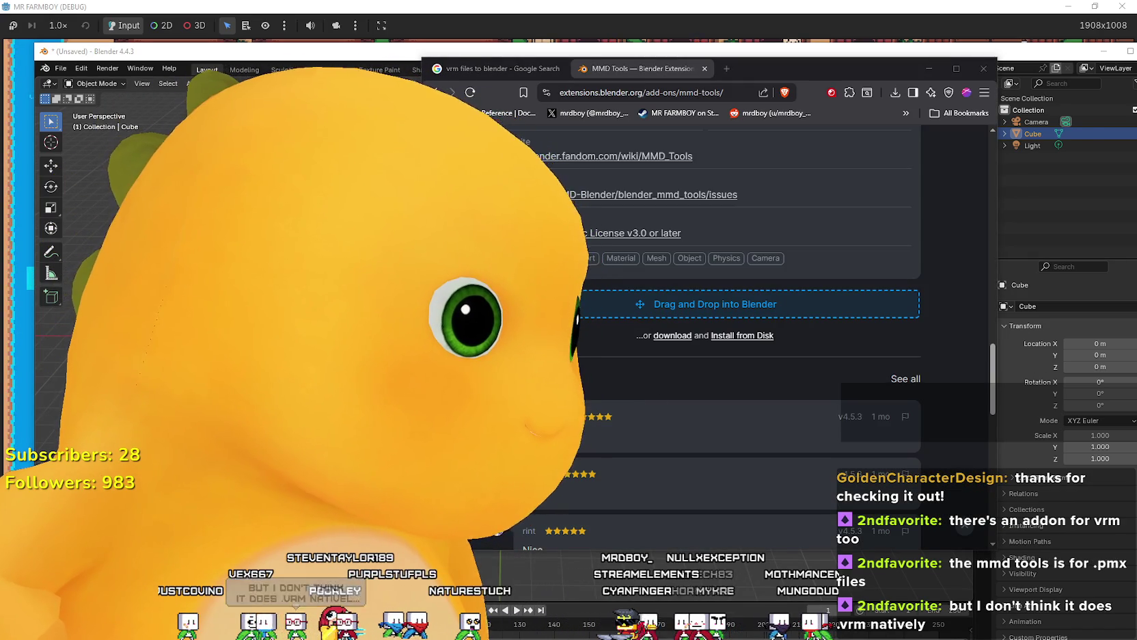
key("alt+Tab")
left_click(773, 445)
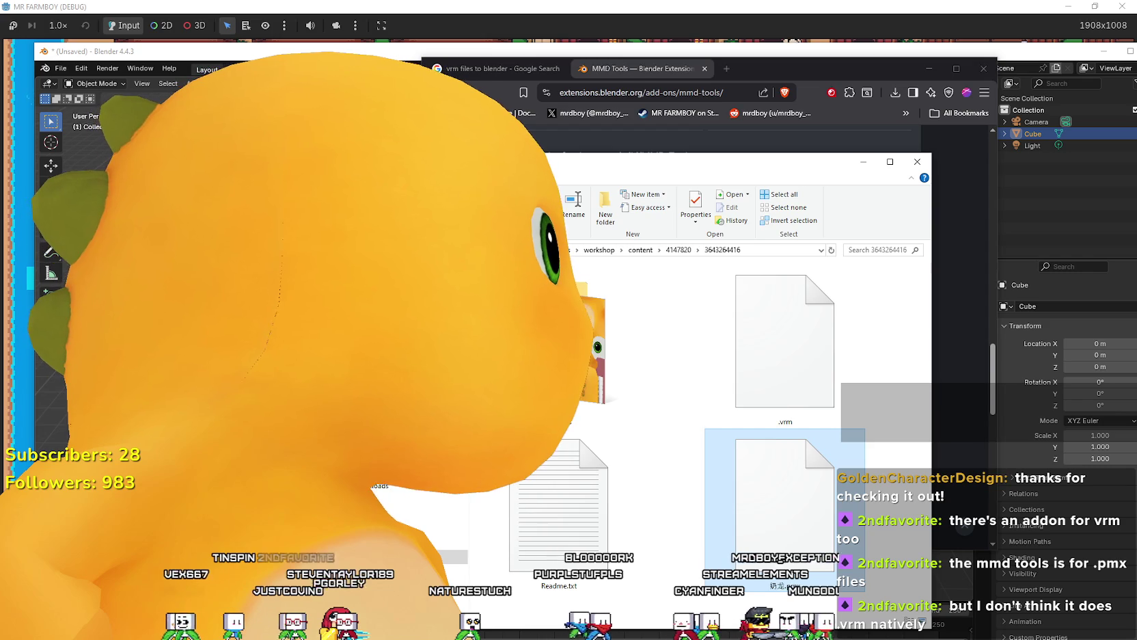
key("alt+Tab")
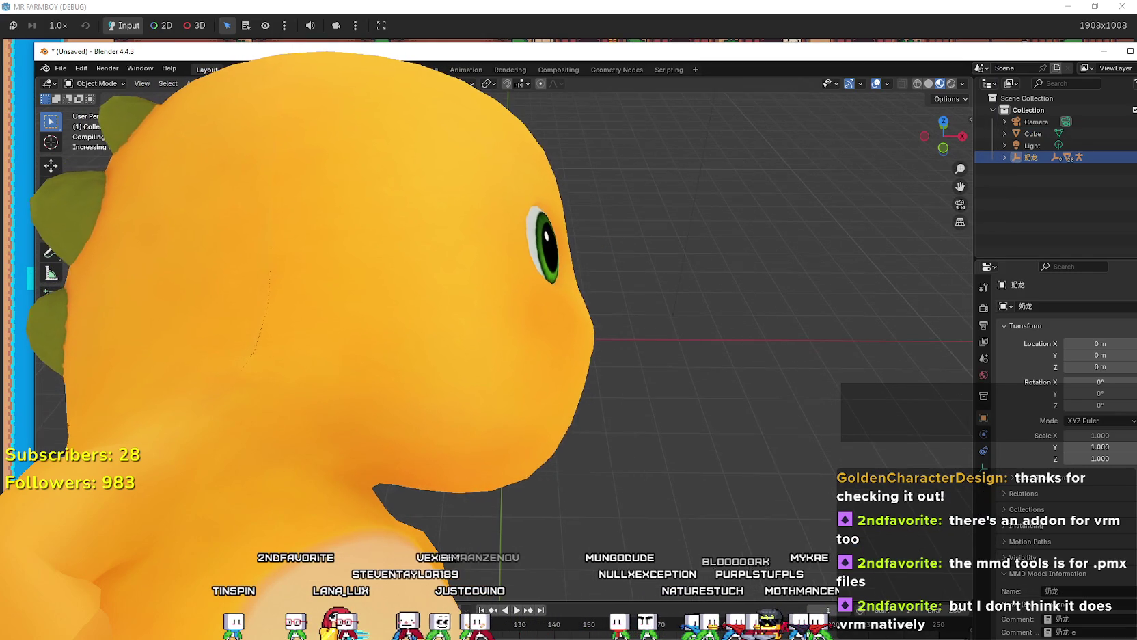
mouse_move(615, 273)
left_mouse_down()
mouse_move(636, 274)
mouse_move(587, 259)
mouse_move(604, 287)
mouse_move(594, 239)
left_mouse_up()
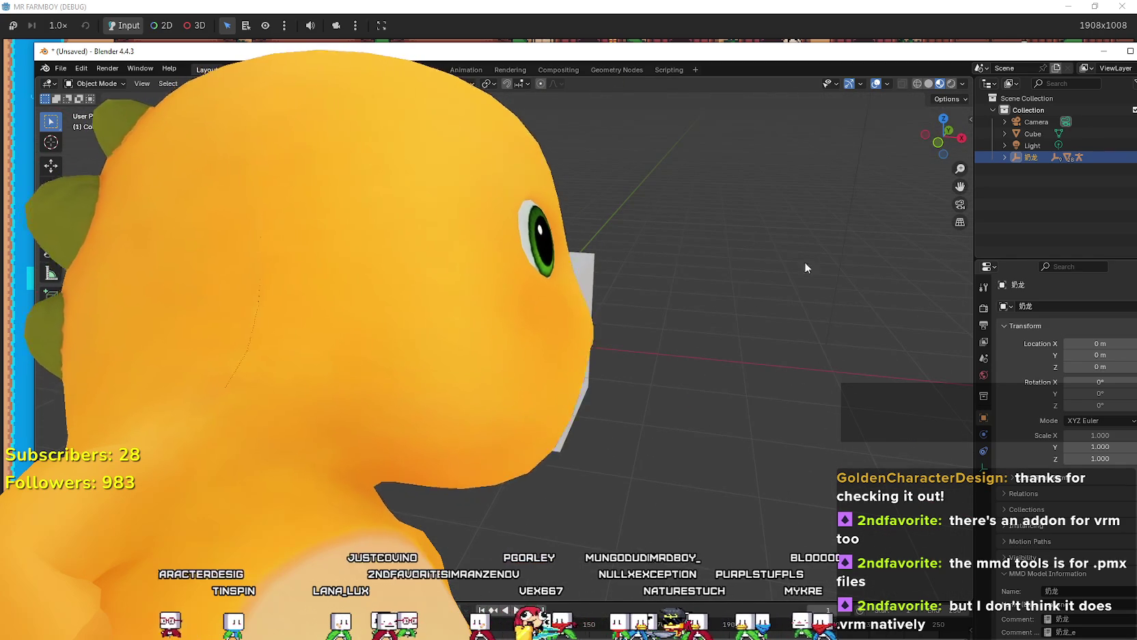
Step: Delete the default Cube and orbit around the rigged 奶龙 model and its armature
left_click(1028, 134)
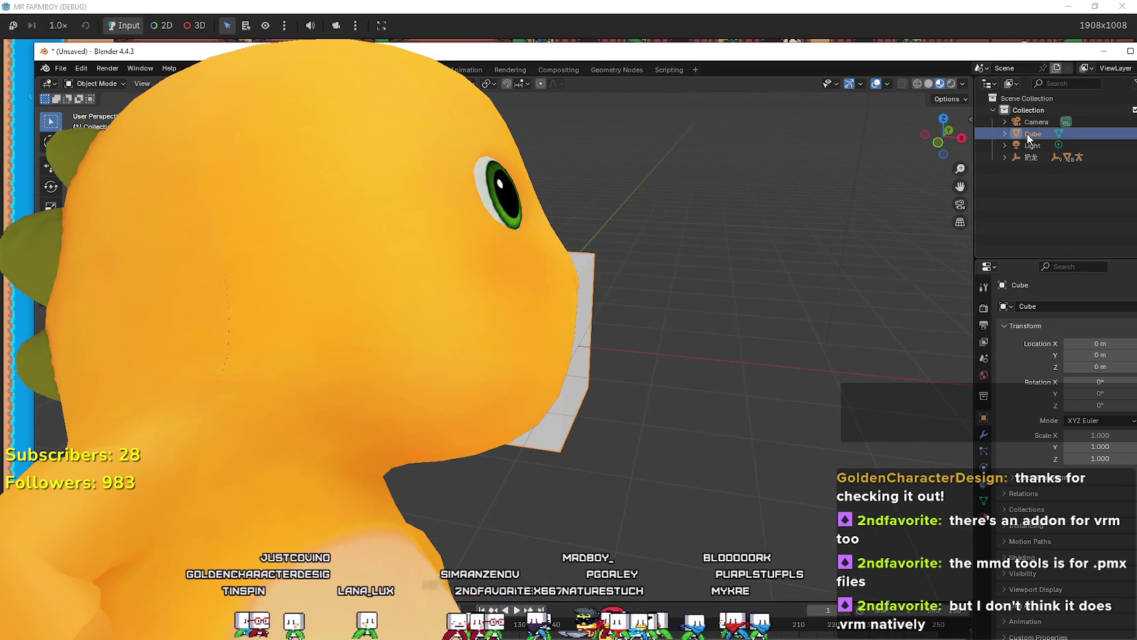
key("Delete")
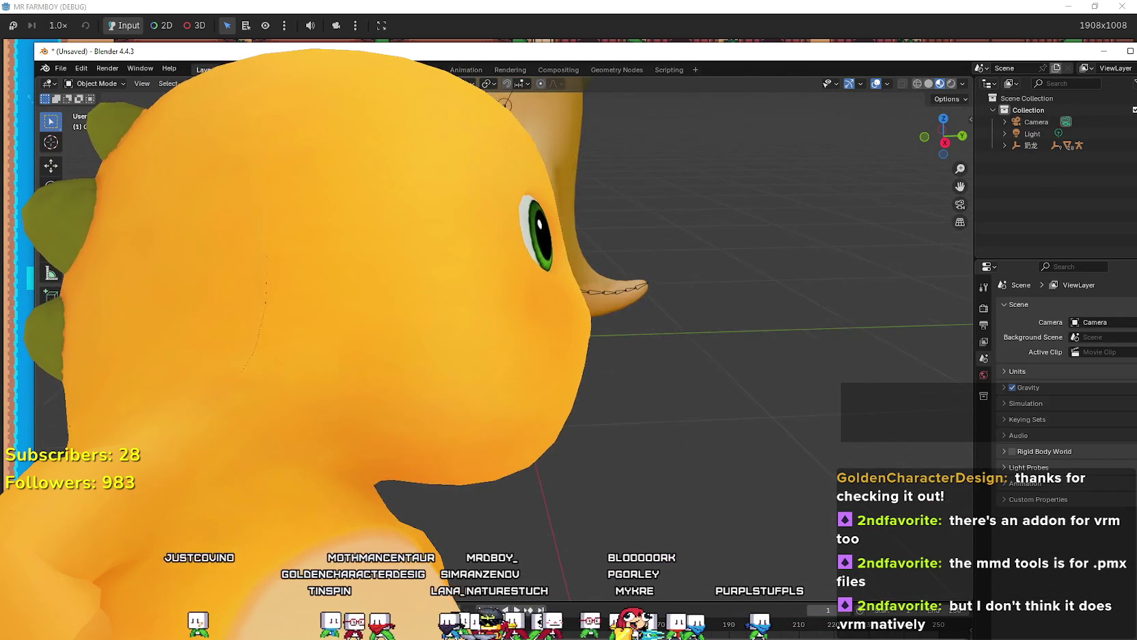
left_click_drag(649, 301, 595, 192)
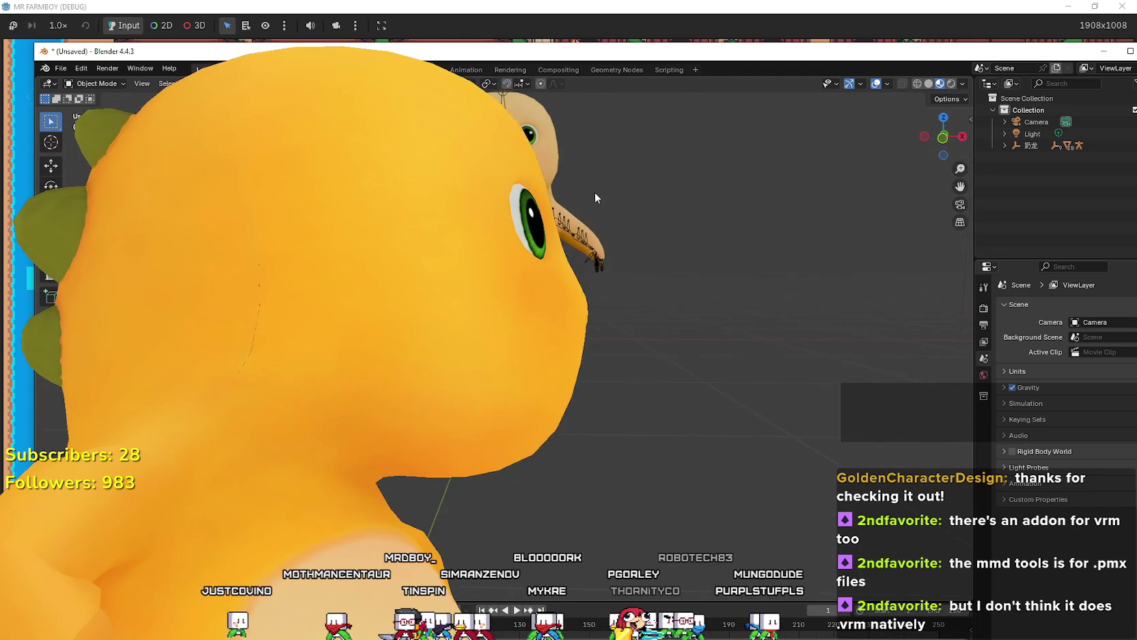
left_click_drag(576, 239, 582, 246)
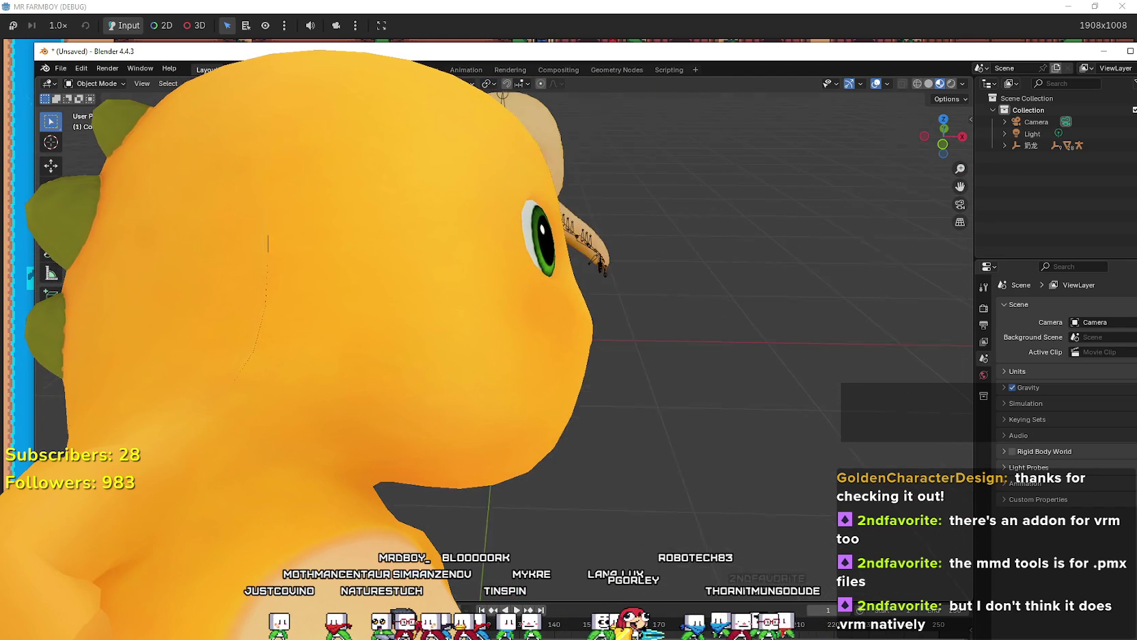
mouse_move(690, 257)
left_mouse_down()
mouse_move(607, 252)
mouse_move(615, 262)
mouse_move(715, 274)
mouse_move(660, 254)
mouse_move(625, 203)
left_mouse_up()
right_click(621, 216)
mouse_move(699, 189)
left_mouse_down()
mouse_move(636, 213)
mouse_move(664, 247)
mouse_move(647, 235)
mouse_move(600, 238)
mouse_move(716, 288)
mouse_move(619, 381)
mouse_move(644, 232)
mouse_move(694, 254)
mouse_move(637, 272)
mouse_move(652, 285)
mouse_move(658, 265)
mouse_move(632, 302)
left_mouse_up()
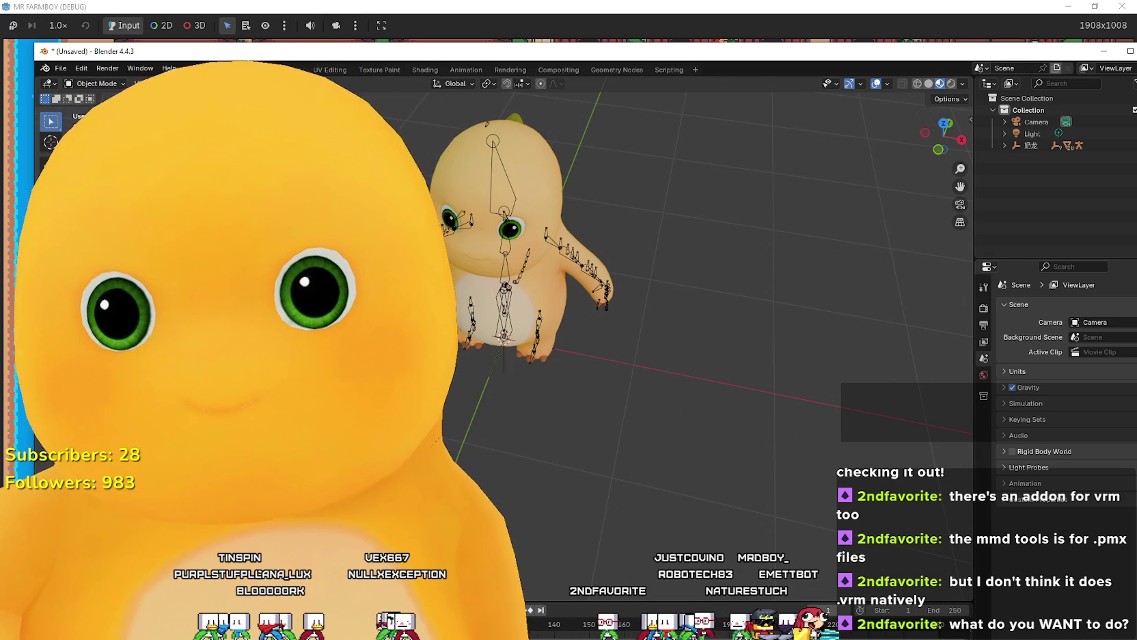
Step: Orbit to view the whole rigged model, then briefly switch to the model folder and back
left_click_drag(752, 274, 563, 274)
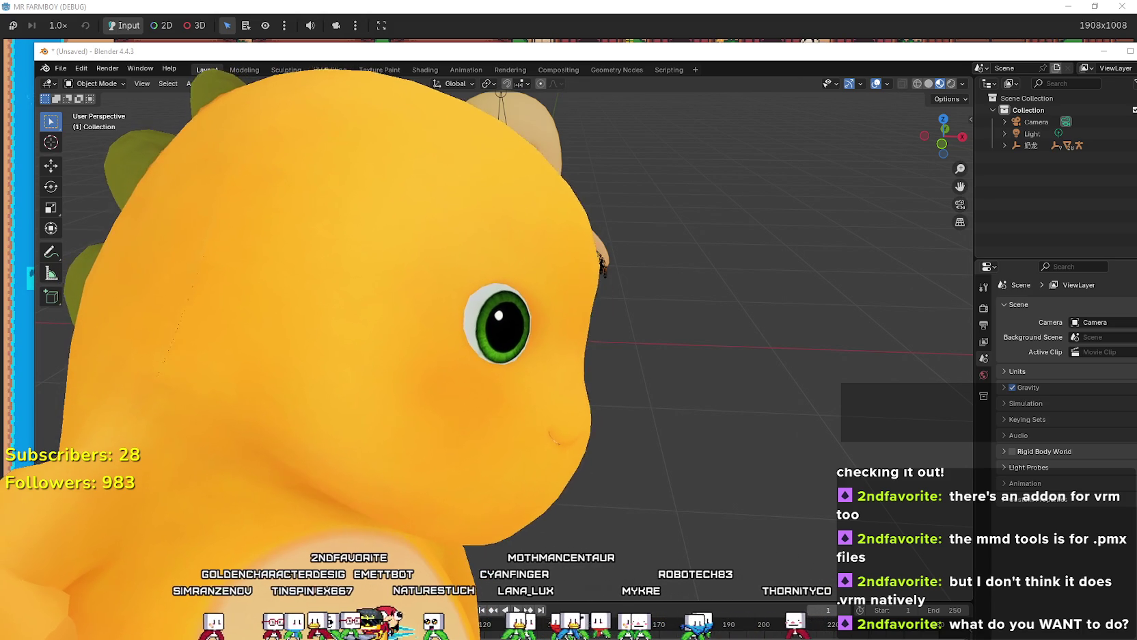
key("alt+Tab")
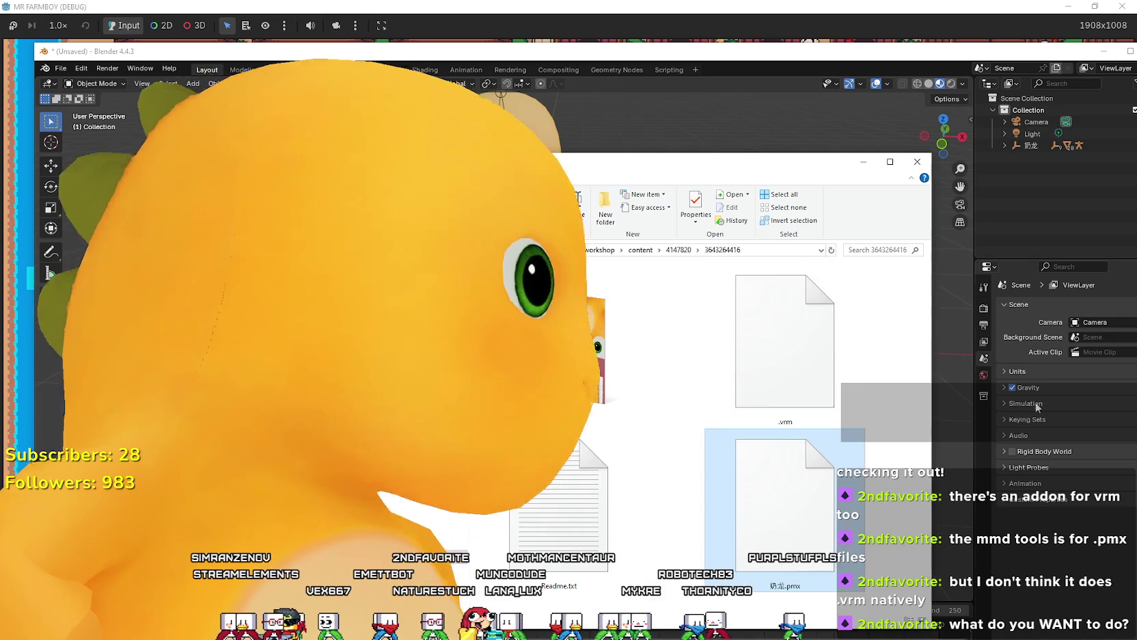
key("alt+Tab")
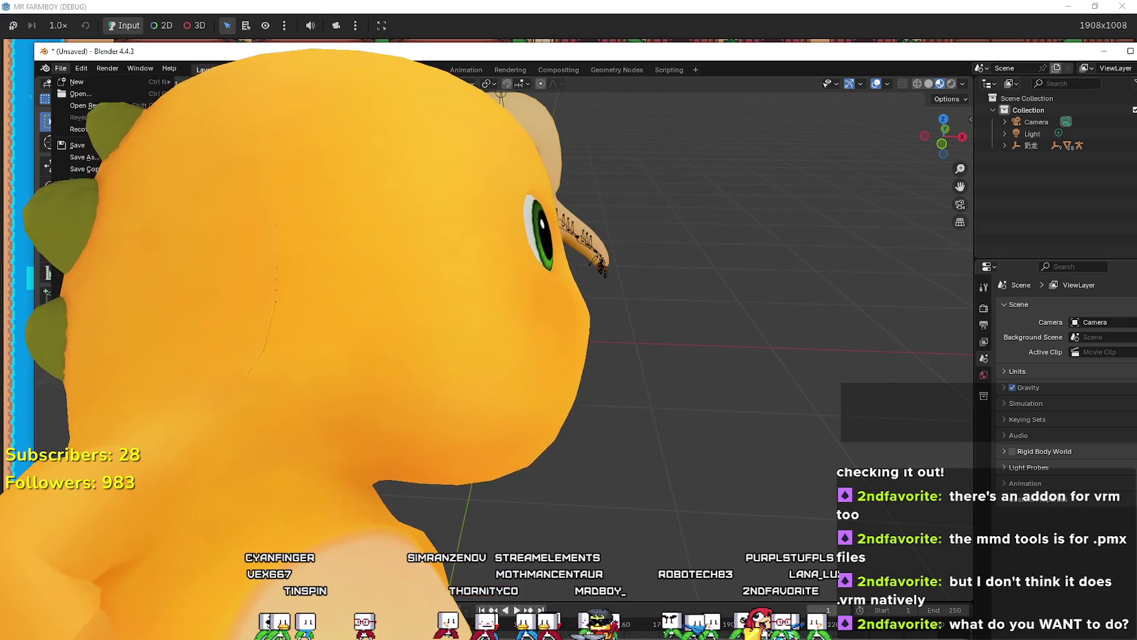
left_click(61, 68)
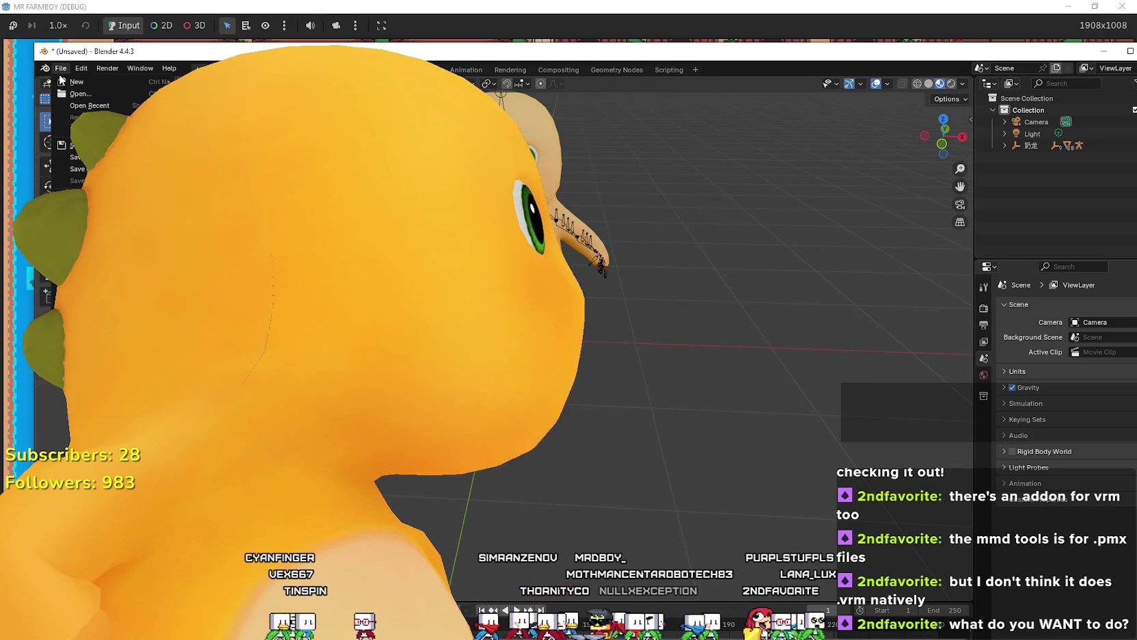
left_click(93, 161)
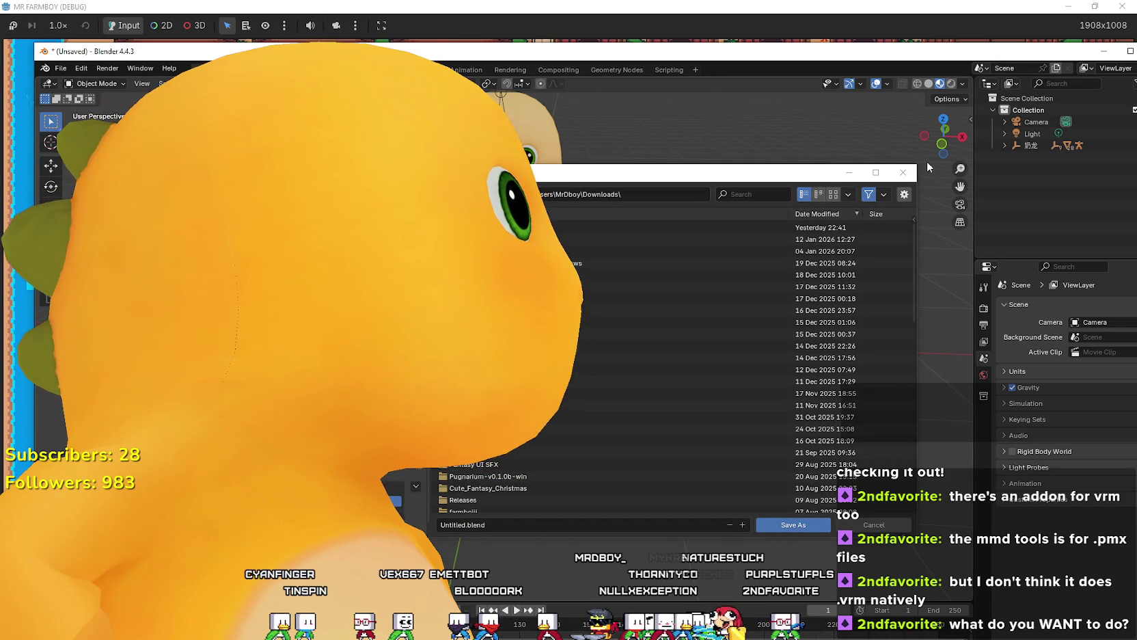
key("Escape")
left_click(63, 69)
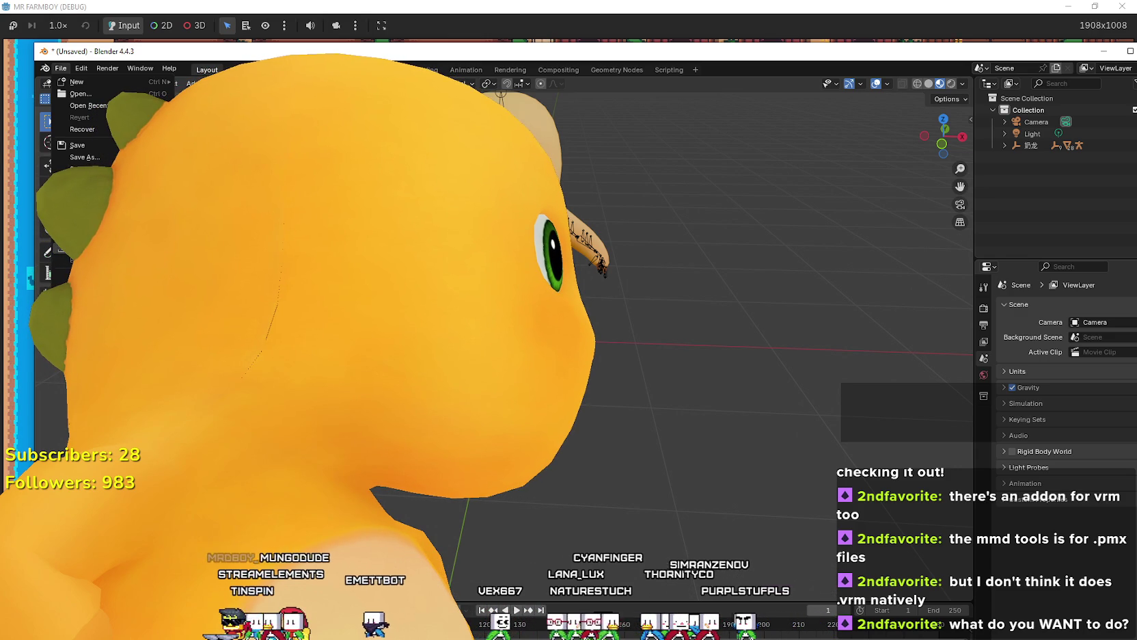
key("Escape")
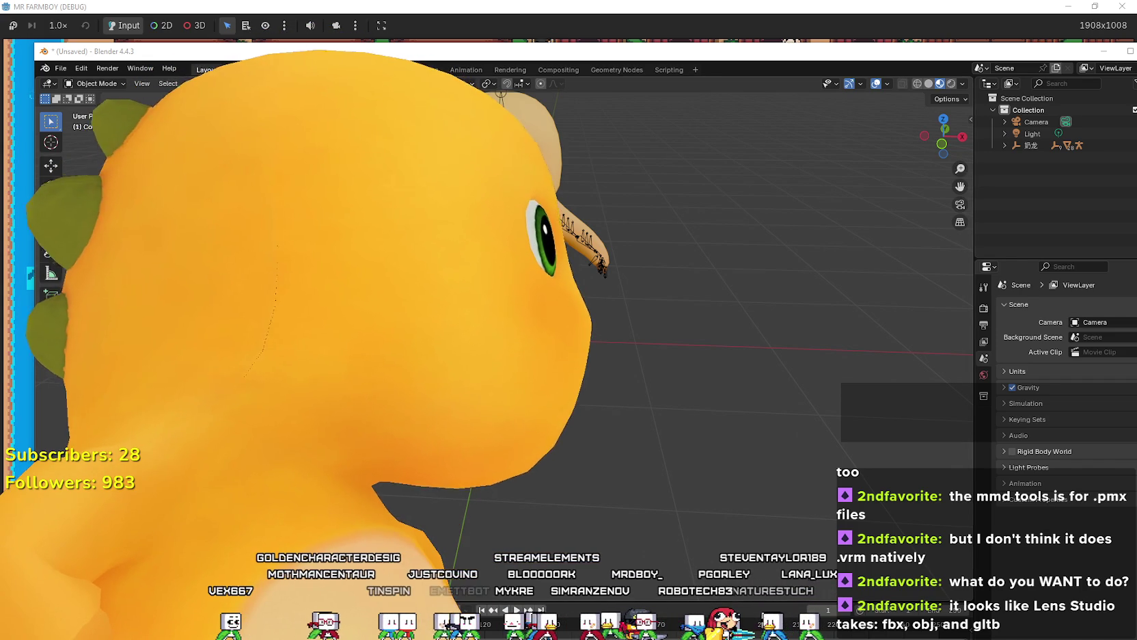
left_click(69, 71)
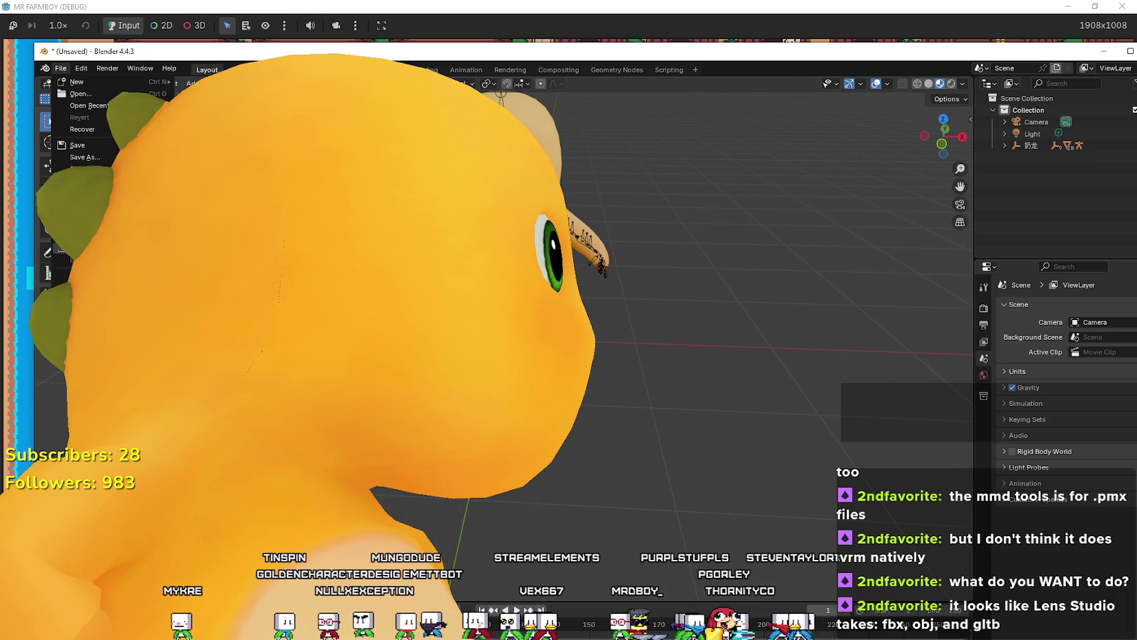
Step: Start an FBX export and navigate to Downloads > testDenDen > GodzillaTest
left_click(205, 341)
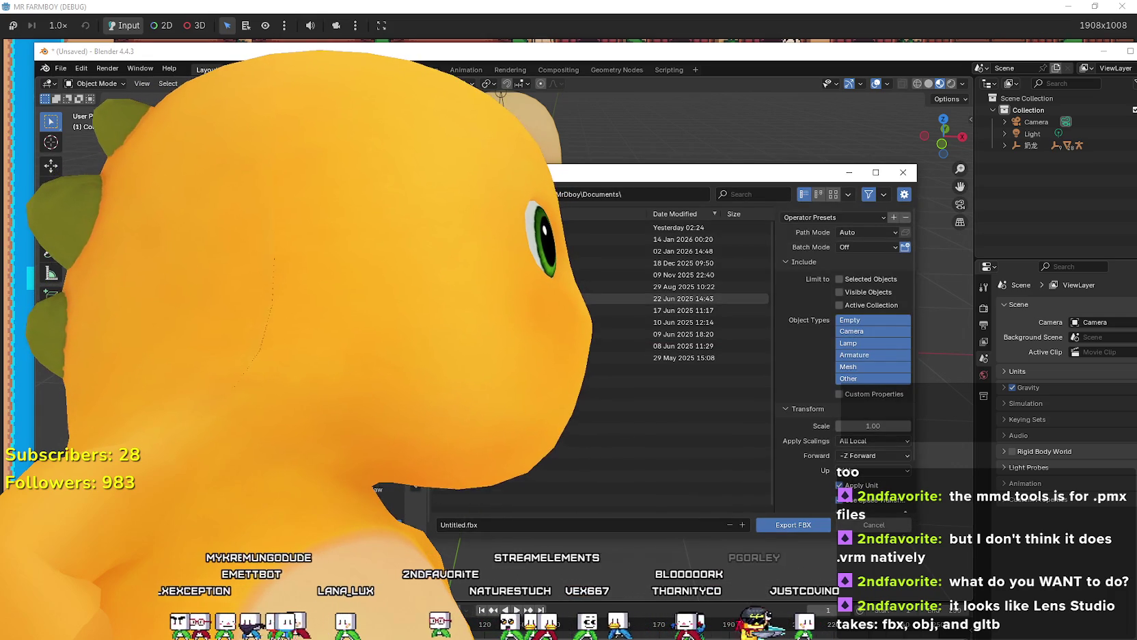
left_click(390, 501)
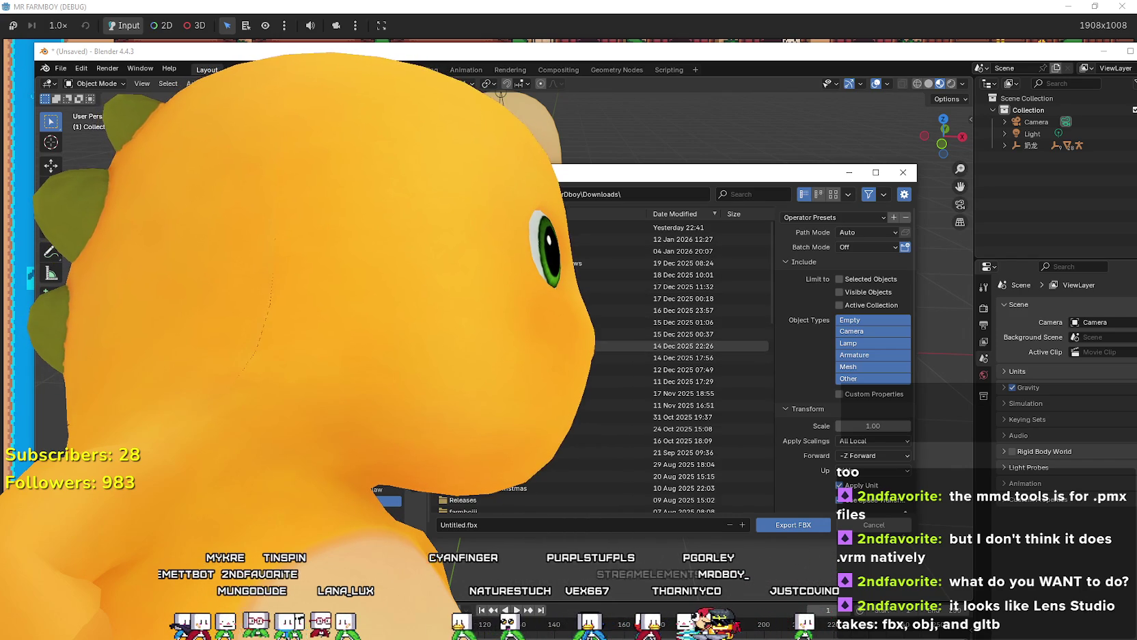
double_click(519, 346)
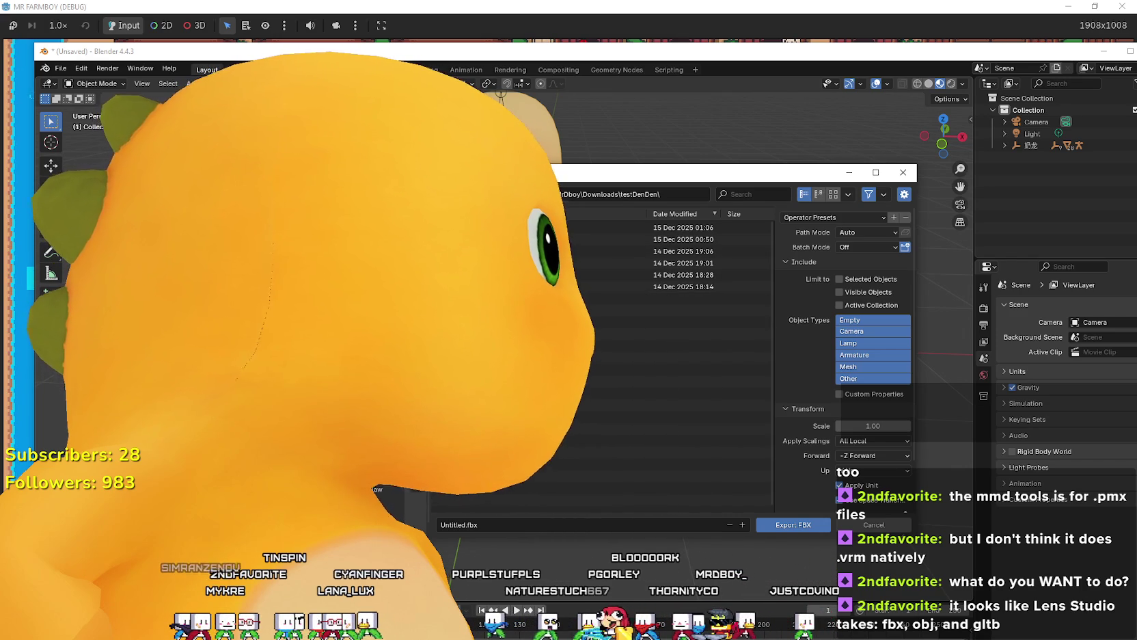
right_click(471, 489)
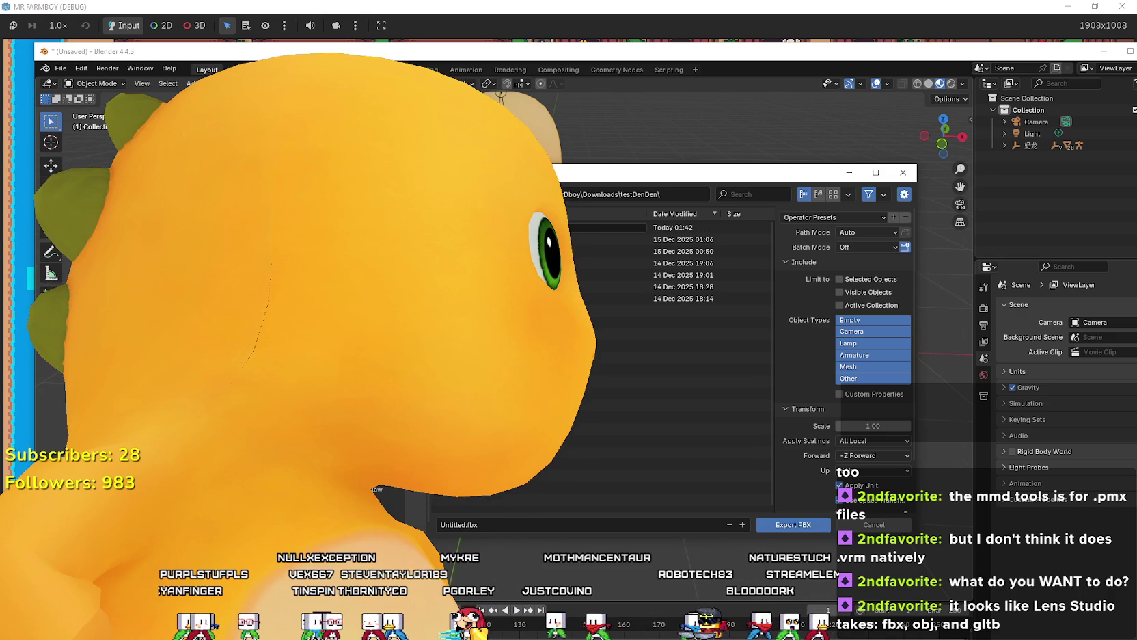
double_click(683, 227)
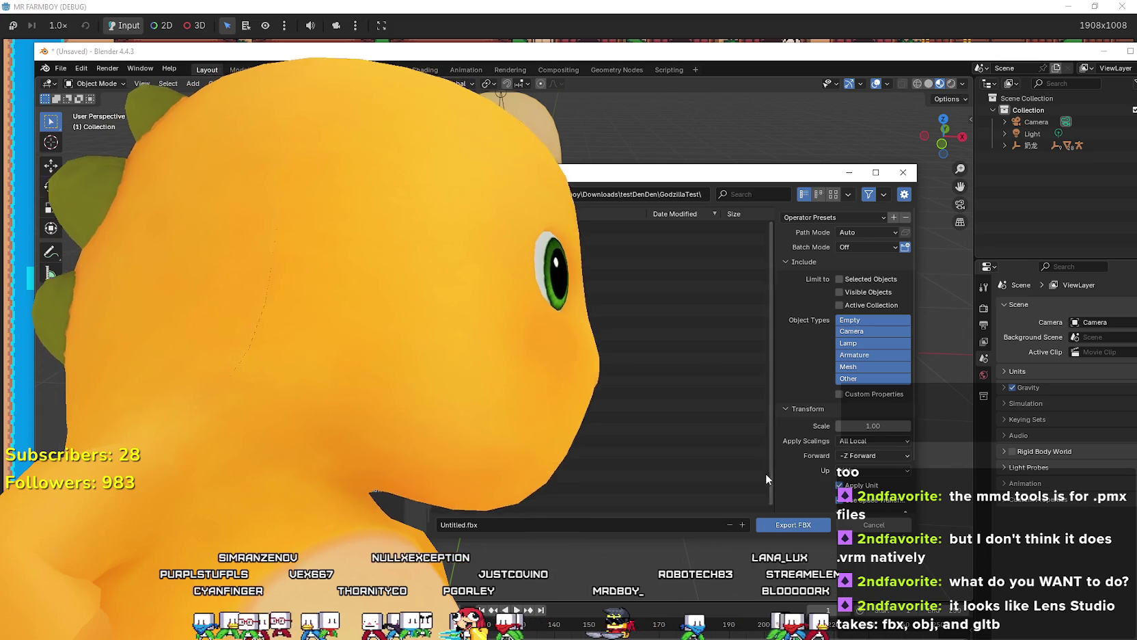
Step: Name the file Godzila.fbx and export the scene
left_click(453, 525)
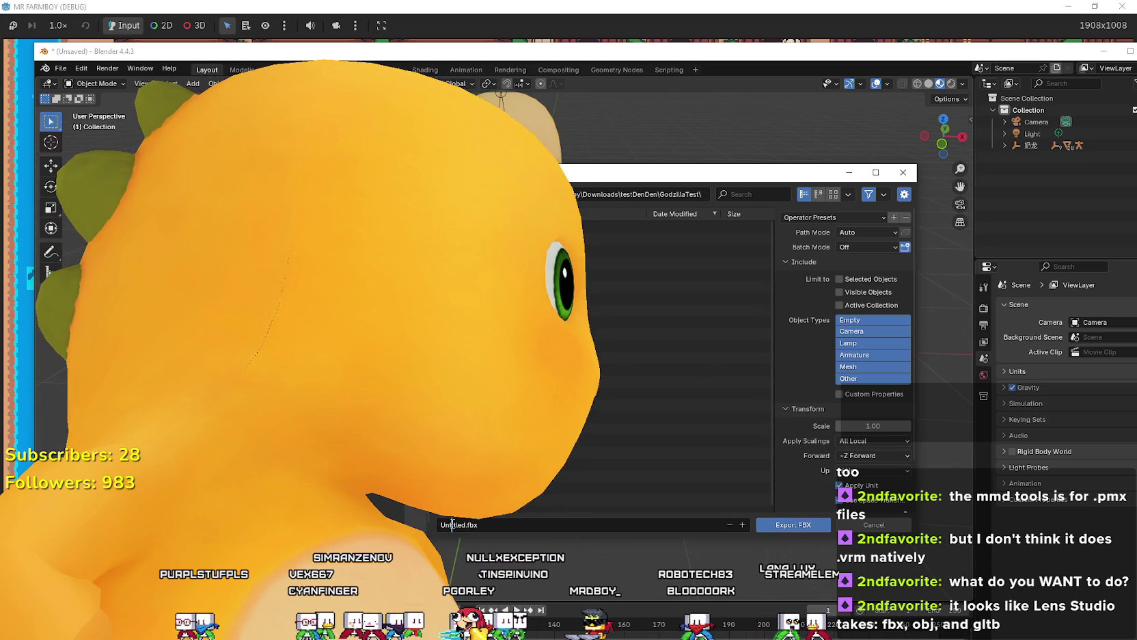
type("Go")
type("dzila")
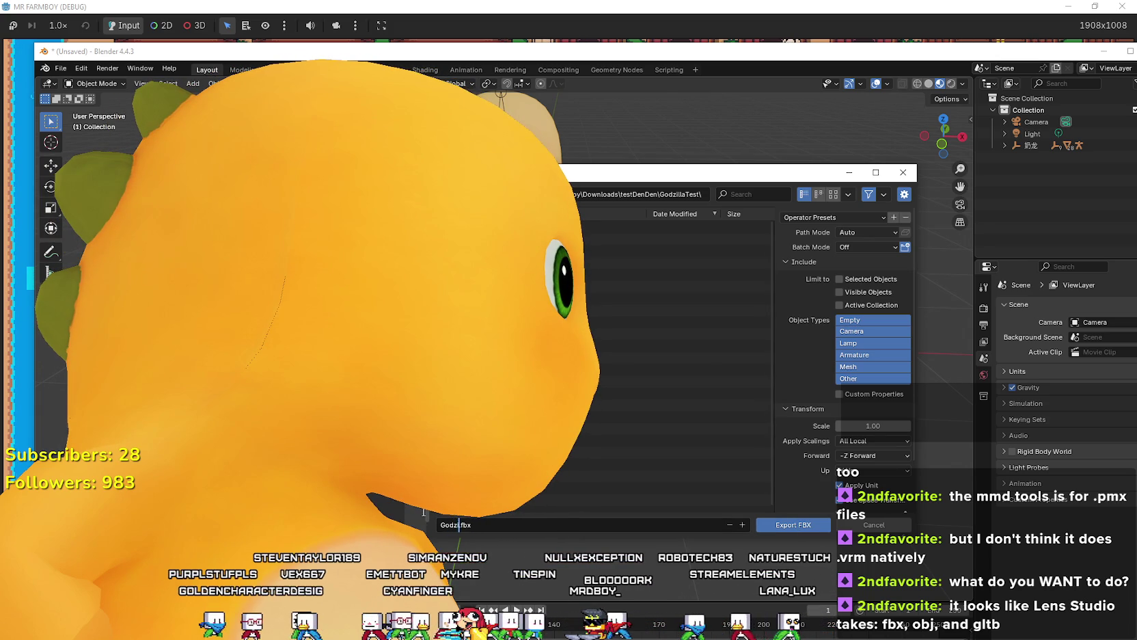
key("Return")
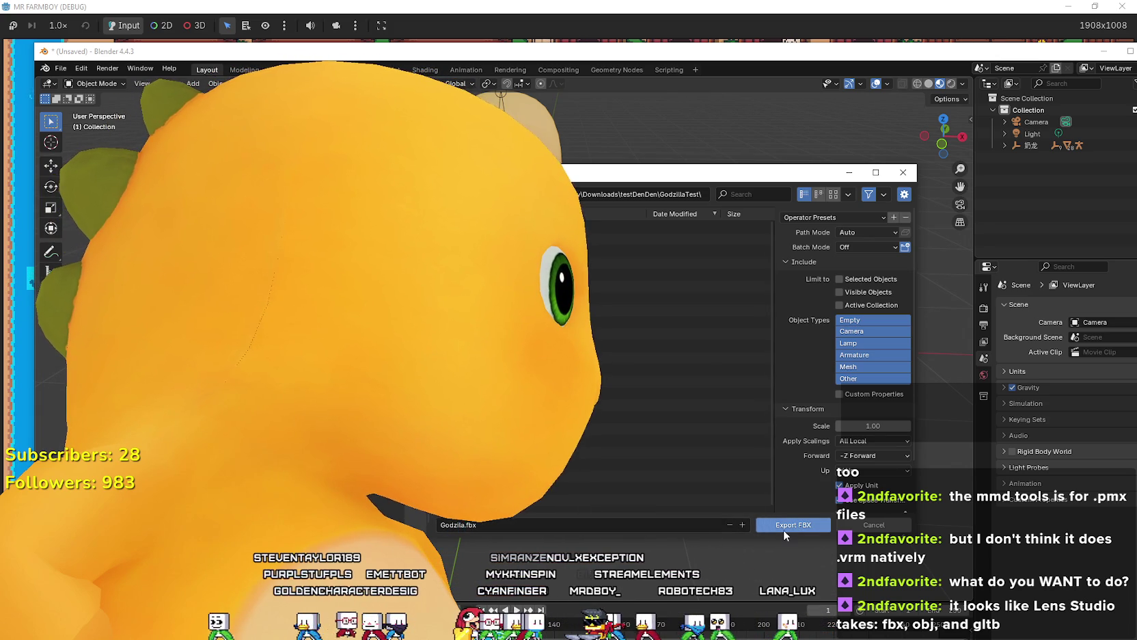
left_click(784, 528)
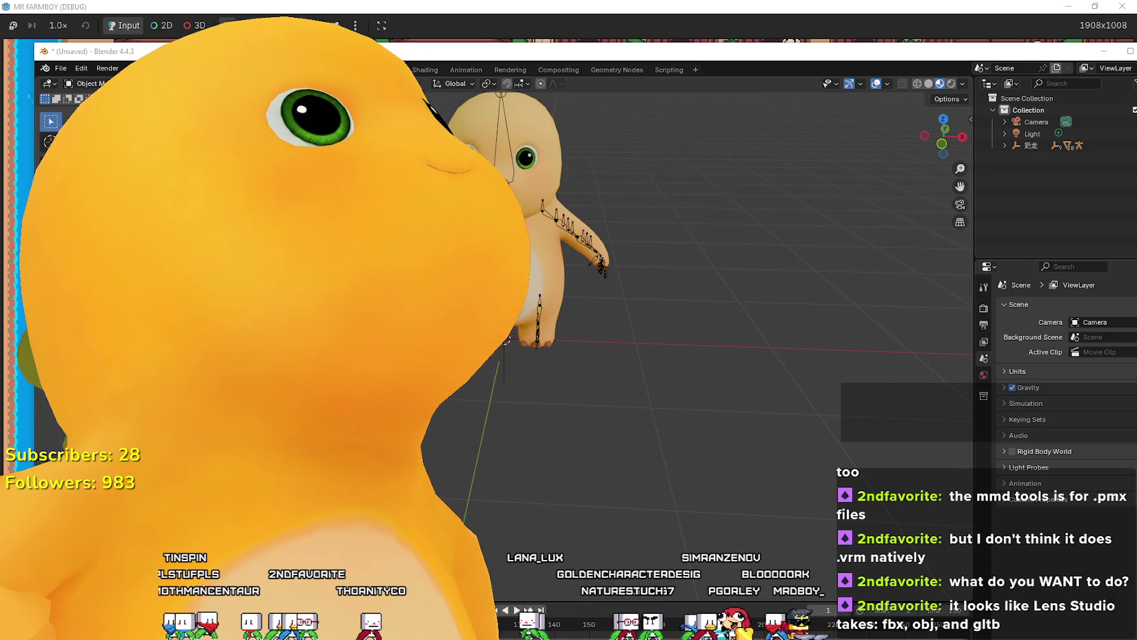
Step: Switch to the GodzillaTest folder window, which now shows the 760 KB Godzila.fbx
key("alt+Tab")
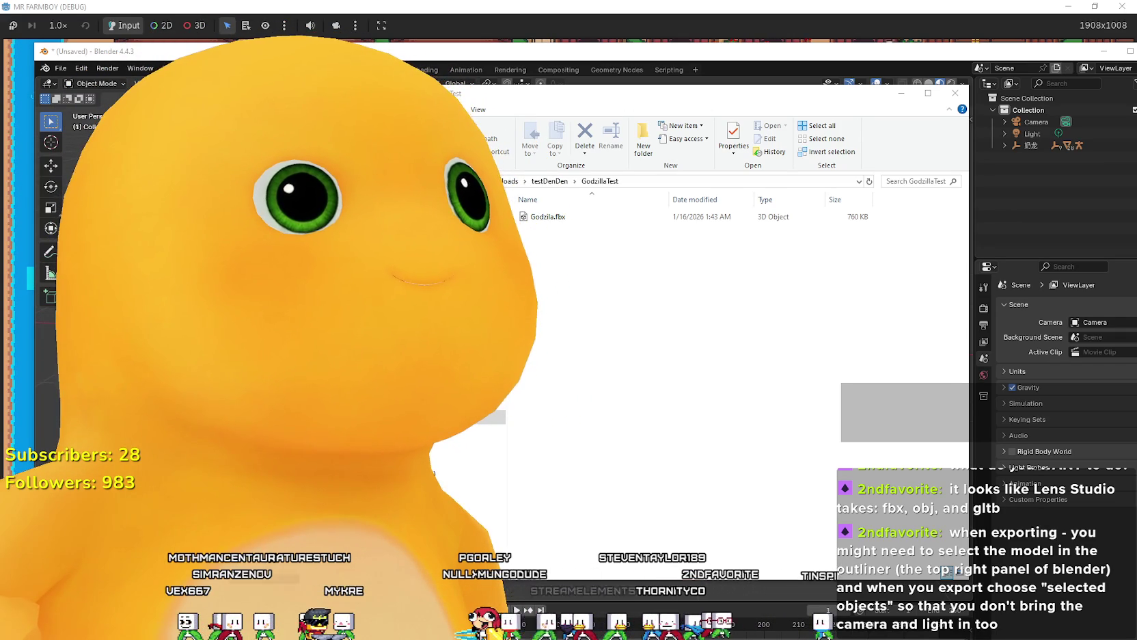
Step: Go back to the testDenDen folder and launch testDenDen.esproj in Lens Studio
left_click(564, 182)
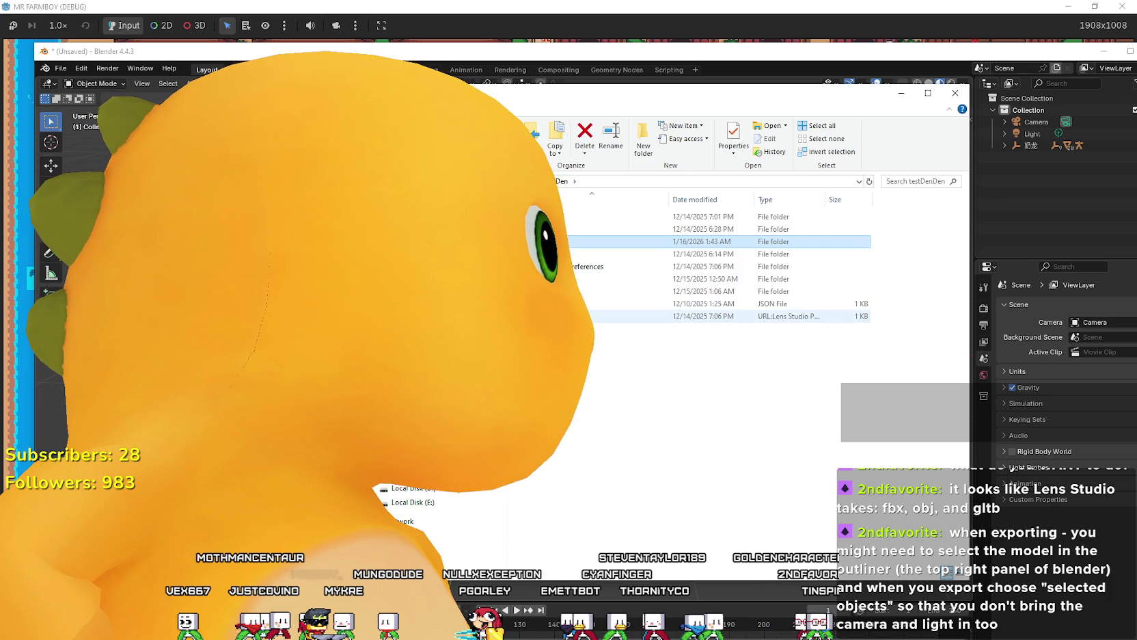
left_click(587, 315)
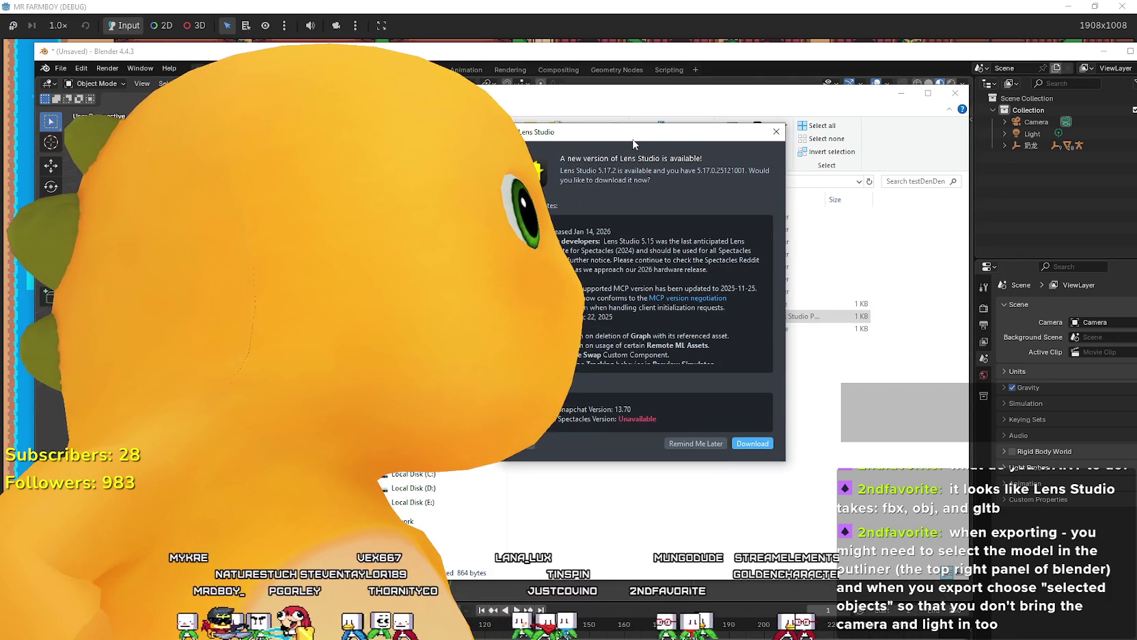
Step: Choose Remind Me Later on the 5.17.2 update prompt, then select the GodzillaTest folder
left_click(696, 145)
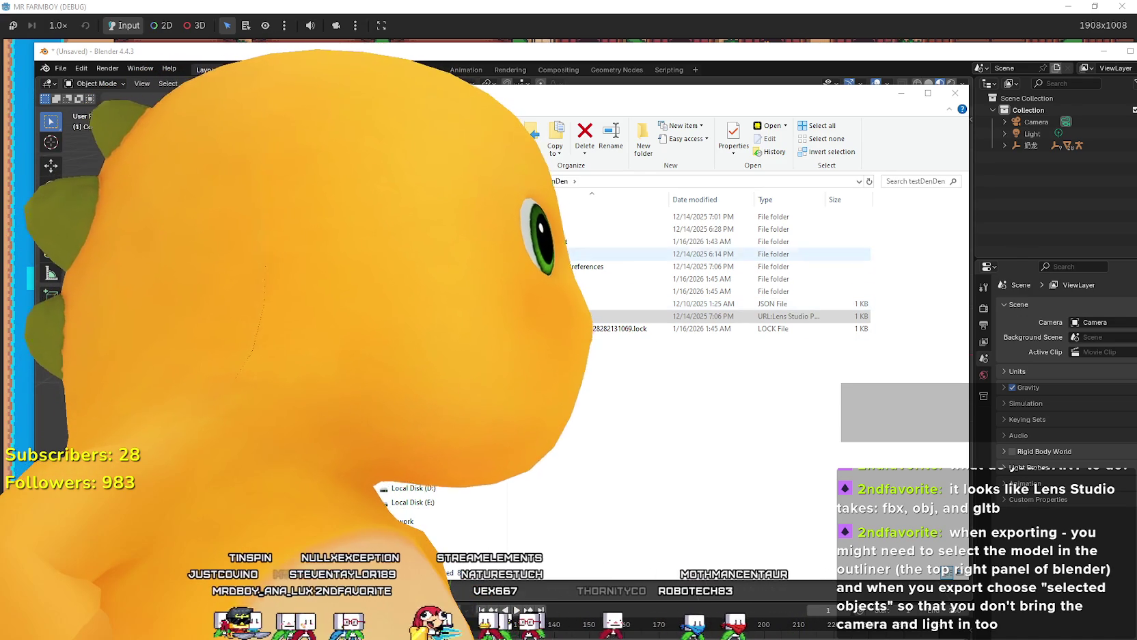
left_click(547, 241)
Step: Open the GodzillaTest folder and bring Godzila.fbx into the testDenDen Lens Studio project
key("Return")
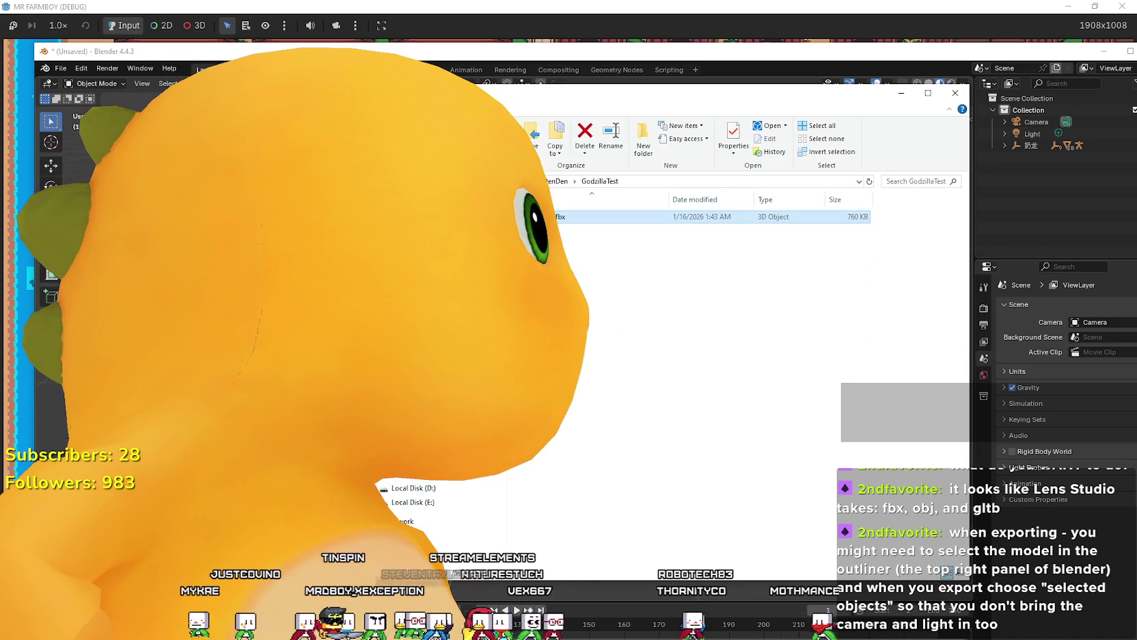
key("alt+Tab")
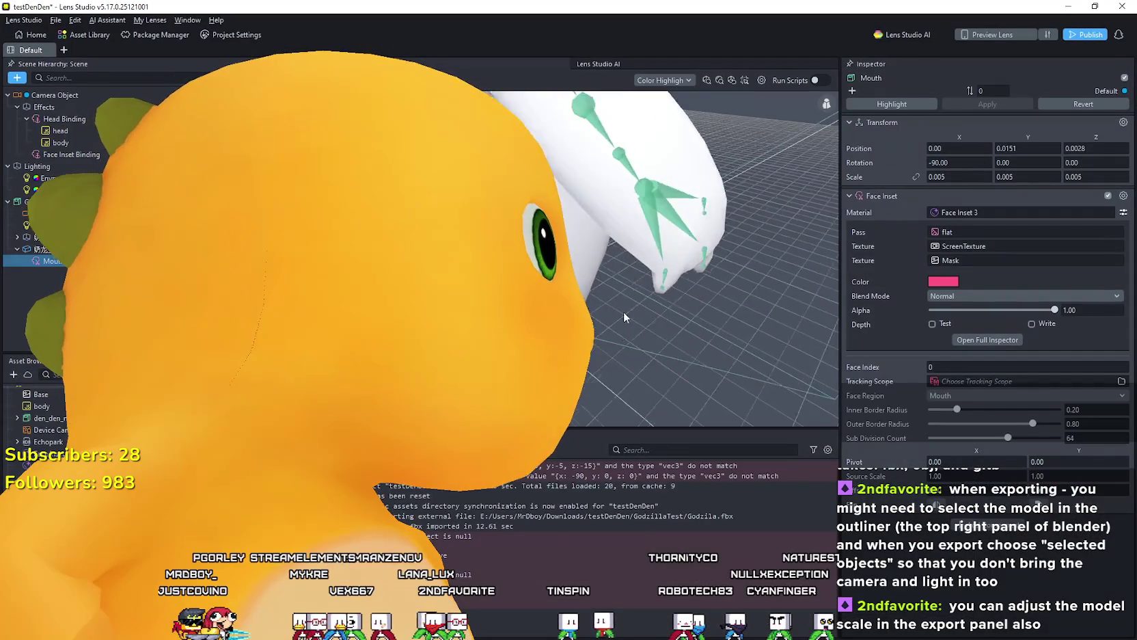
Step: Orbit the scene until the imported model stands upright, with the Godzila object reselected
mouse_move(624, 311)
left_mouse_down()
mouse_move(656, 259)
mouse_move(677, 253)
mouse_move(649, 273)
left_mouse_up()
scroll(642, 266, "up", 5)
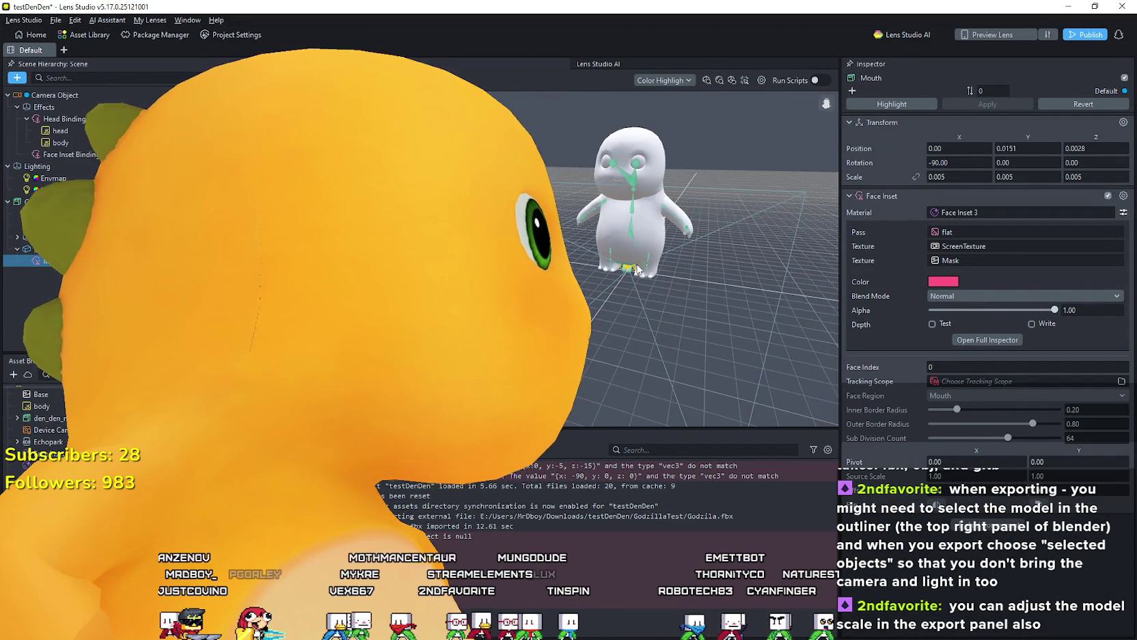
left_click_drag(631, 286, 646, 259)
left_click_drag(577, 301, 602, 332)
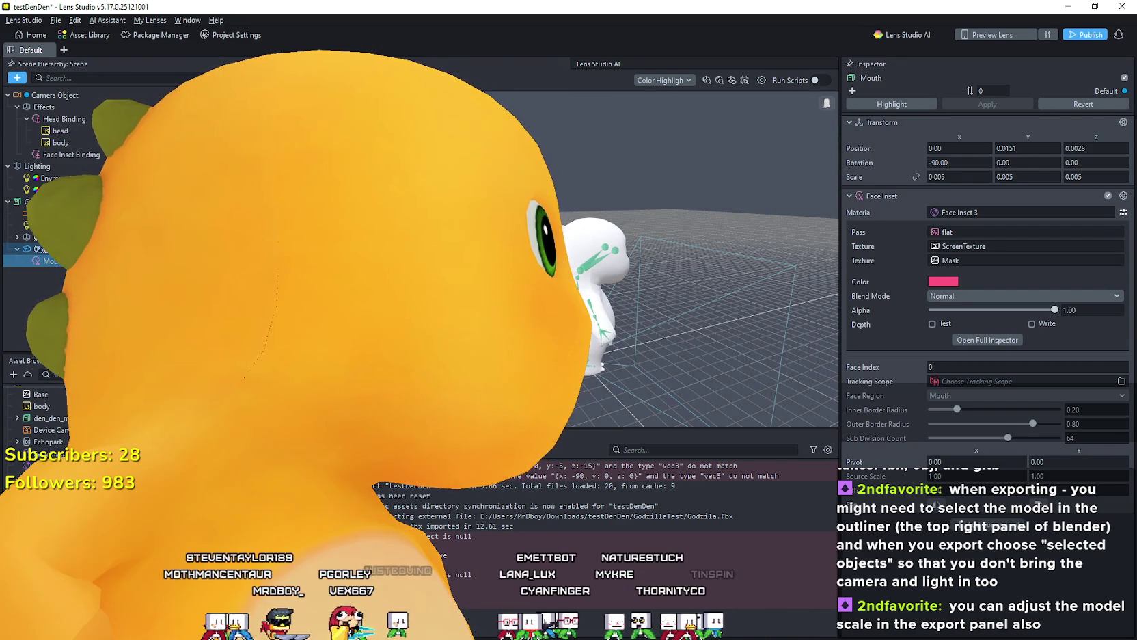
left_click(602, 332)
left_click(602, 332)
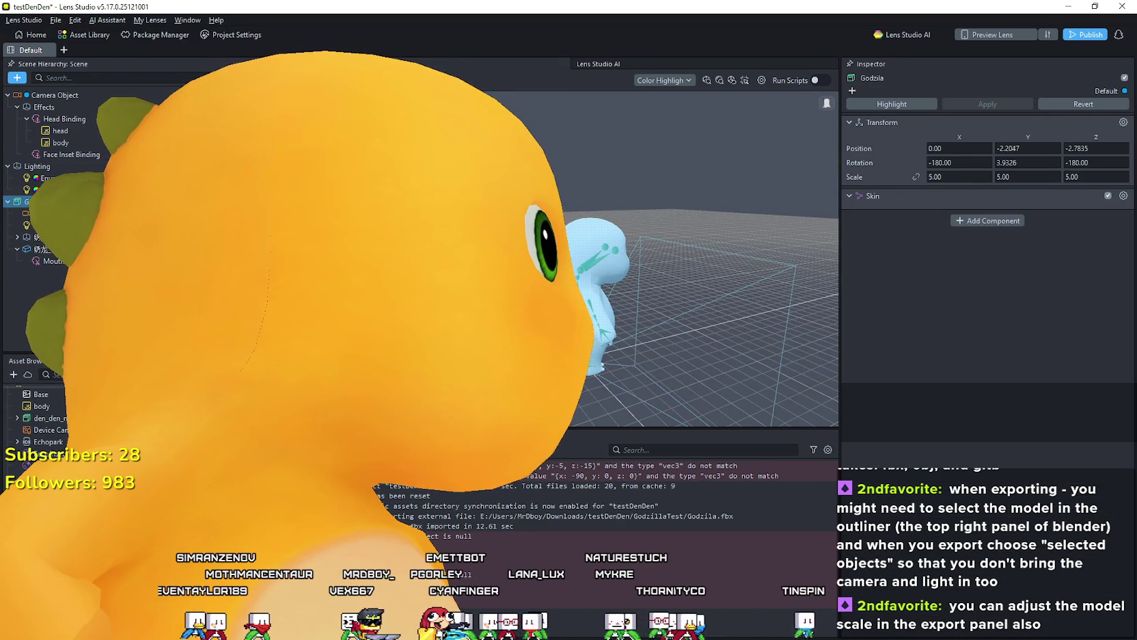
left_click_drag(602, 332, 612, 337)
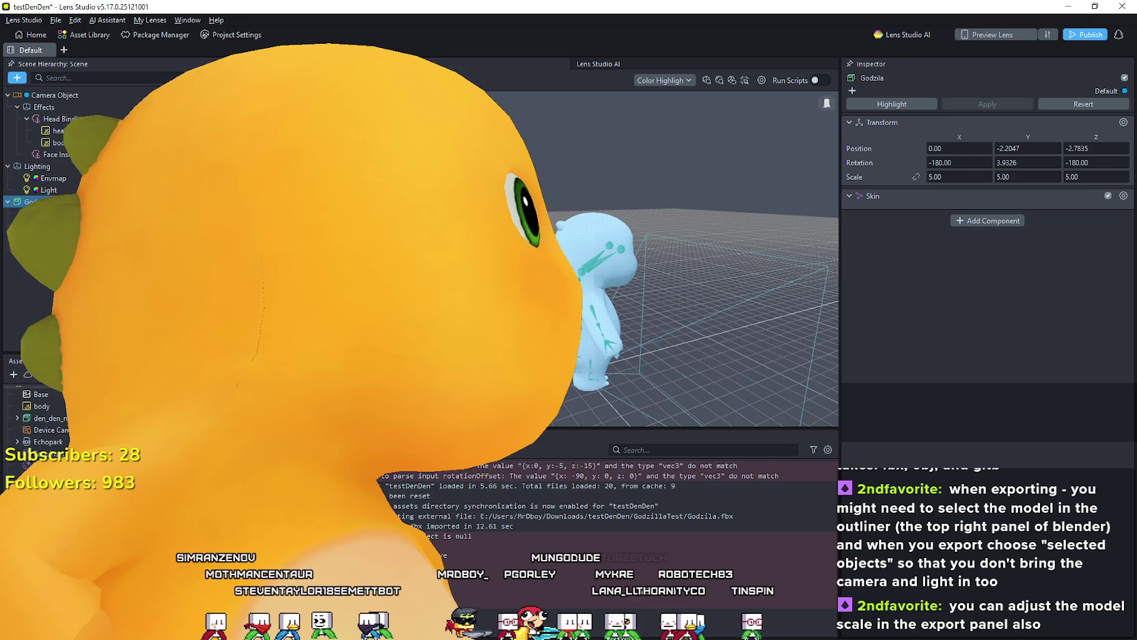
scroll(697, 273, "up", 3)
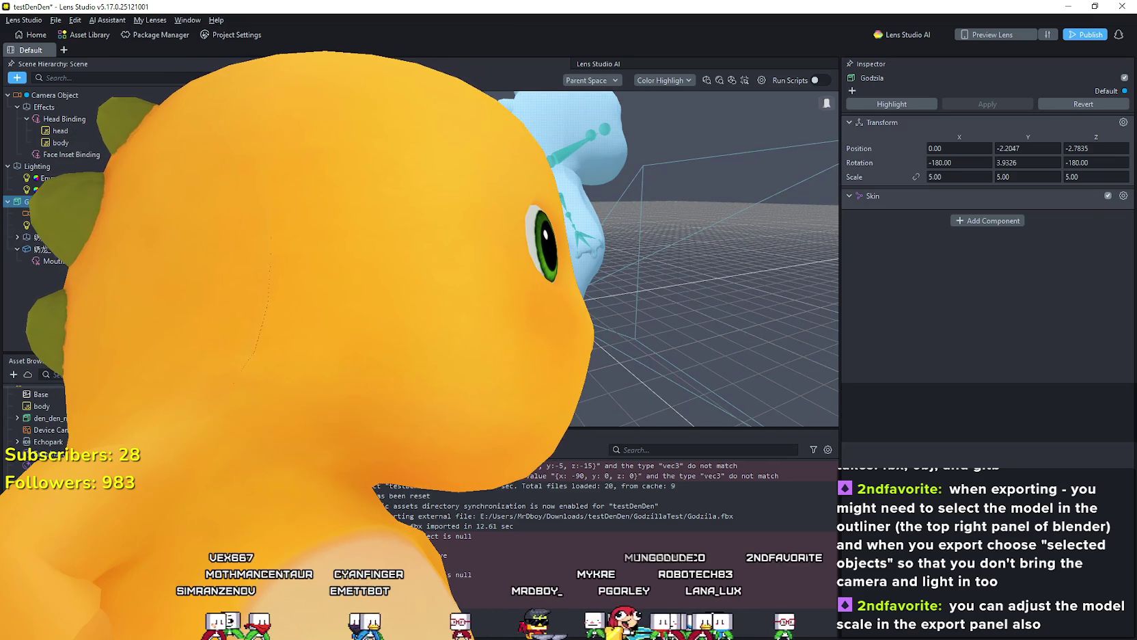
key("Escape")
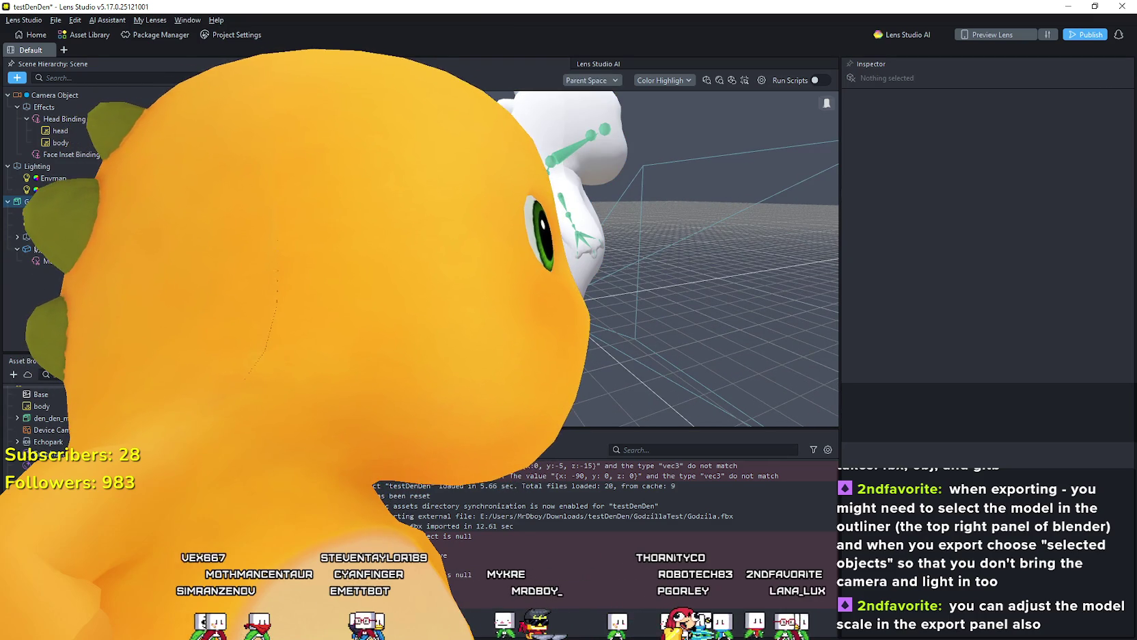
key("ctrl+z")
Step: Push Godzila far back along Z, view its front, and box-select around its legs
mouse_move(547, 321)
left_mouse_down()
mouse_move(622, 315)
mouse_move(704, 266)
mouse_move(743, 308)
left_mouse_up()
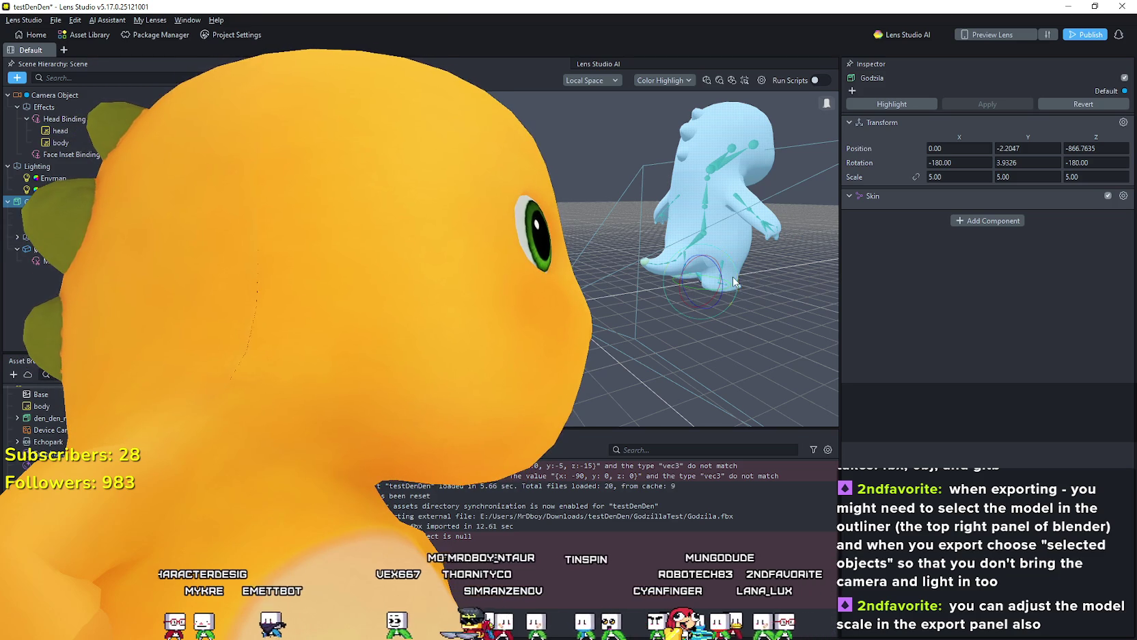
scroll(710, 287, "up", 10)
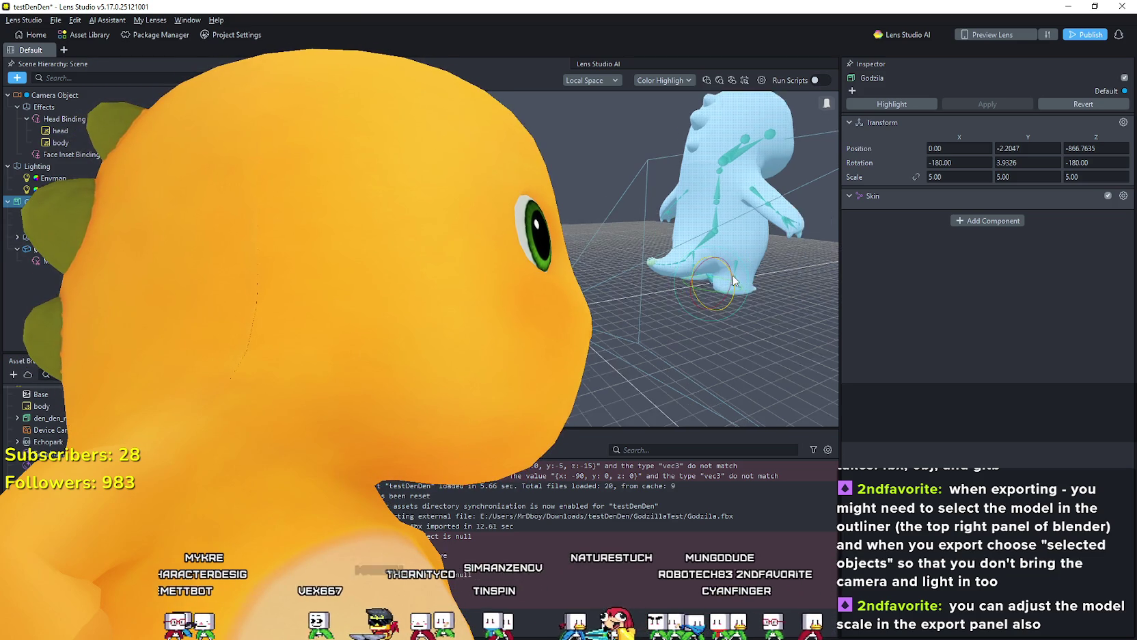
scroll(704, 260, "up", 10)
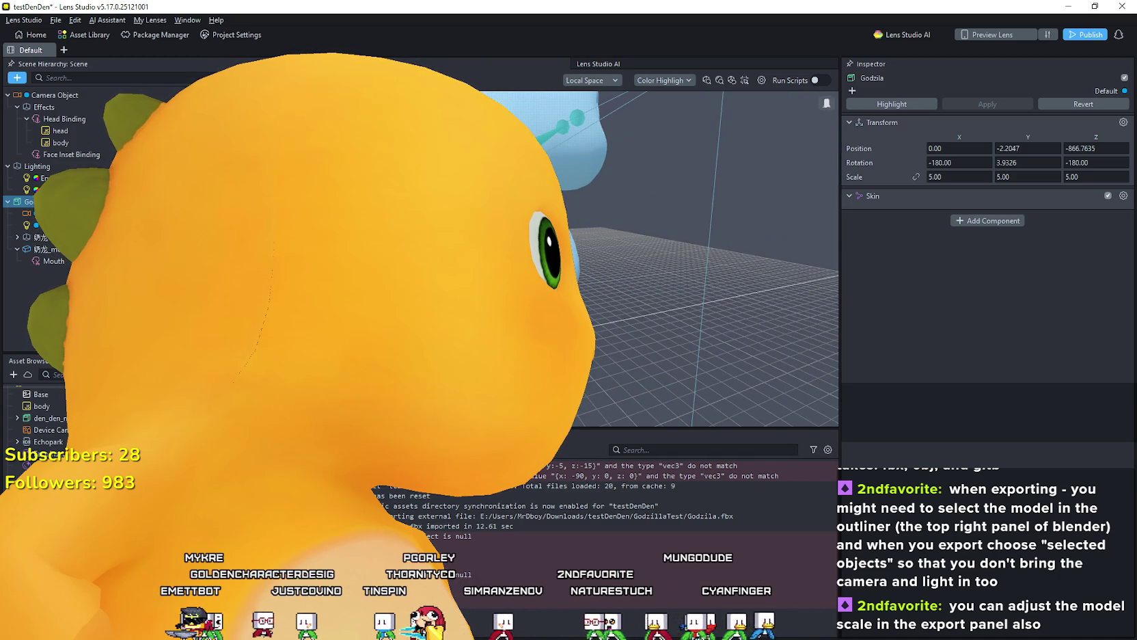
scroll(704, 260, "up", 10)
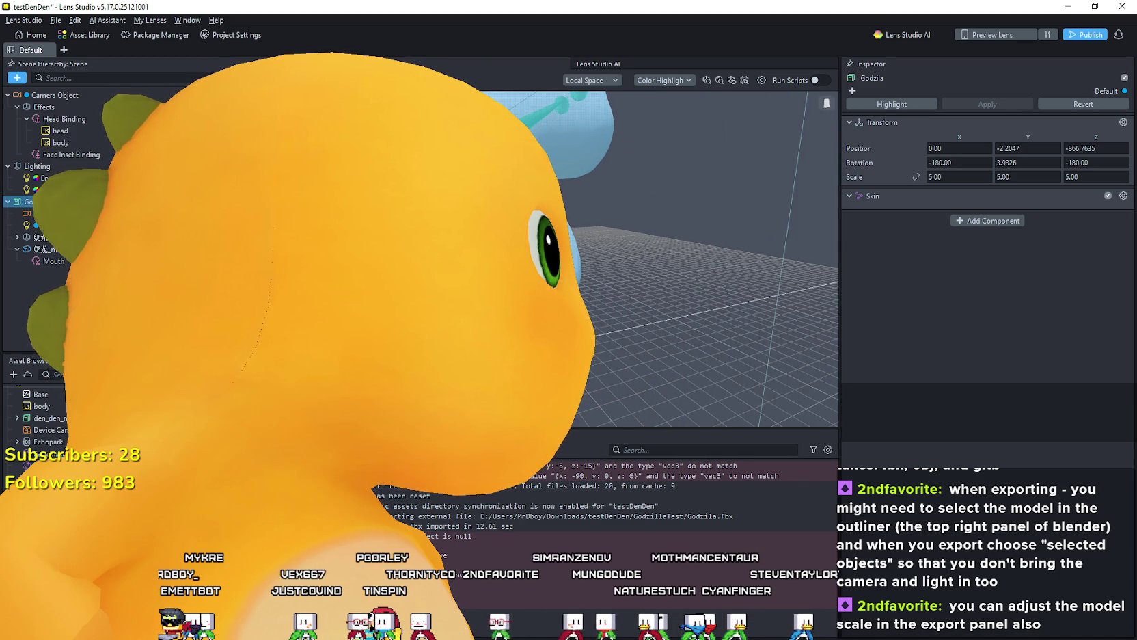
scroll(704, 260, "up", 5)
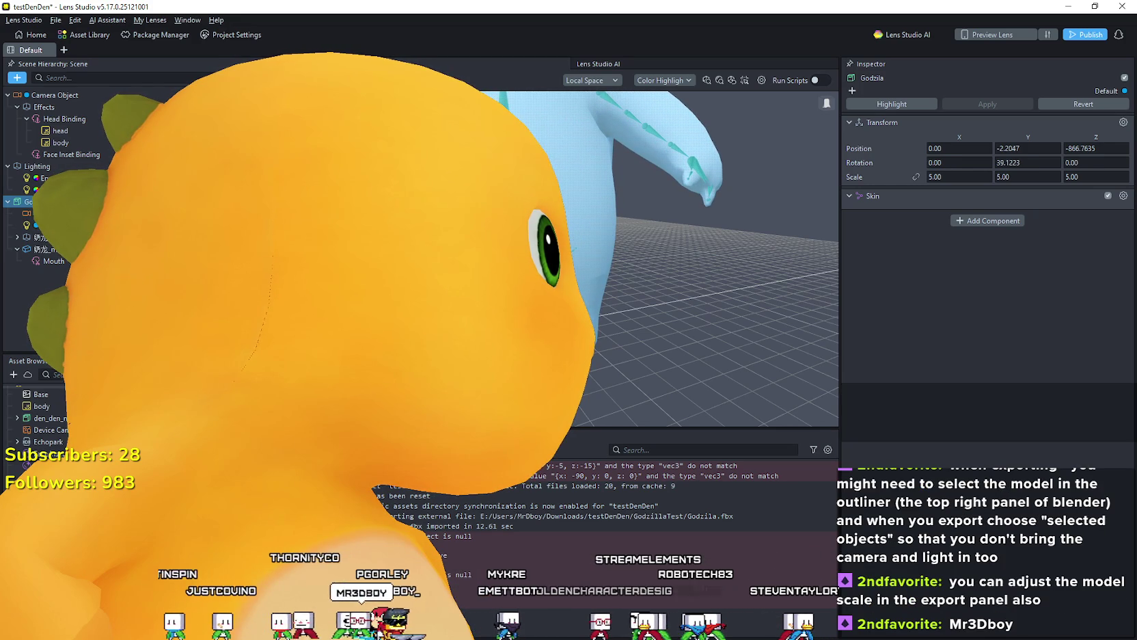
mouse_move(607, 349)
left_mouse_down()
mouse_move(664, 351)
mouse_move(778, 286)
mouse_move(790, 239)
mouse_move(732, 157)
mouse_move(640, 299)
mouse_move(669, 273)
mouse_move(696, 107)
mouse_move(636, 362)
mouse_move(586, 488)
mouse_move(561, 486)
mouse_move(589, 424)
left_mouse_up()
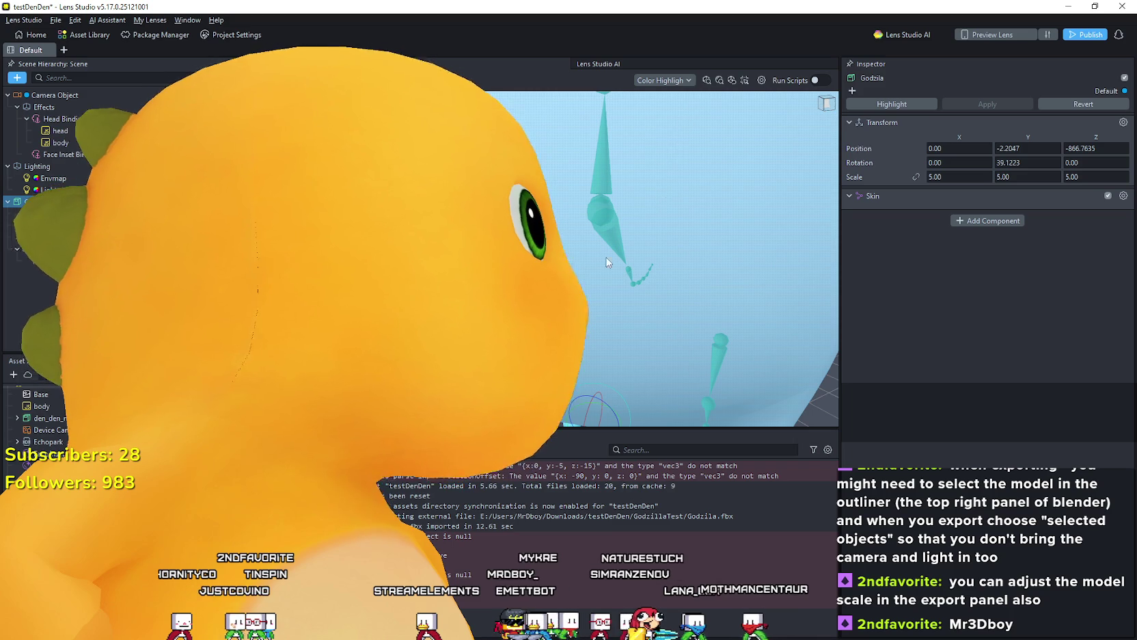
scroll(645, 170, "down", 5)
scroll(611, 171, "up", 5)
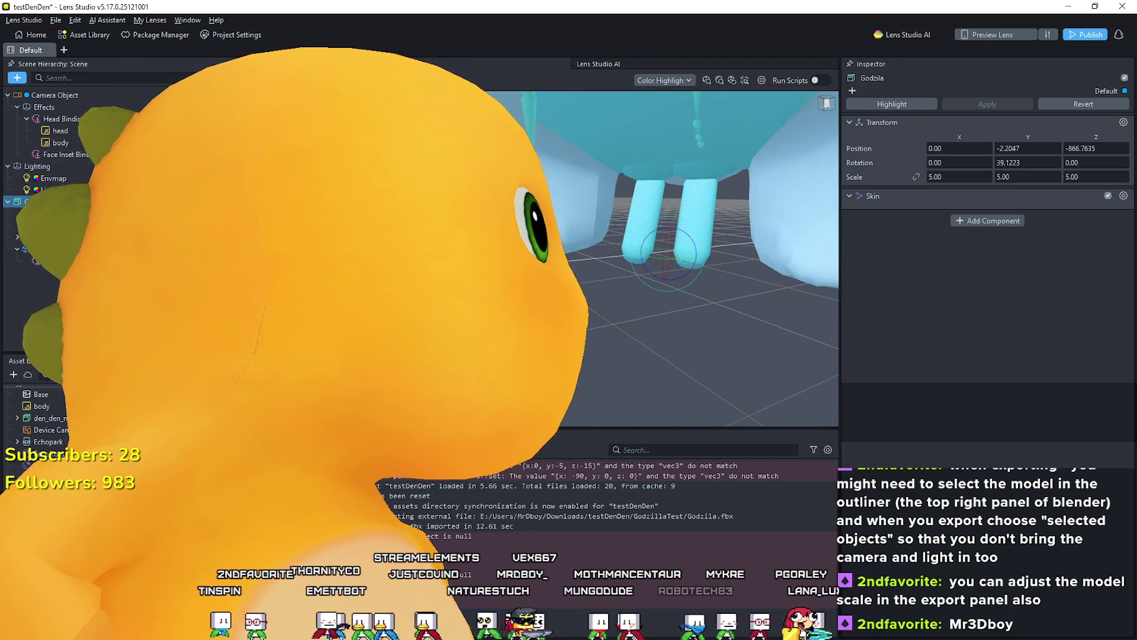
mouse_move(649, 281)
left_mouse_down()
mouse_move(551, 203)
mouse_move(543, 173)
left_mouse_up()
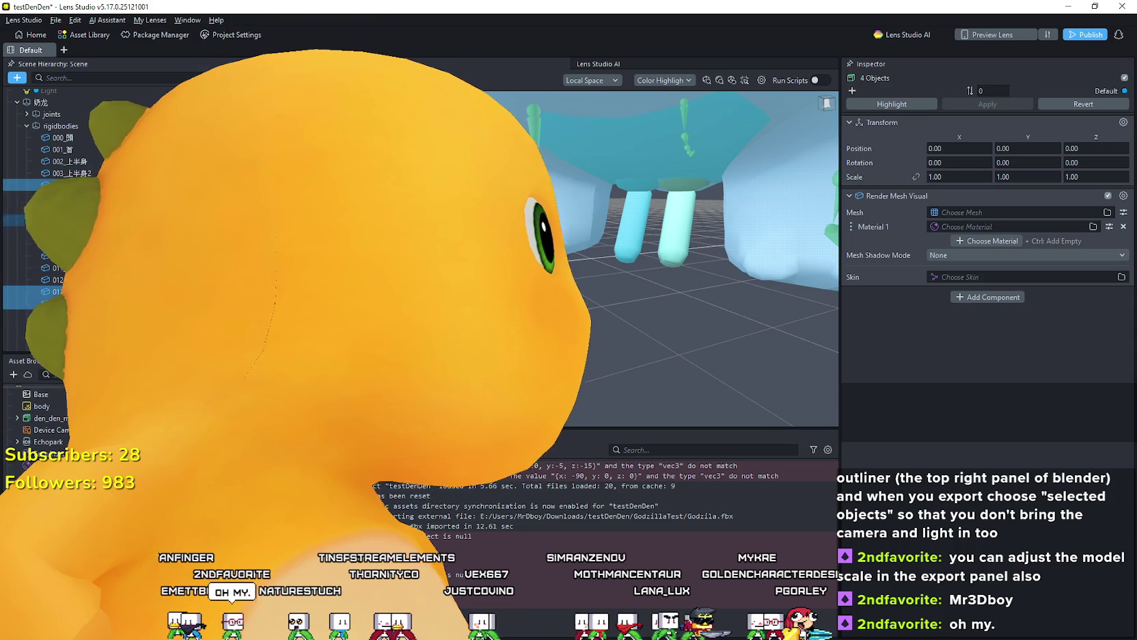
Step: Disable the four light-blue rigidbody meshes so the white dinosaur shows, then select the rigidbodies group
key("ctrl+shift+a")
key("ctrl+shift+a")
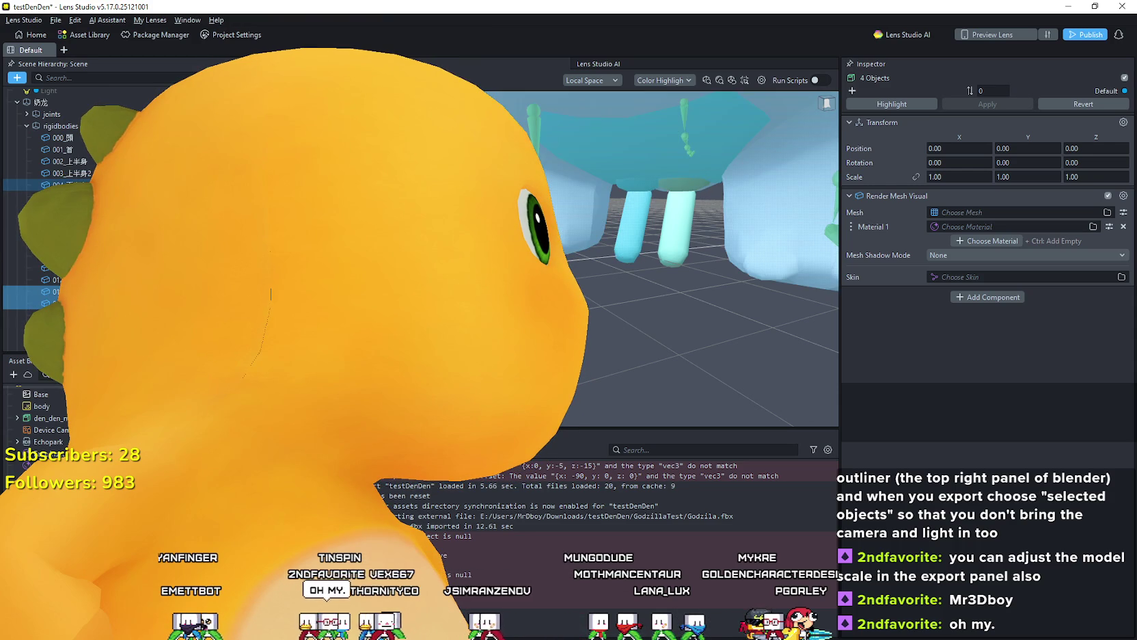
left_click_drag(697, 239, 666, 240)
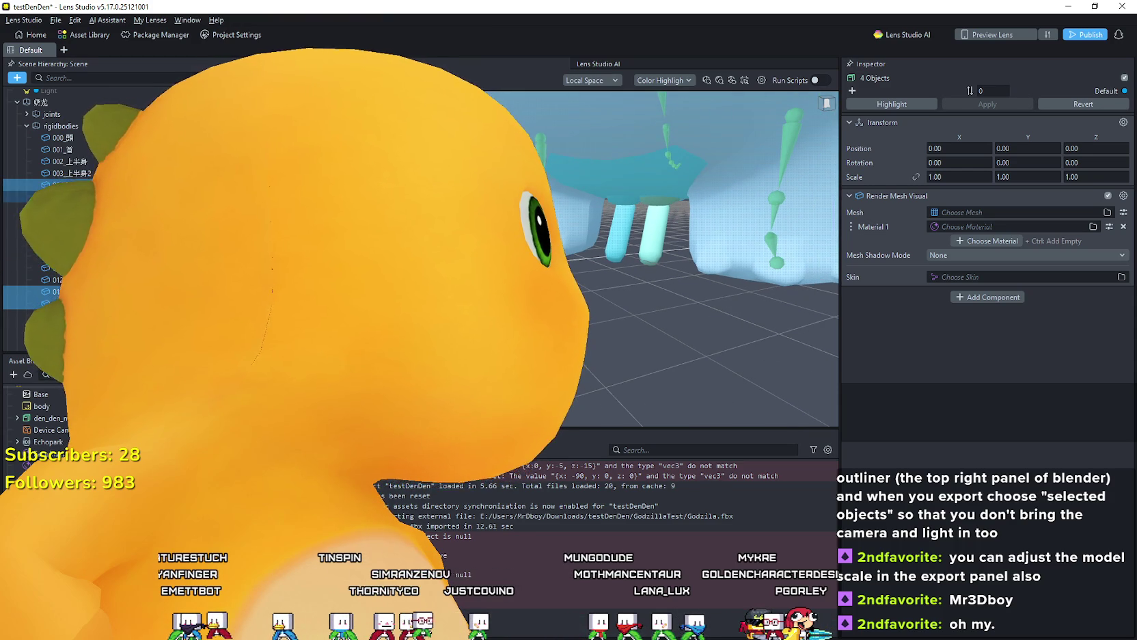
left_click(651, 180)
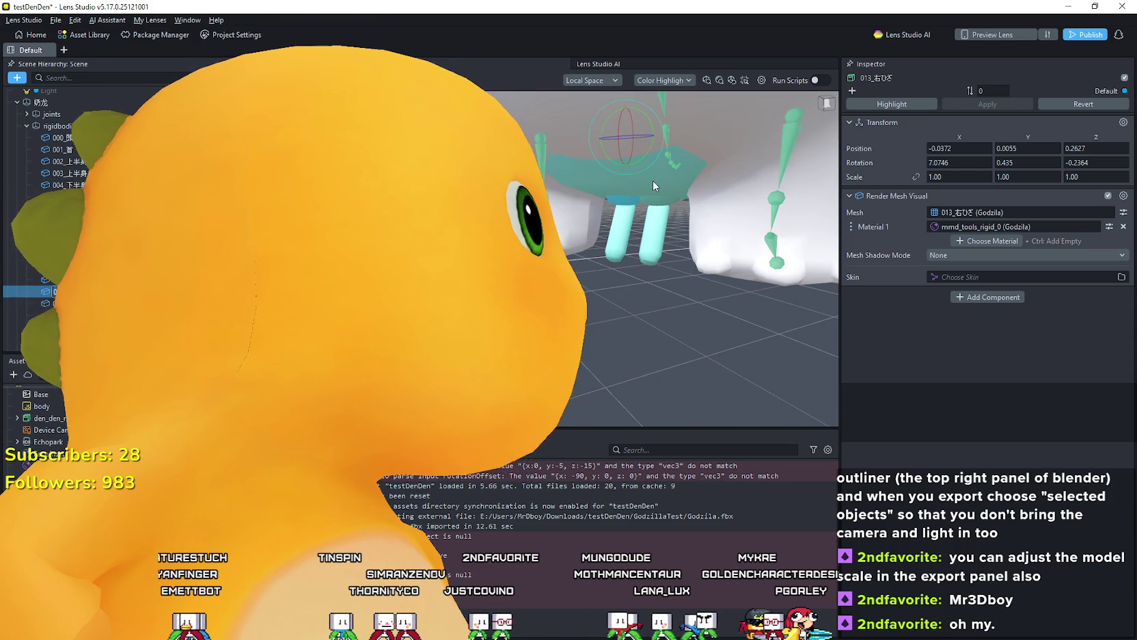
mouse_move(678, 297)
left_mouse_down()
mouse_move(648, 107)
mouse_move(599, 246)
mouse_move(611, 181)
mouse_move(622, 384)
mouse_move(618, 282)
mouse_move(642, 326)
mouse_move(711, 324)
mouse_move(601, 321)
mouse_move(636, 309)
mouse_move(614, 227)
mouse_move(637, 260)
mouse_move(627, 306)
mouse_move(581, 287)
mouse_move(567, 266)
mouse_move(559, 320)
mouse_move(650, 300)
left_mouse_up()
left_click_drag(561, 236, 567, 239)
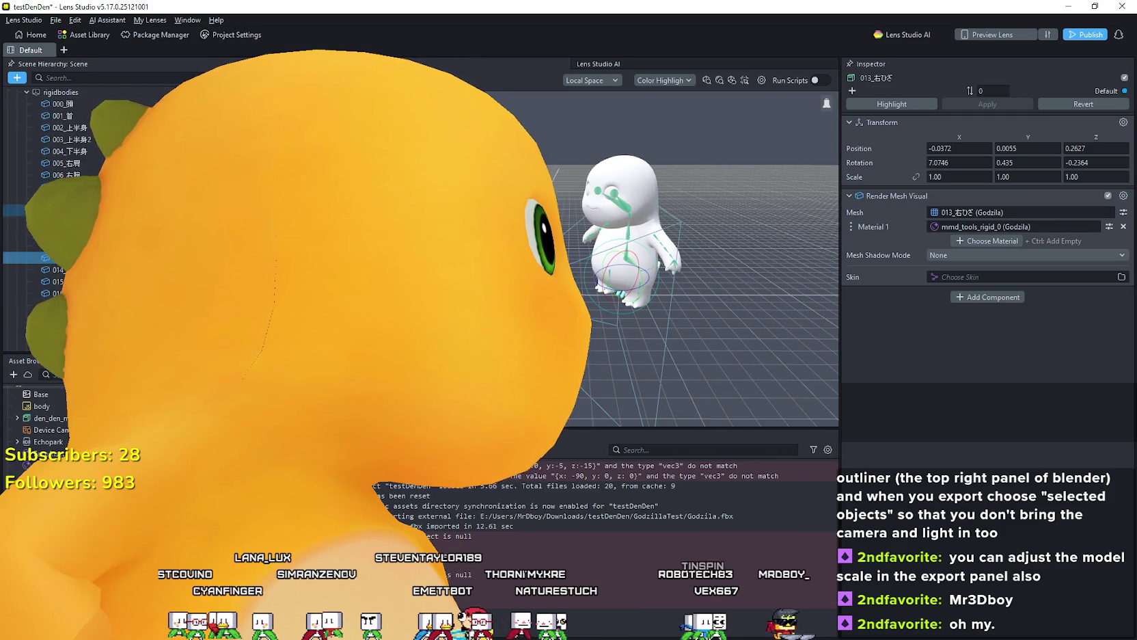
left_click(21, 228)
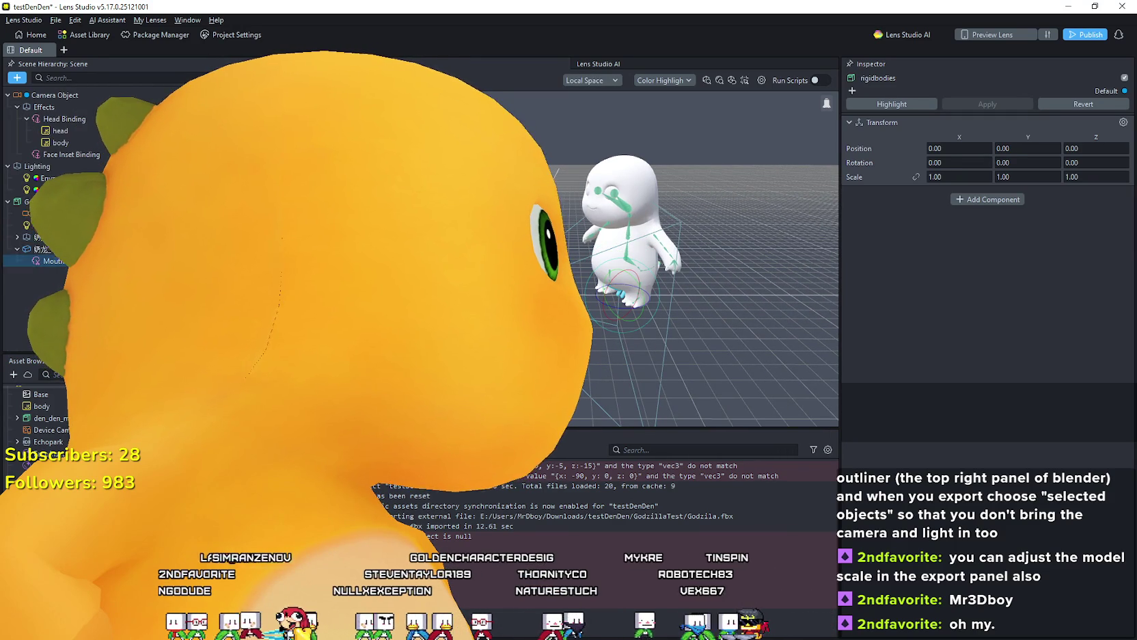
Step: Remove the Camera and Light from inside the Godzila group, then reselect the Godzila root
left_click(15, 237)
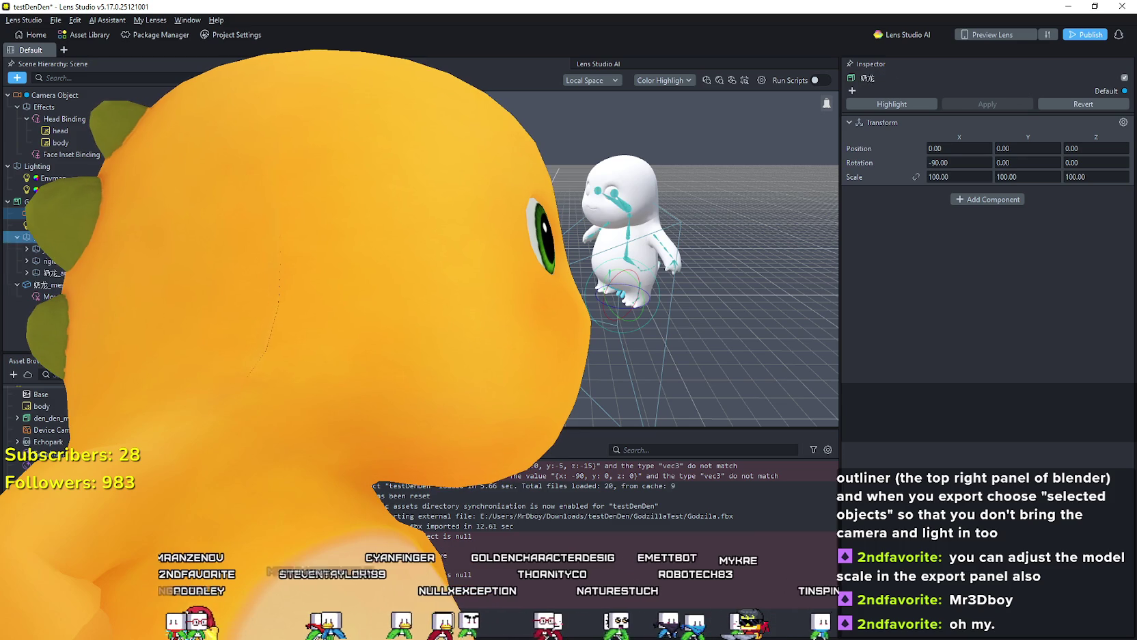
left_click(25, 213)
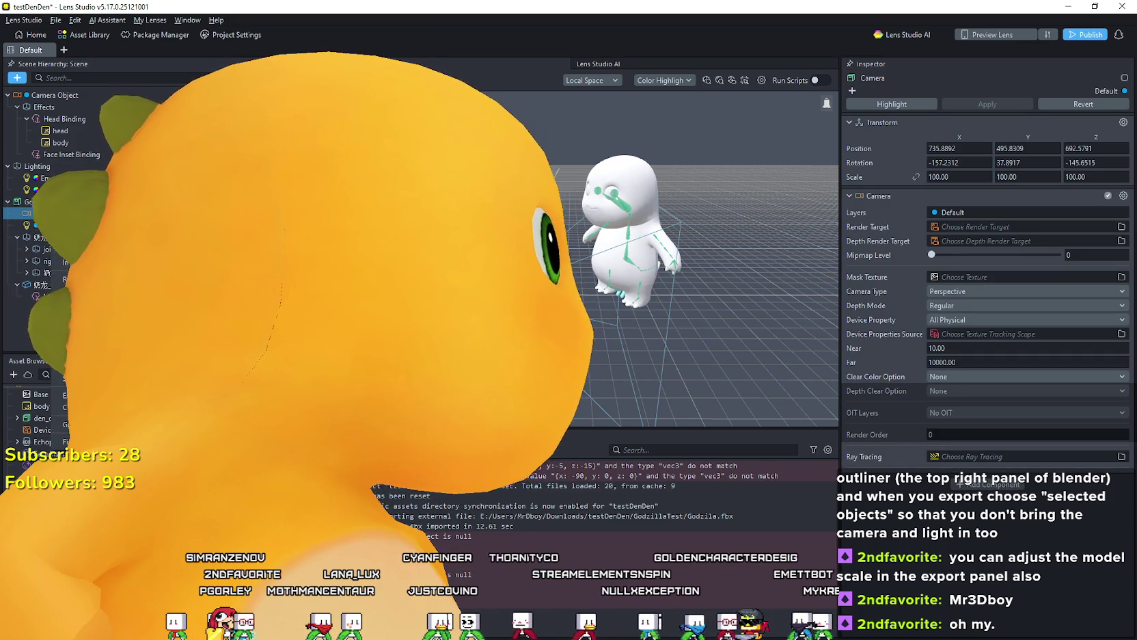
key("Delete")
left_click(41, 212)
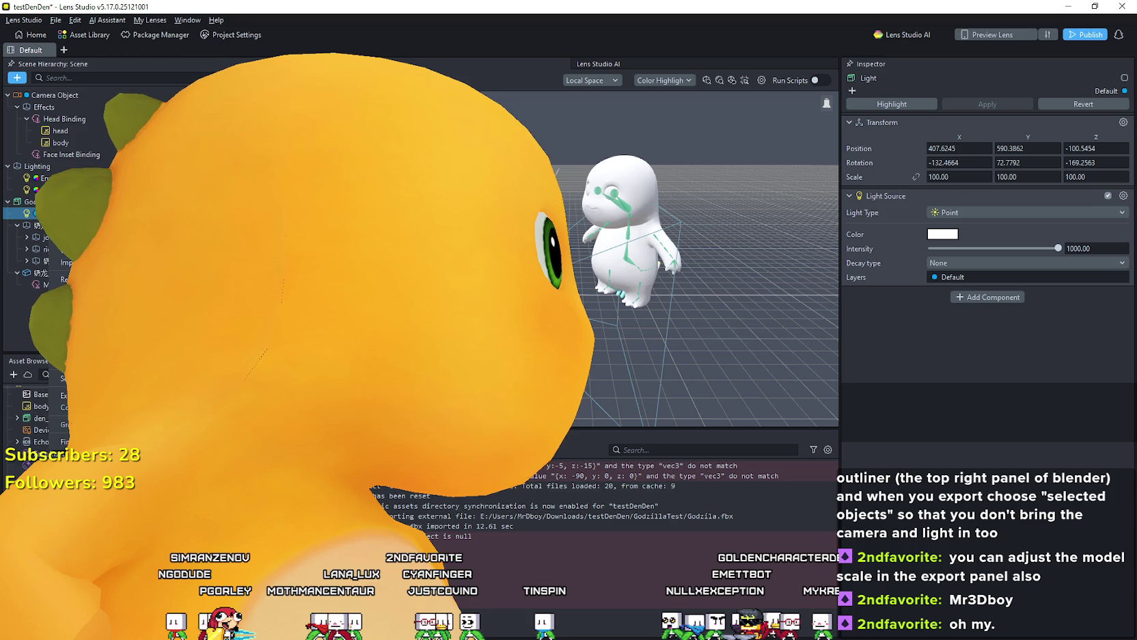
key("Delete")
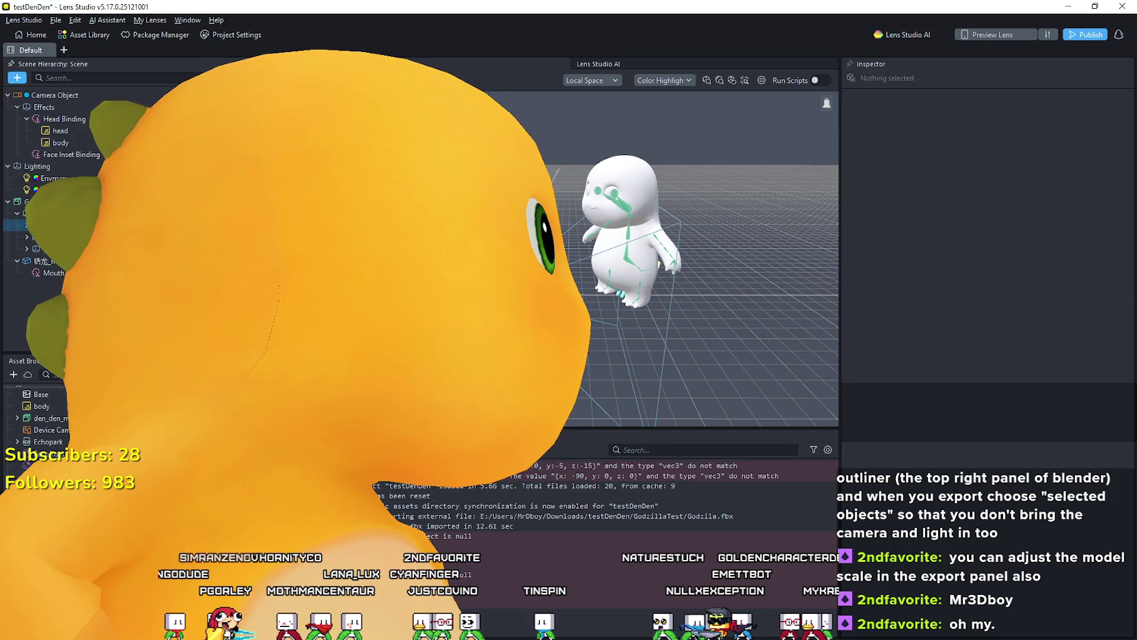
left_click(8, 213)
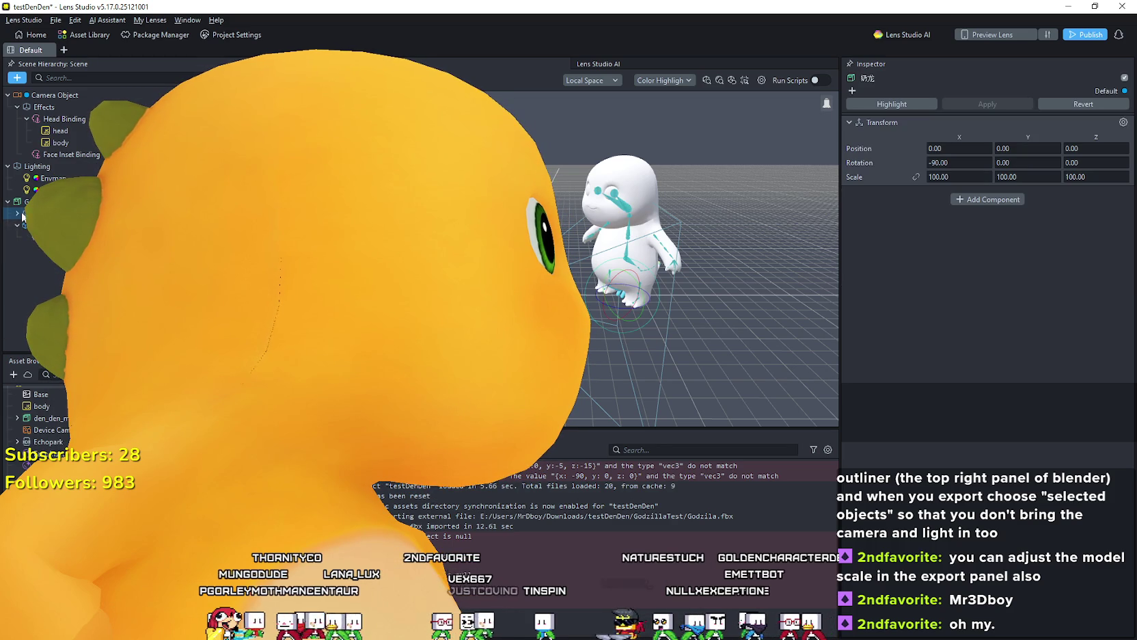
left_click(28, 225)
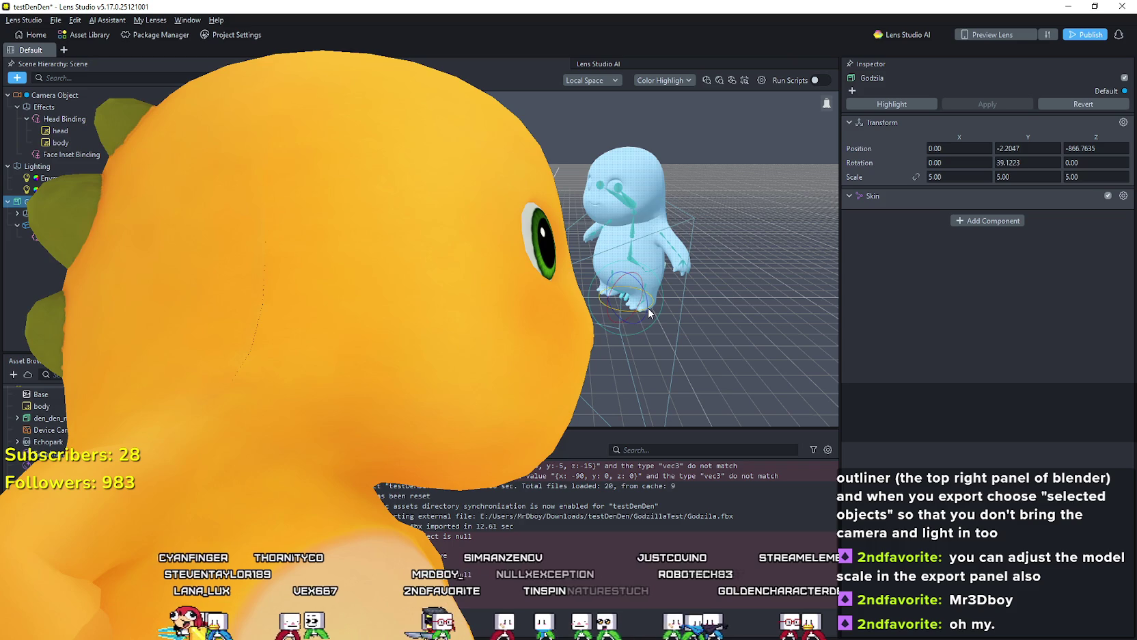
Step: Rotate Godzila to face sideways with Y rotation near zero and expand its rigidbodies
left_click_drag(648, 307, 630, 308)
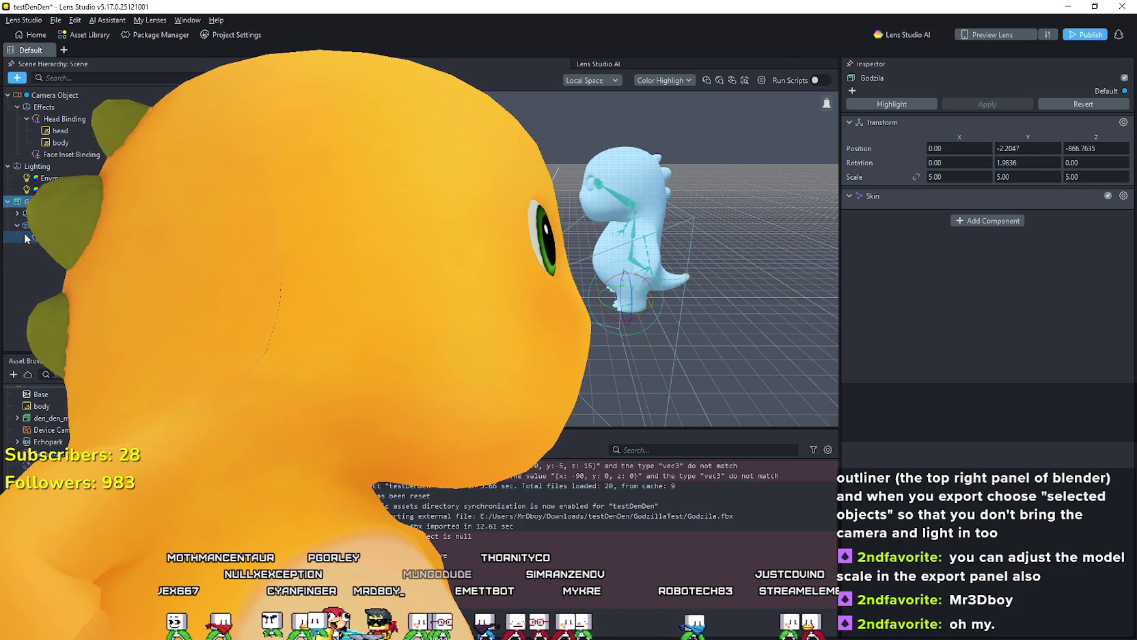
left_click(13, 215)
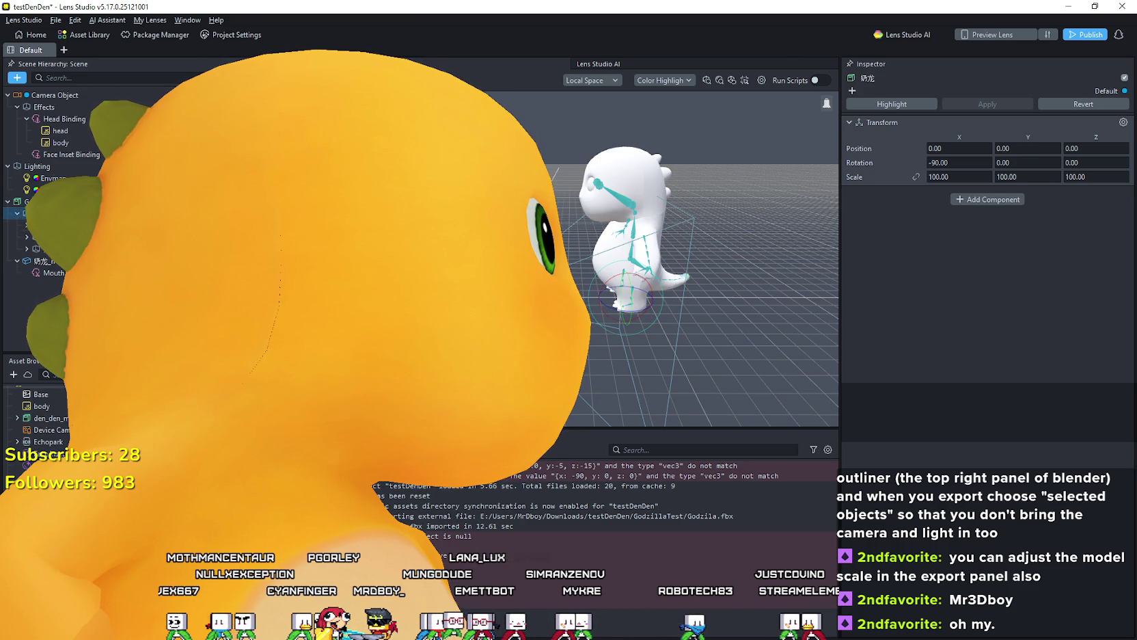
left_click(27, 236)
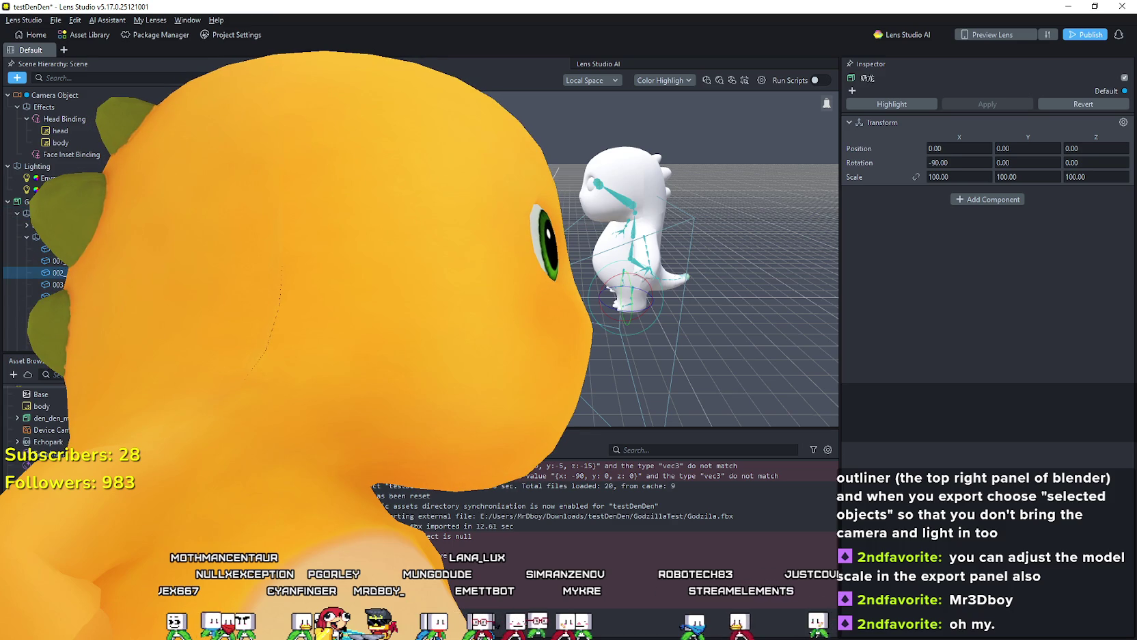
Step: Browse the rigidbody parts until the 000_頭 head part is selected and framed
left_click(55, 296)
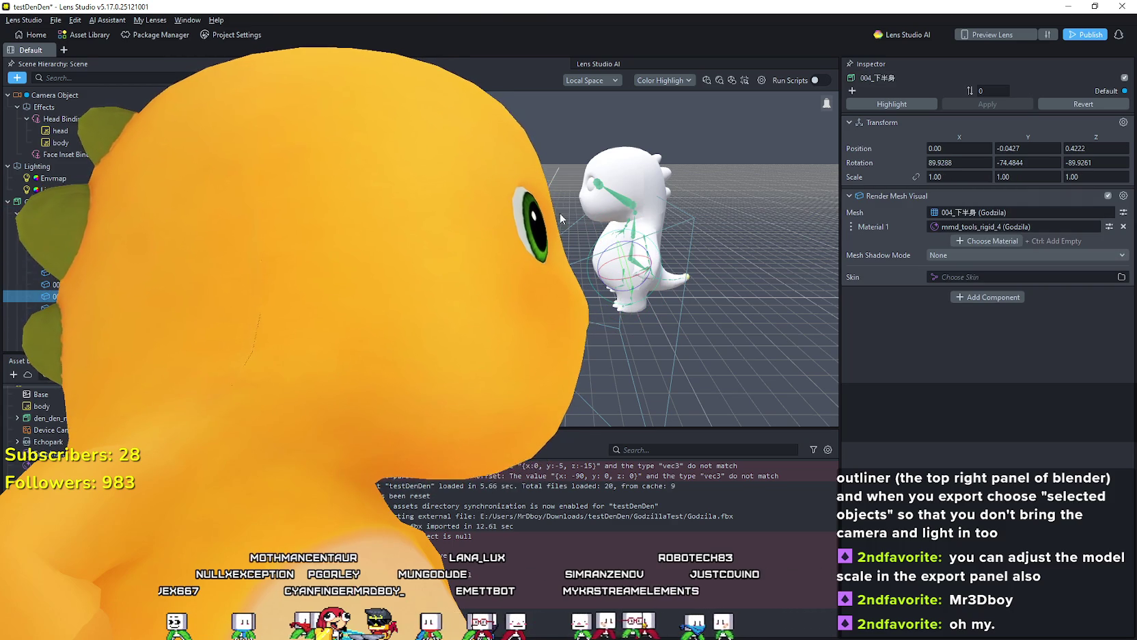
left_click_drag(561, 219, 683, 258)
scroll(54, 205, "down", 3)
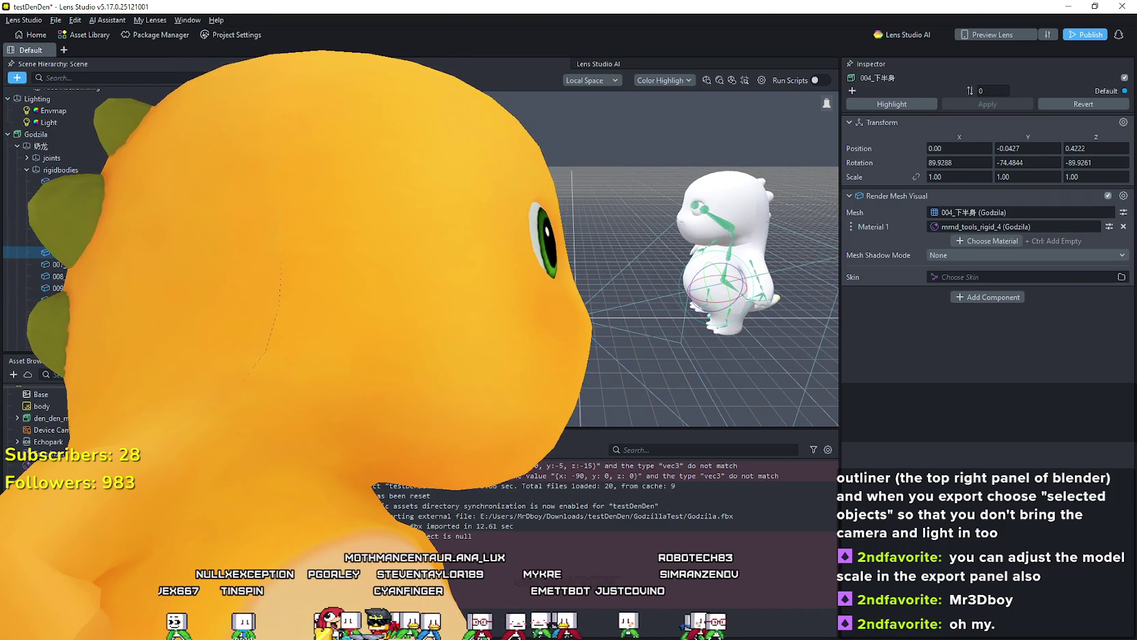
scroll(55, 205, "down", 3)
left_click(54, 175)
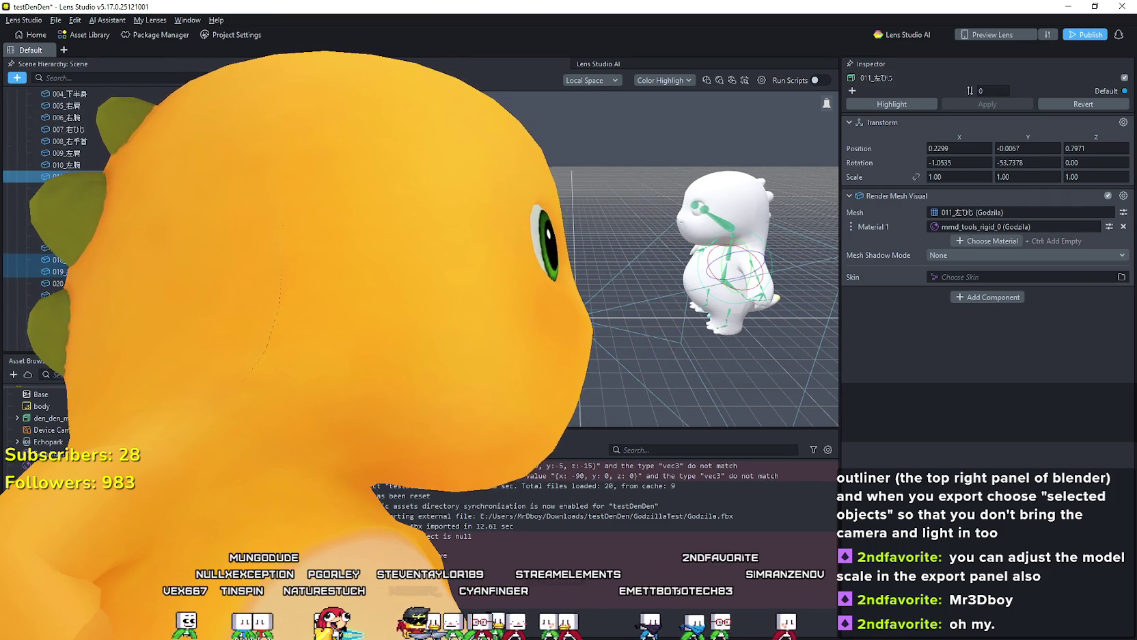
left_click(54, 329)
scroll(55, 205, "up", 5)
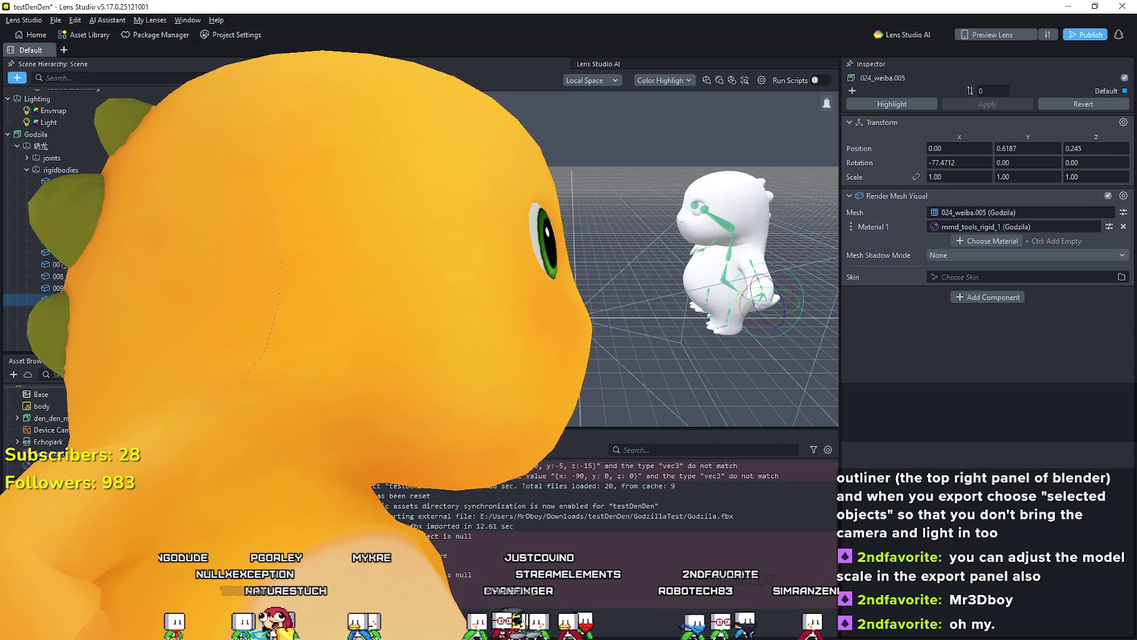
scroll(55, 205, "up", 2)
left_click(54, 226)
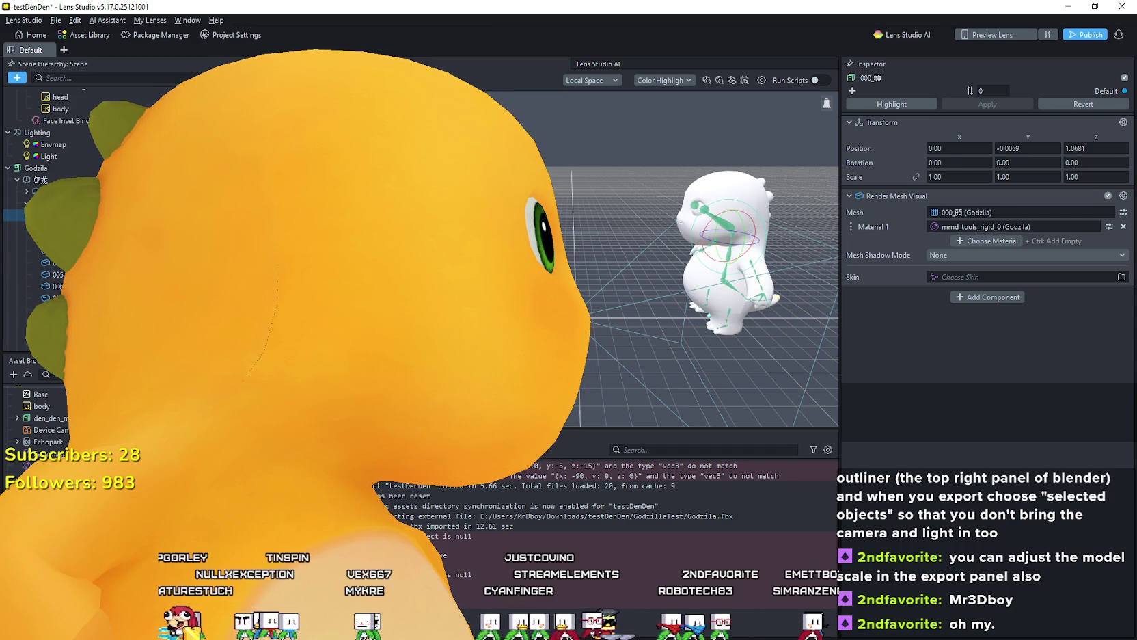
key("f")
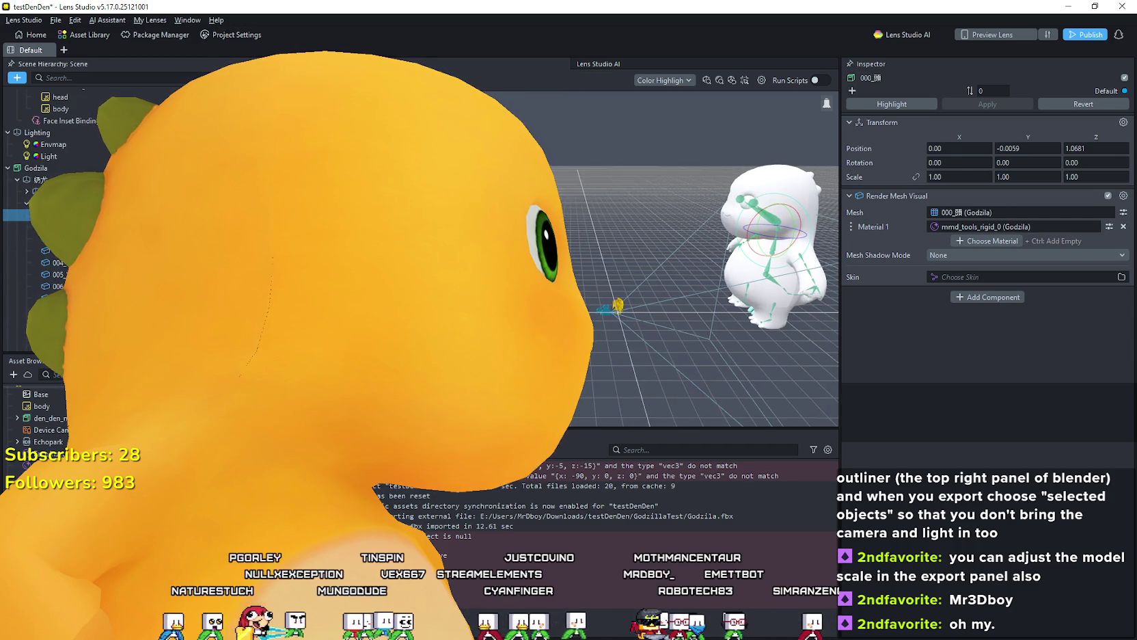
Step: Start moving the Mouth face inset within the Scene Hierarchy
scroll(54, 205, "down", 2)
scroll(55, 205, "down", 1)
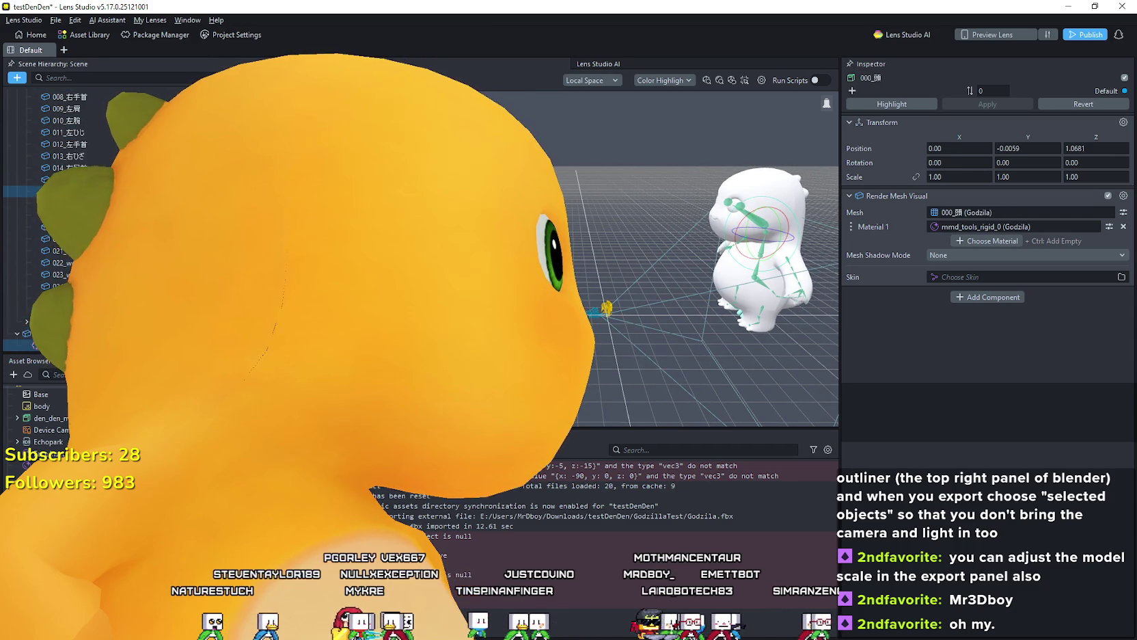
left_click_drag(61, 253, 96, 75)
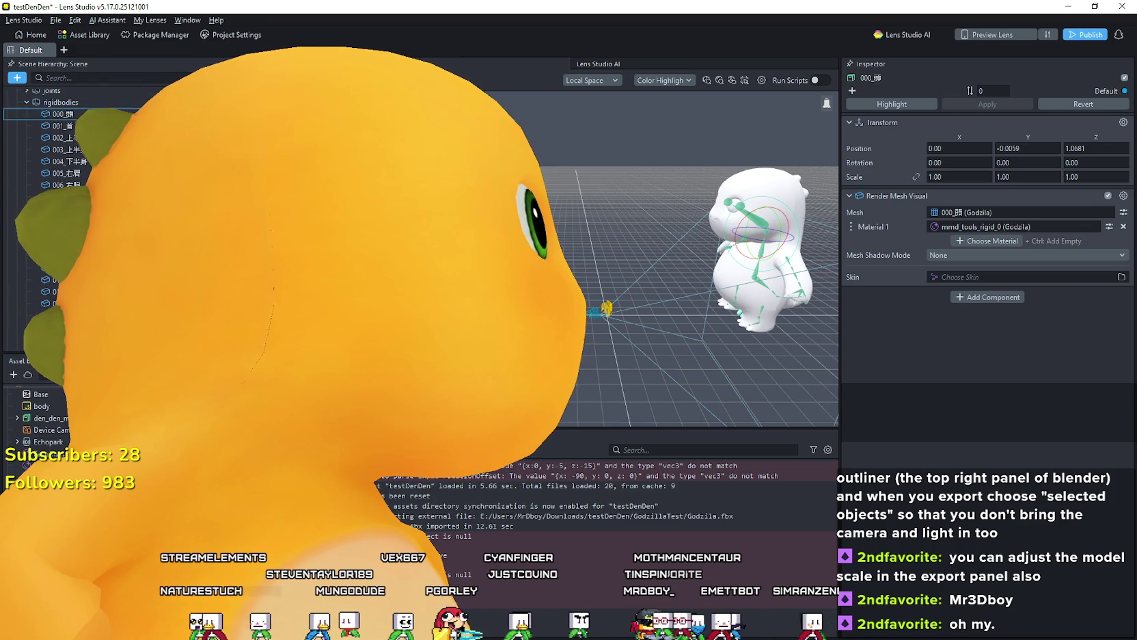
Step: Parent the Mouth face inset under the 000_頭 head part and inspect a few tail joints
left_click_drag(62, 125, 61, 126)
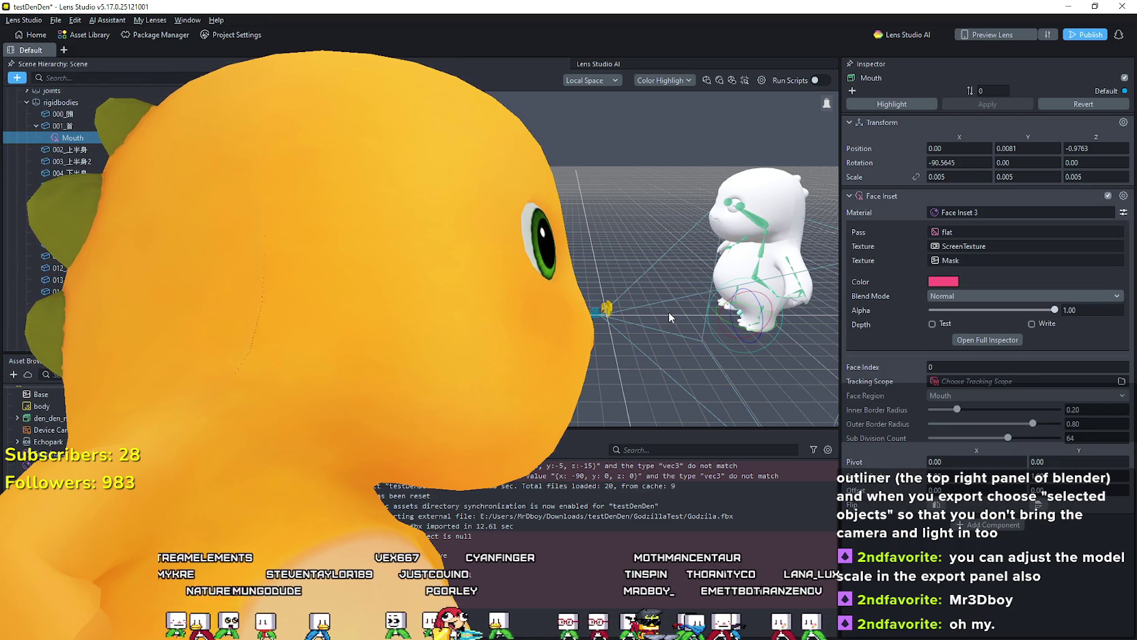
left_click_drag(636, 324, 699, 328)
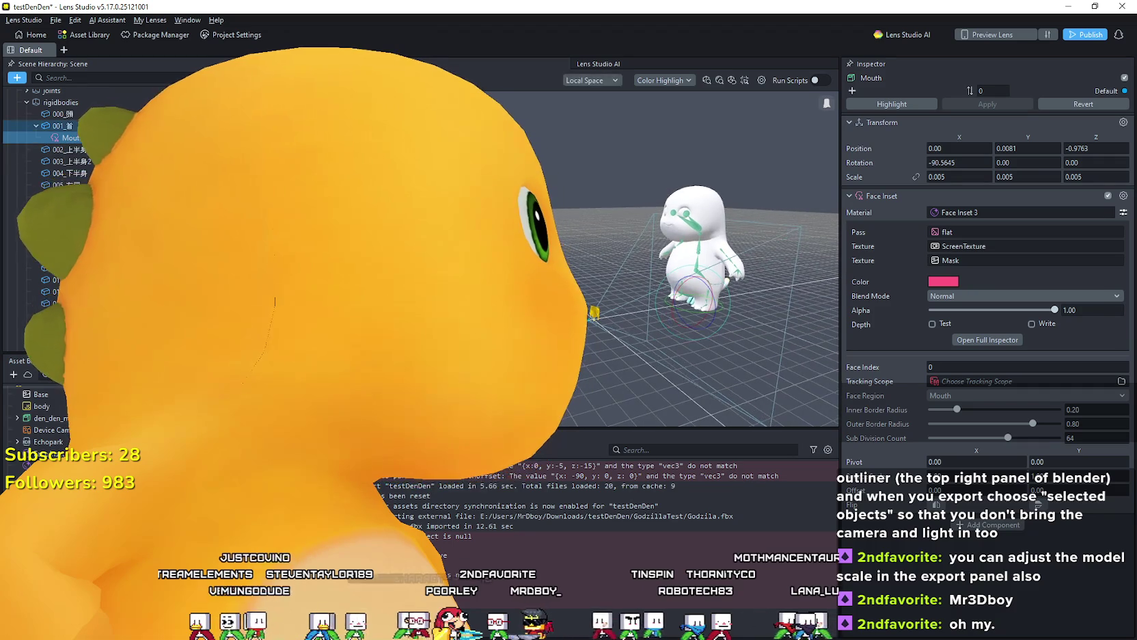
left_click(65, 126)
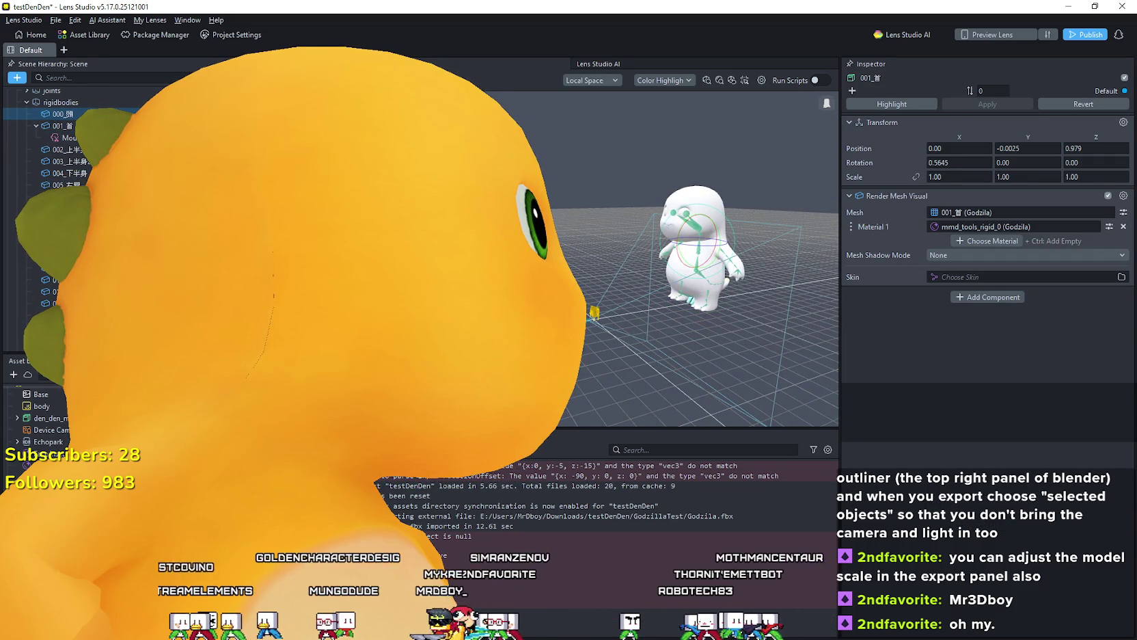
left_click(68, 137)
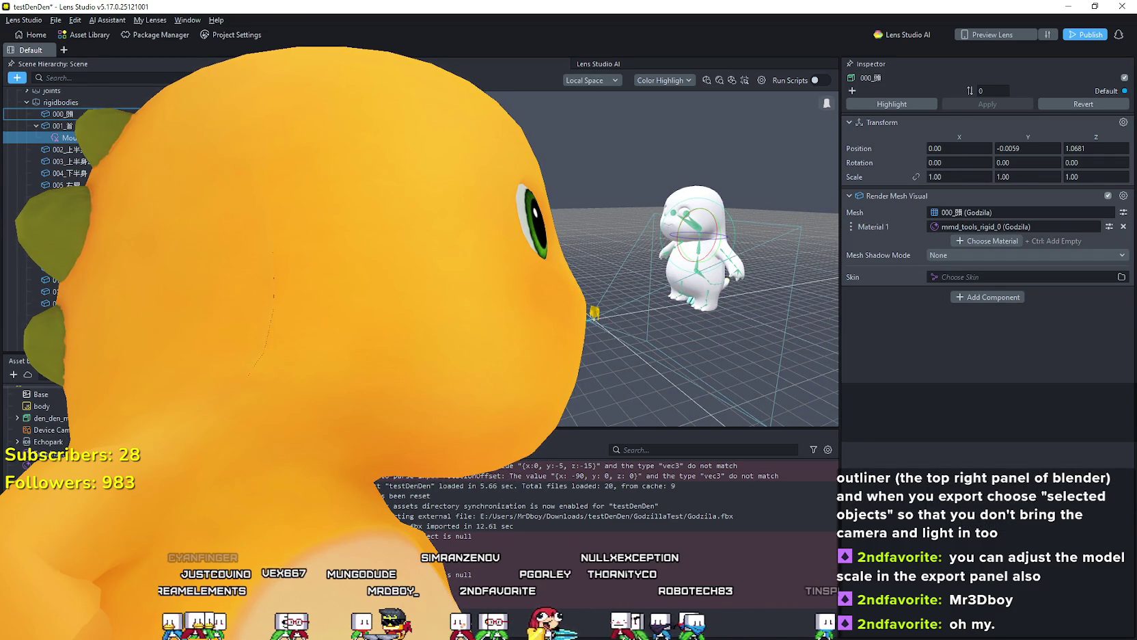
left_click_drag(64, 116, 65, 114)
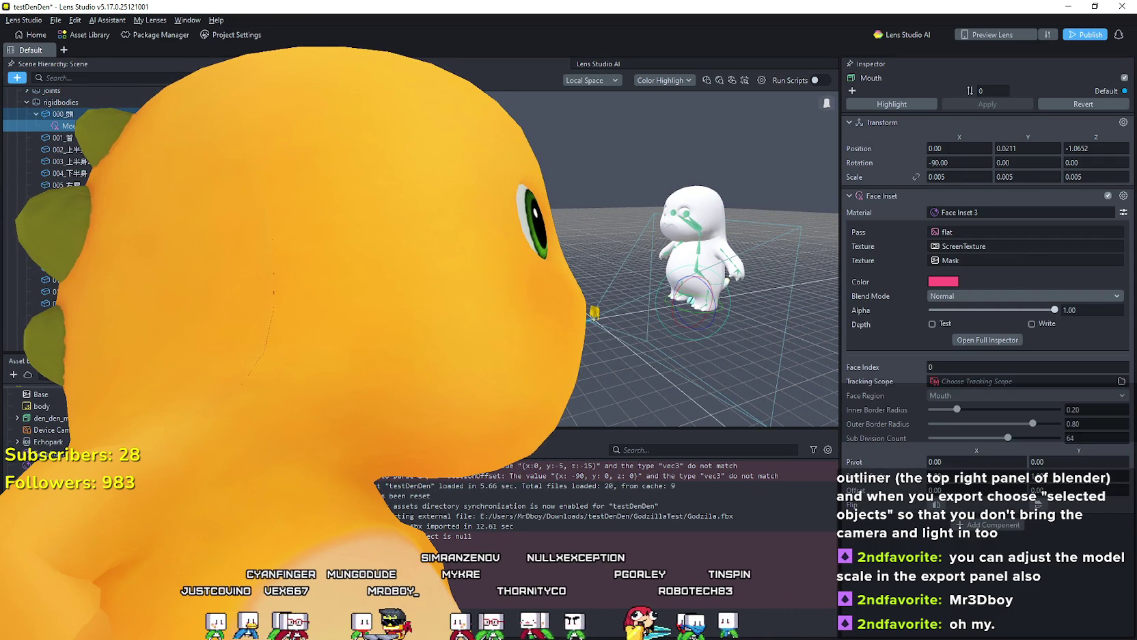
left_click(64, 114)
scroll(27, 197, "up", 3)
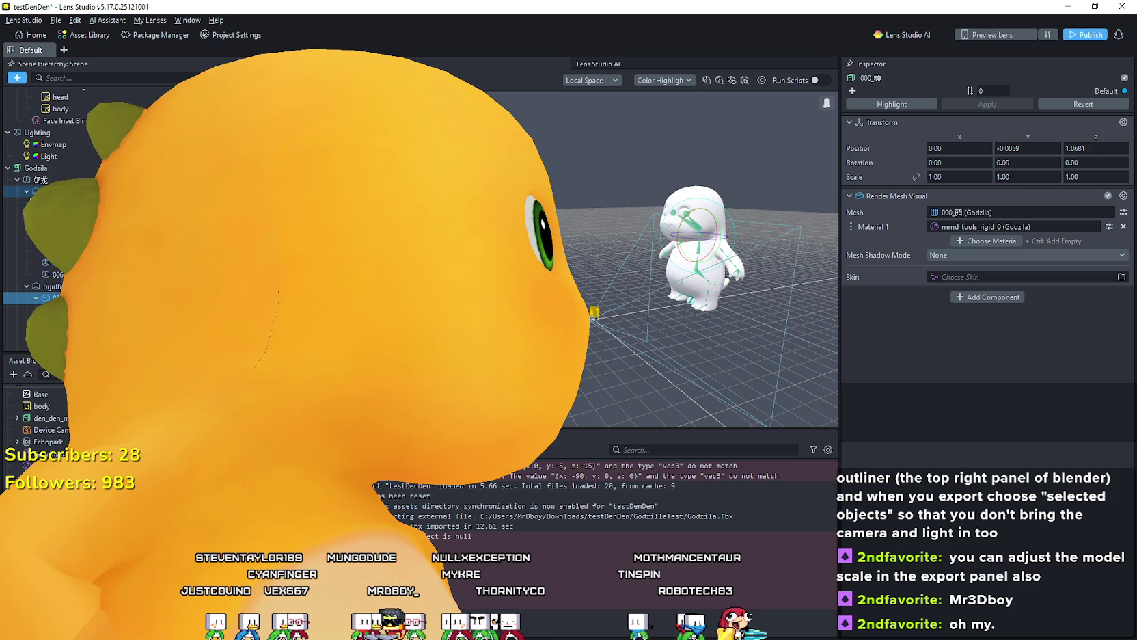
left_click(55, 202)
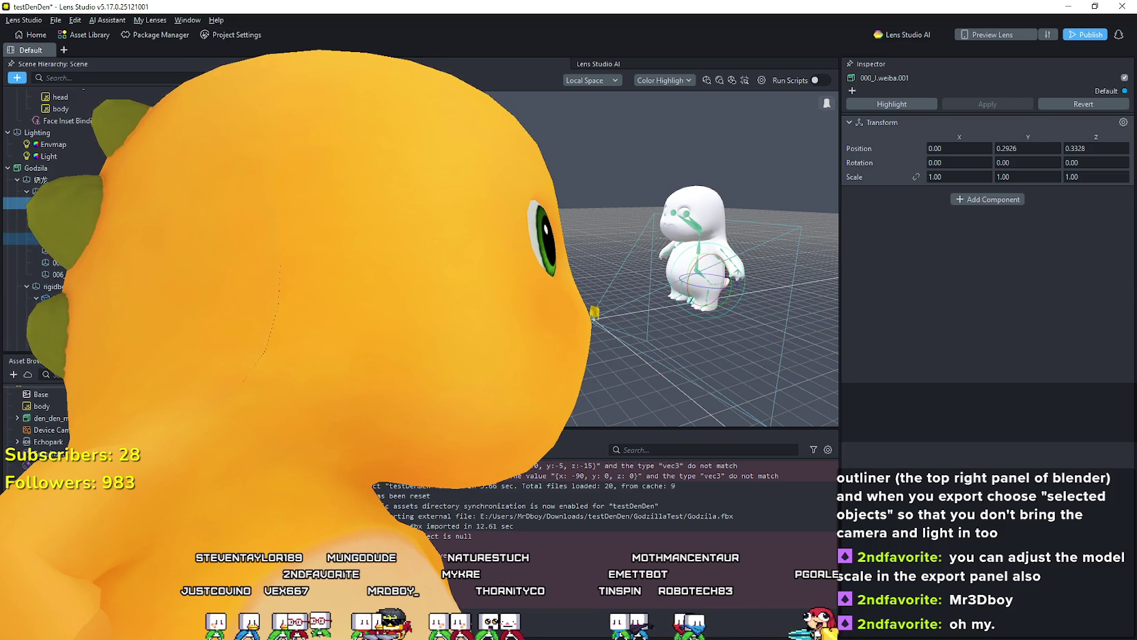
left_click(51, 262)
left_click(55, 274)
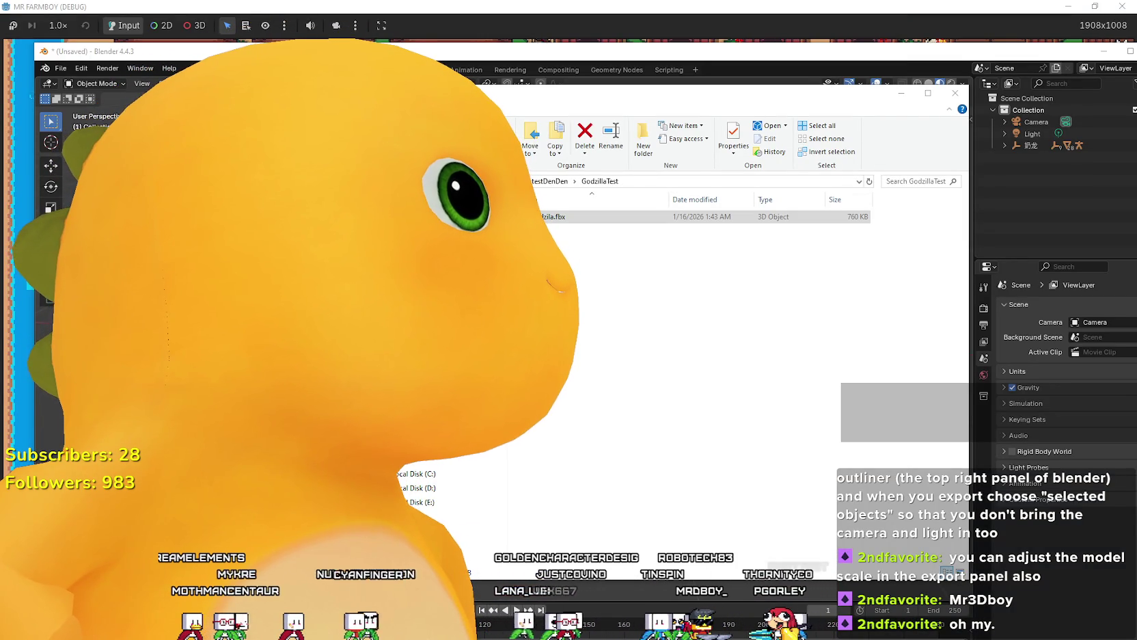
Step: Maximize Lens Studio, review the Head Binding and Mouth settings, and select the whole Godzila model
key("alt+Tab")
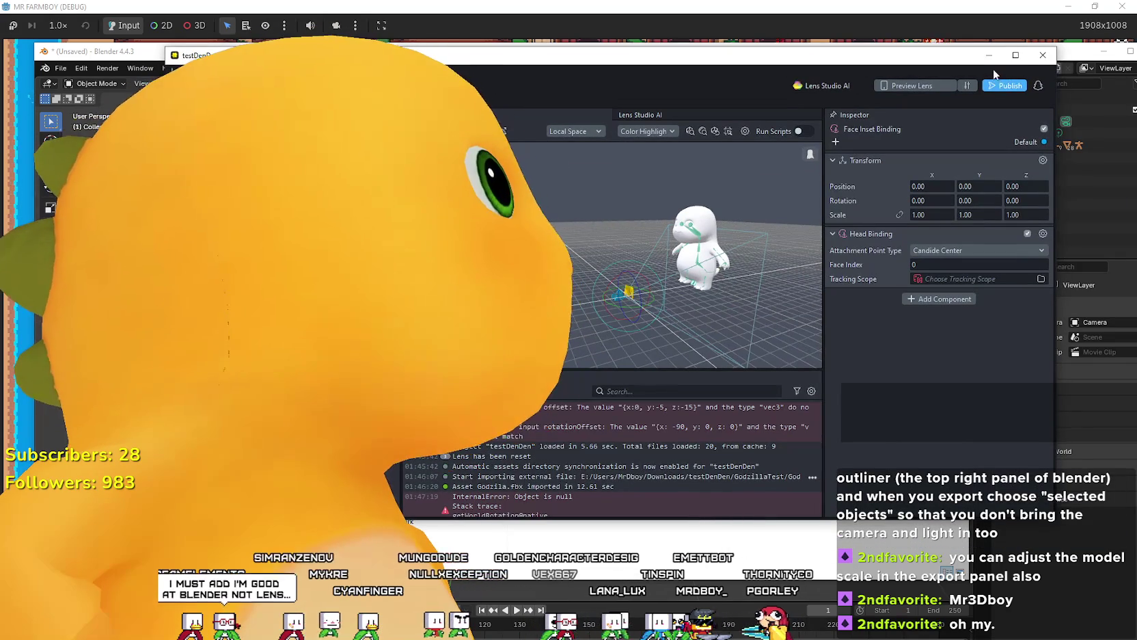
left_click(1015, 55)
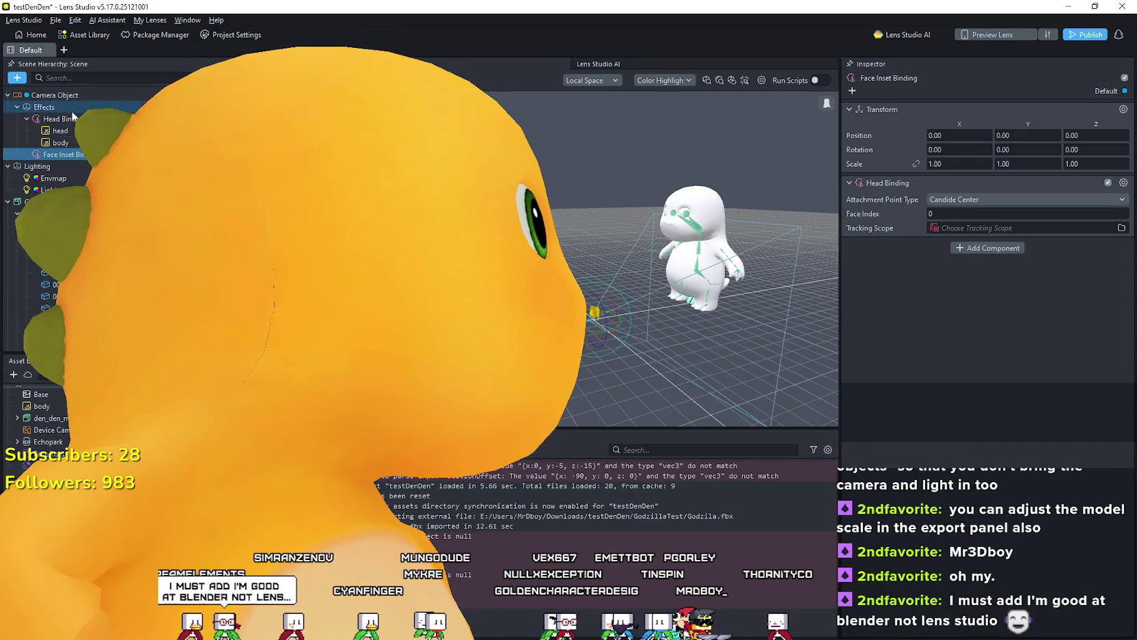
left_click(61, 118)
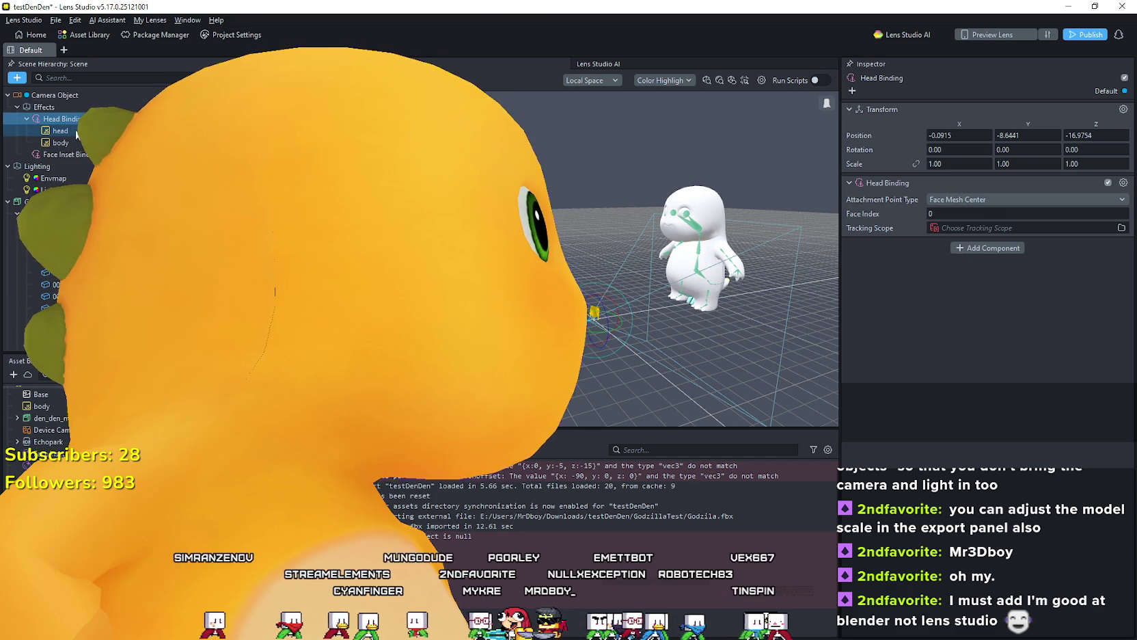
left_click(62, 192)
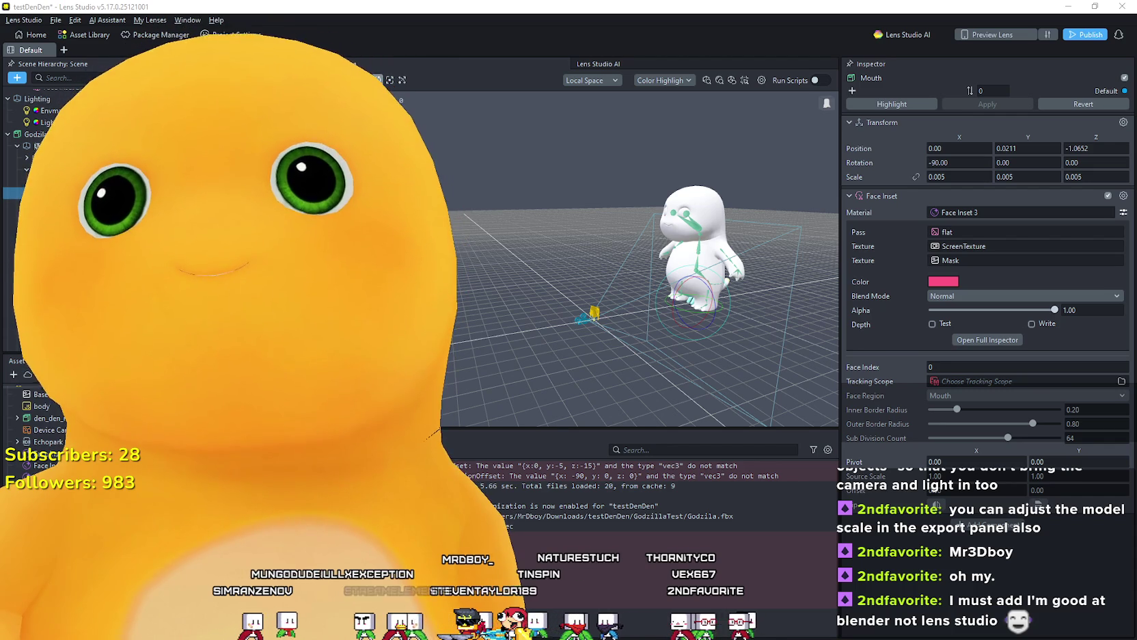
left_click(35, 134)
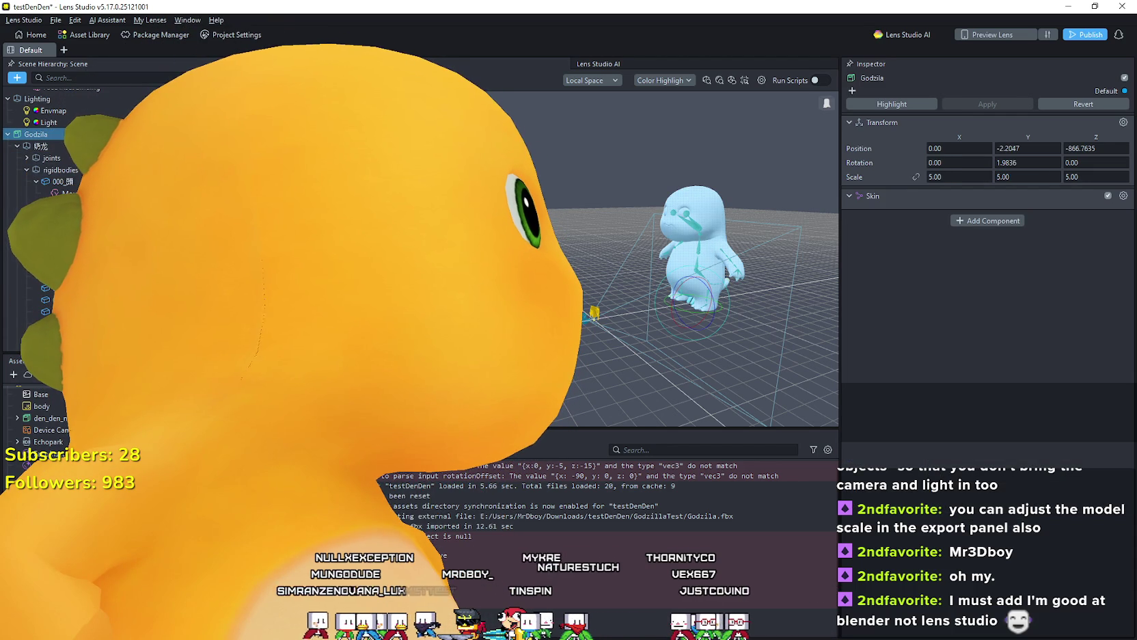
Step: Lower Godzila along Y to -684.1719 in parent space, then select the Mouth object
key("w")
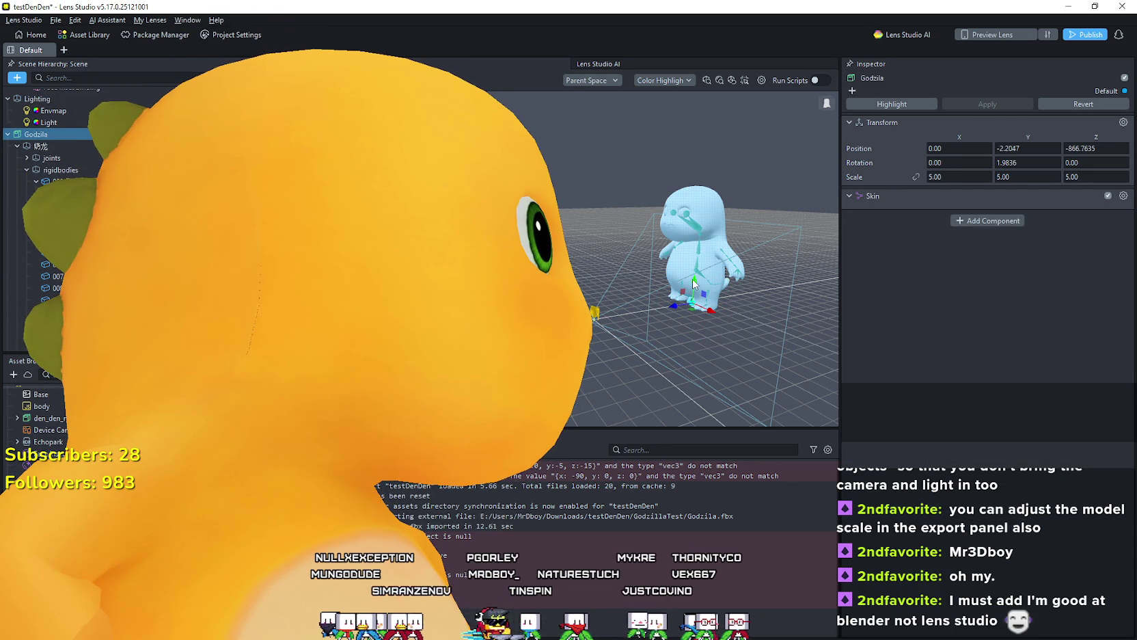
left_click_drag(693, 280, 694, 316)
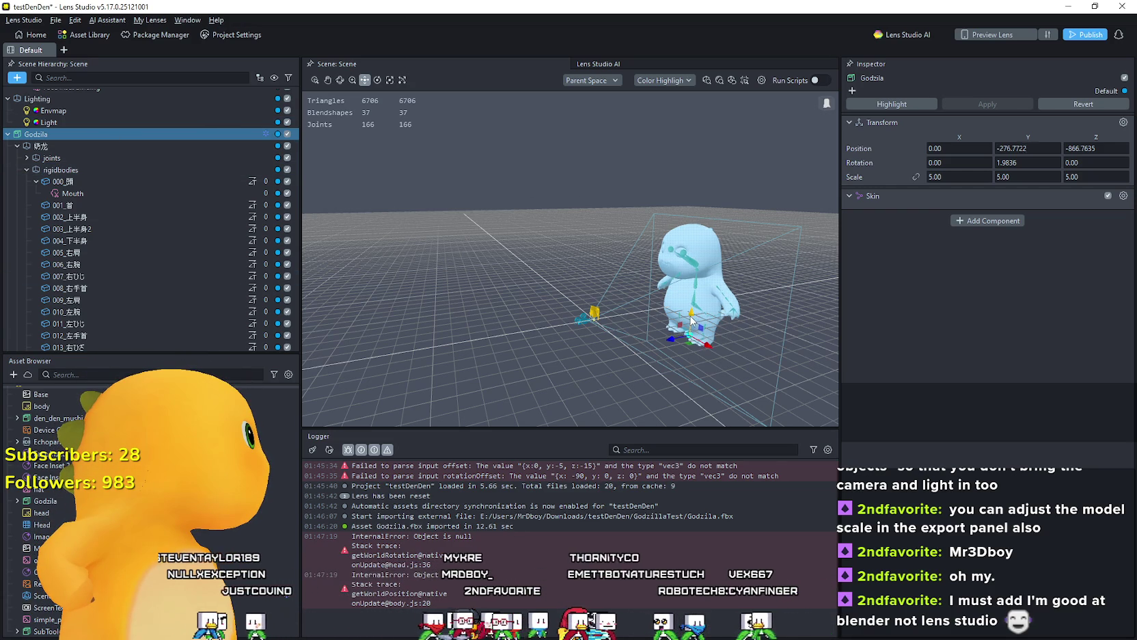
left_click_drag(695, 332, 690, 385)
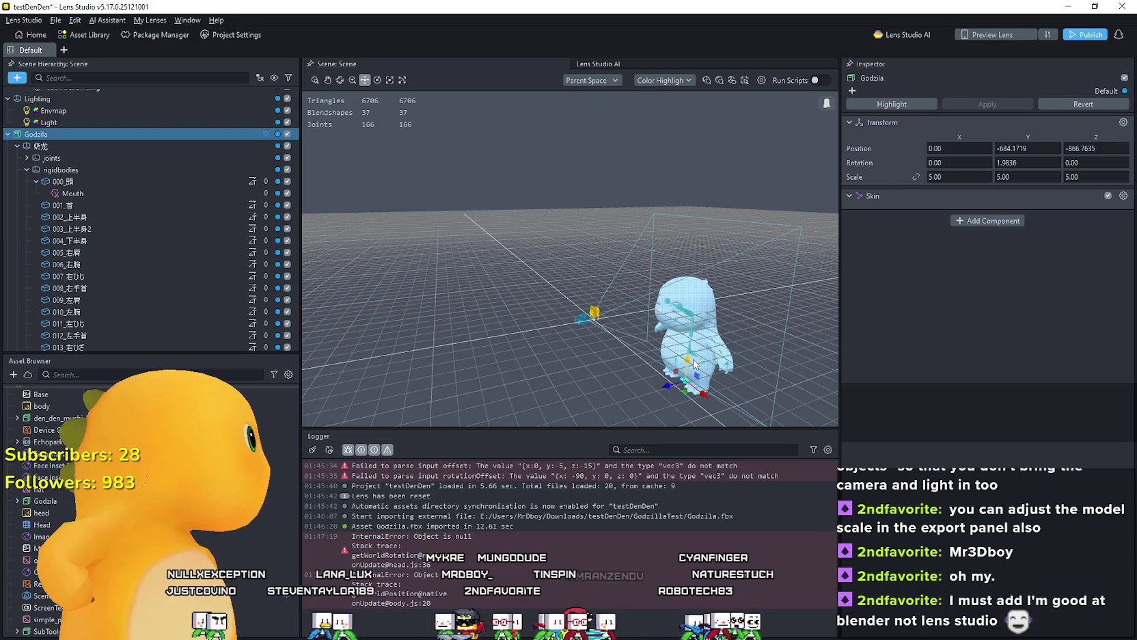
left_click(82, 193)
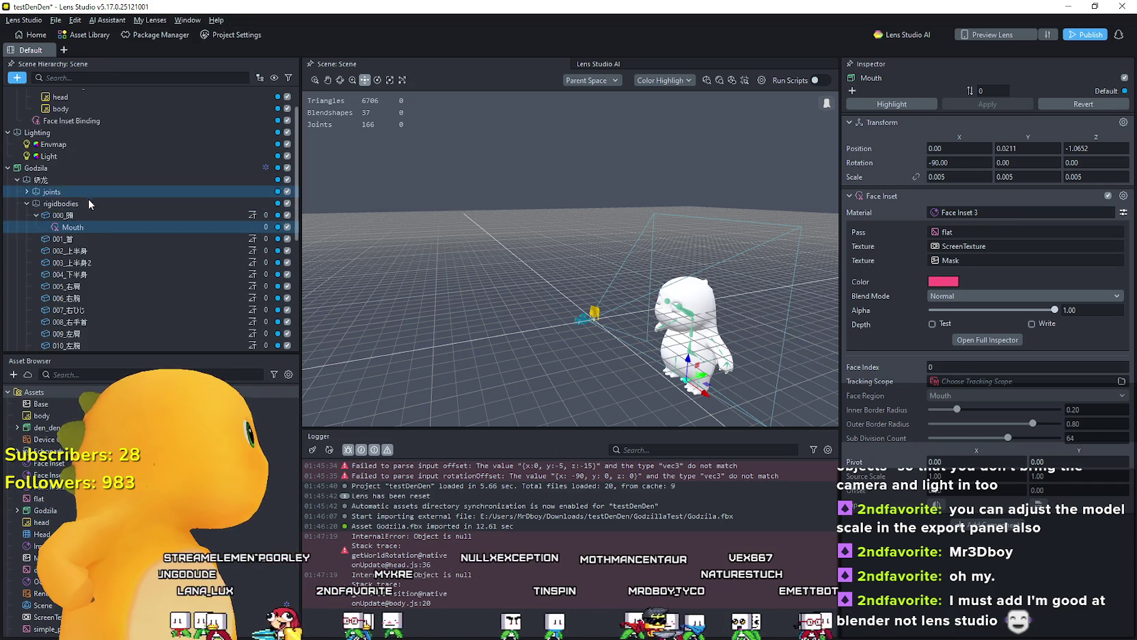
scroll(149, 297, "up", 2)
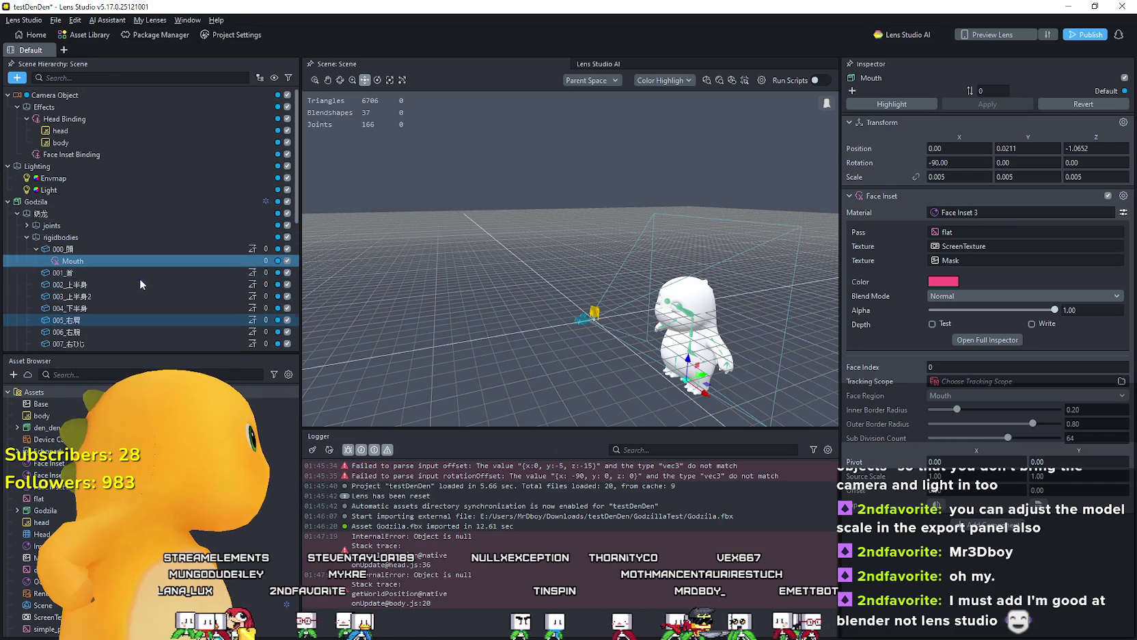
left_click(85, 156)
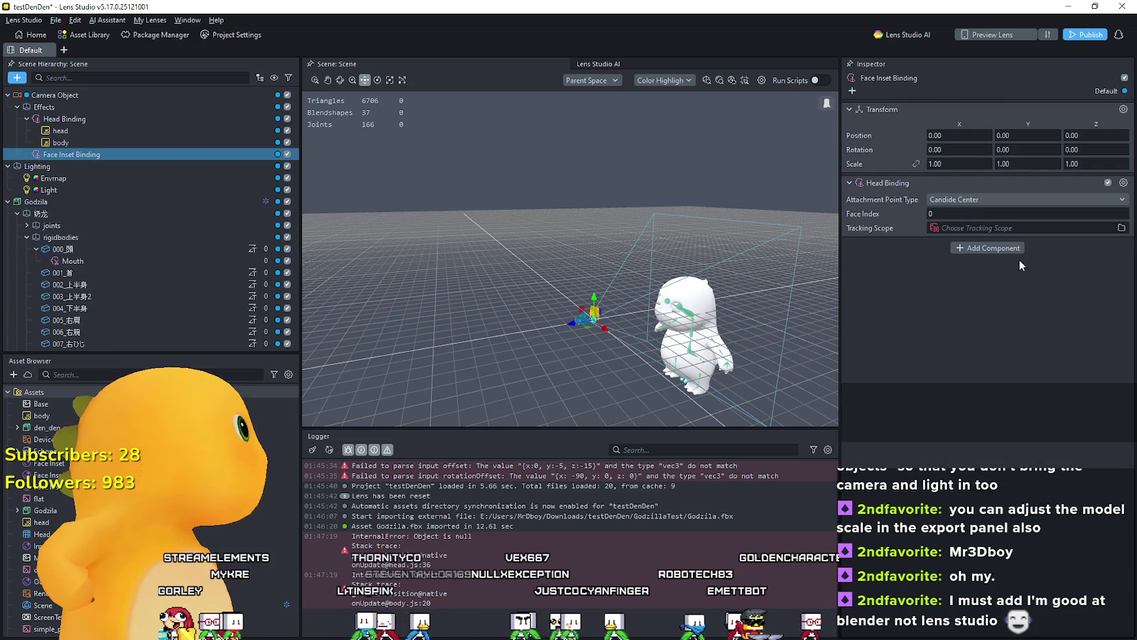
left_click(958, 230)
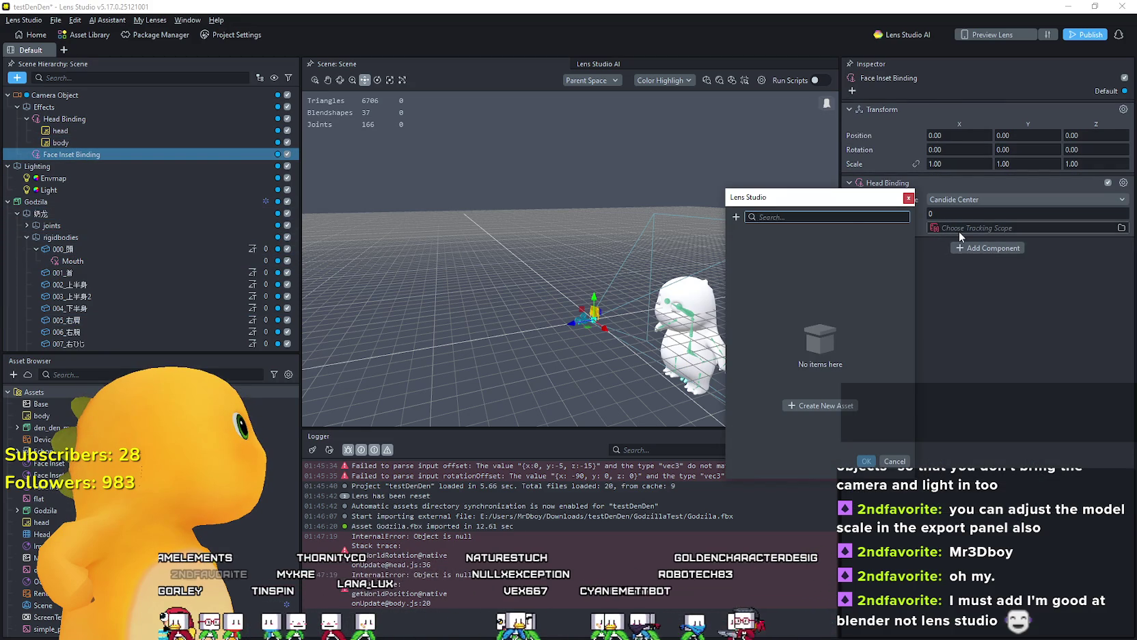
left_click(736, 217)
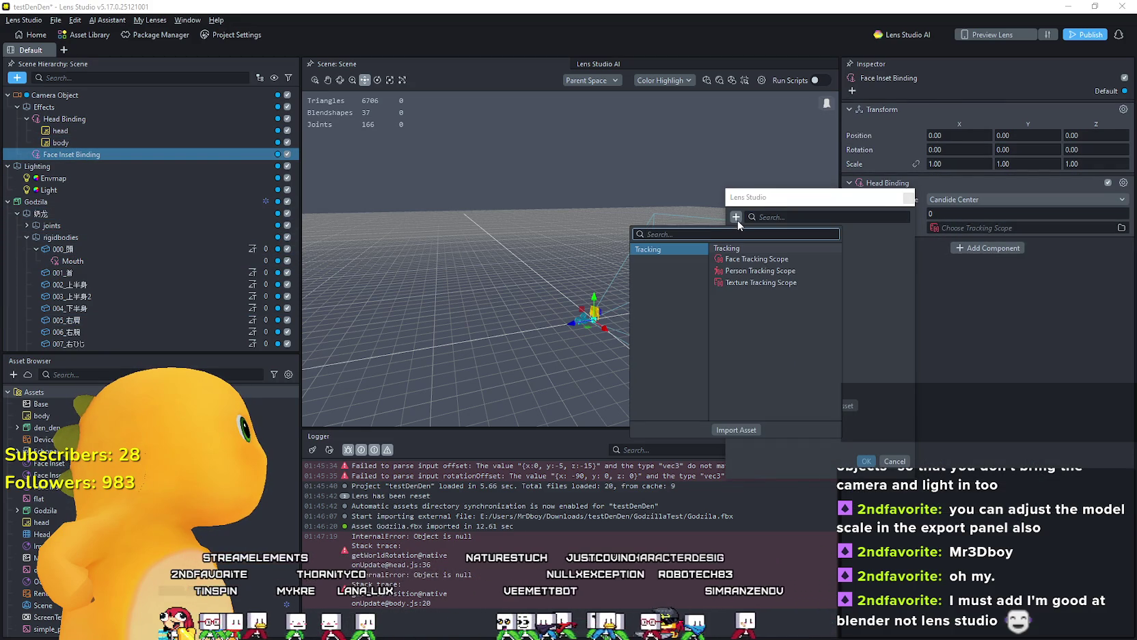
key("Escape")
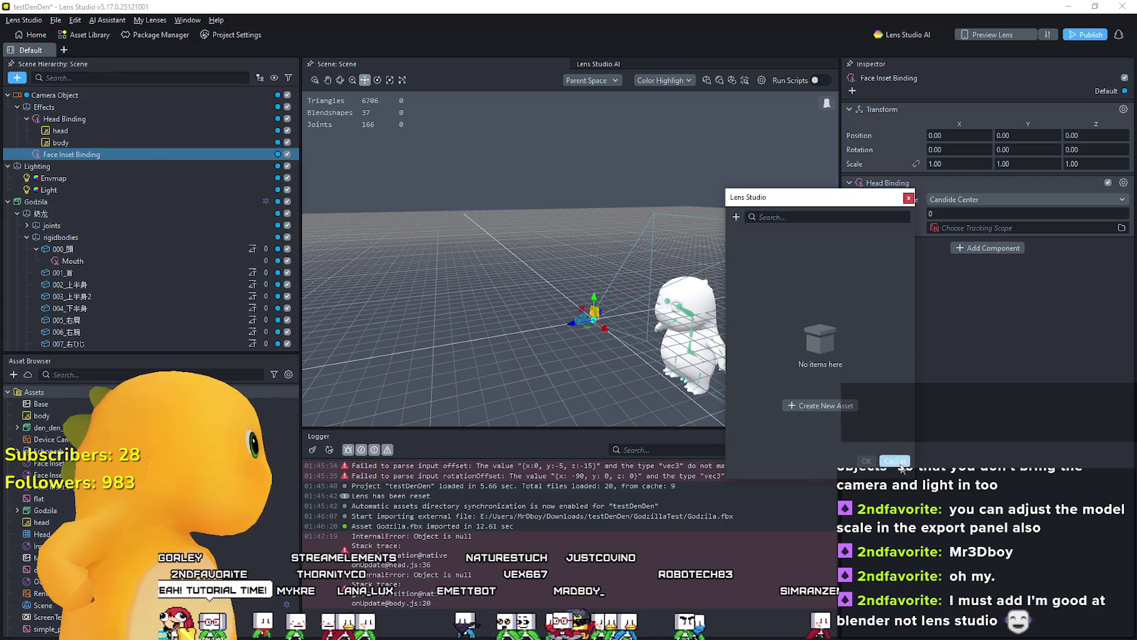
key("Escape")
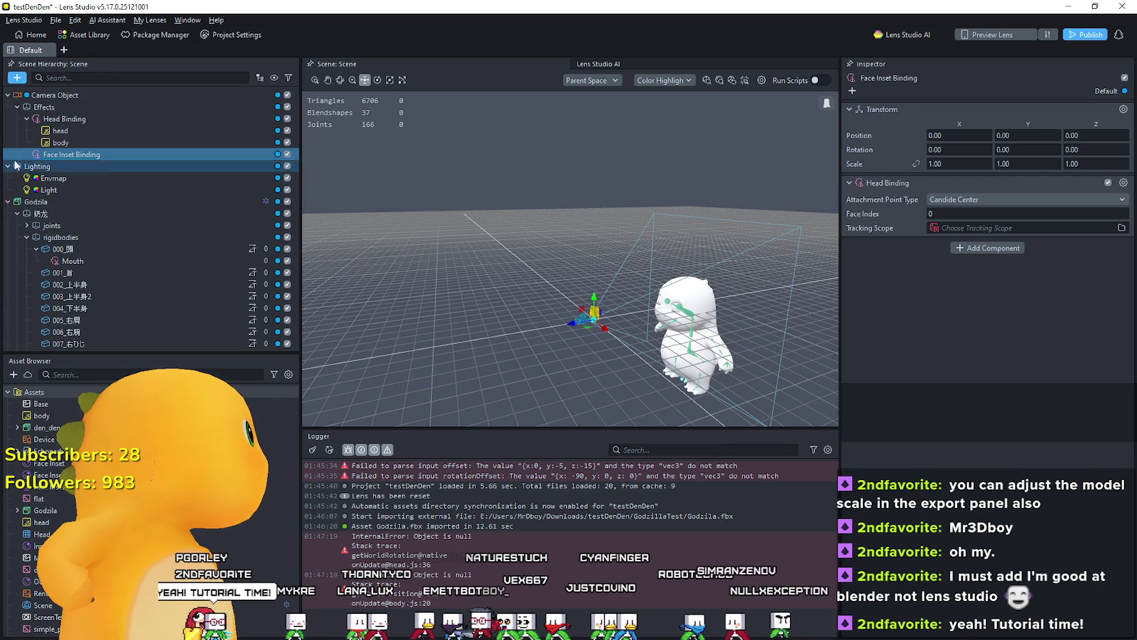
left_click(66, 121)
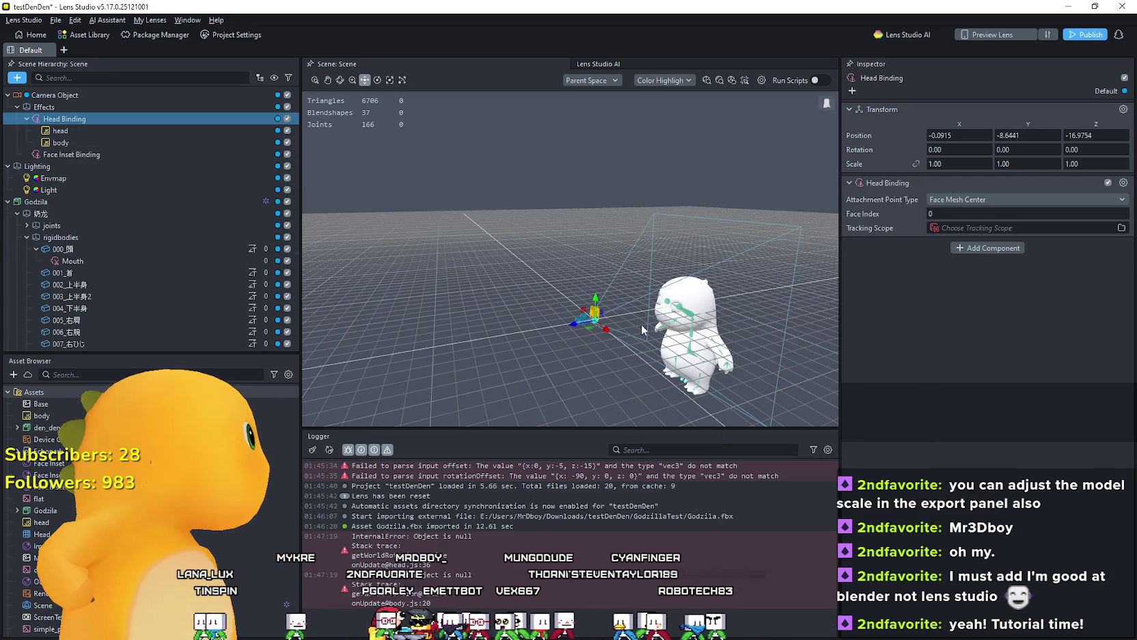
Step: Review the head, body, Head Binding and Face Inset Binding settings
scroll(661, 344, "down", 1)
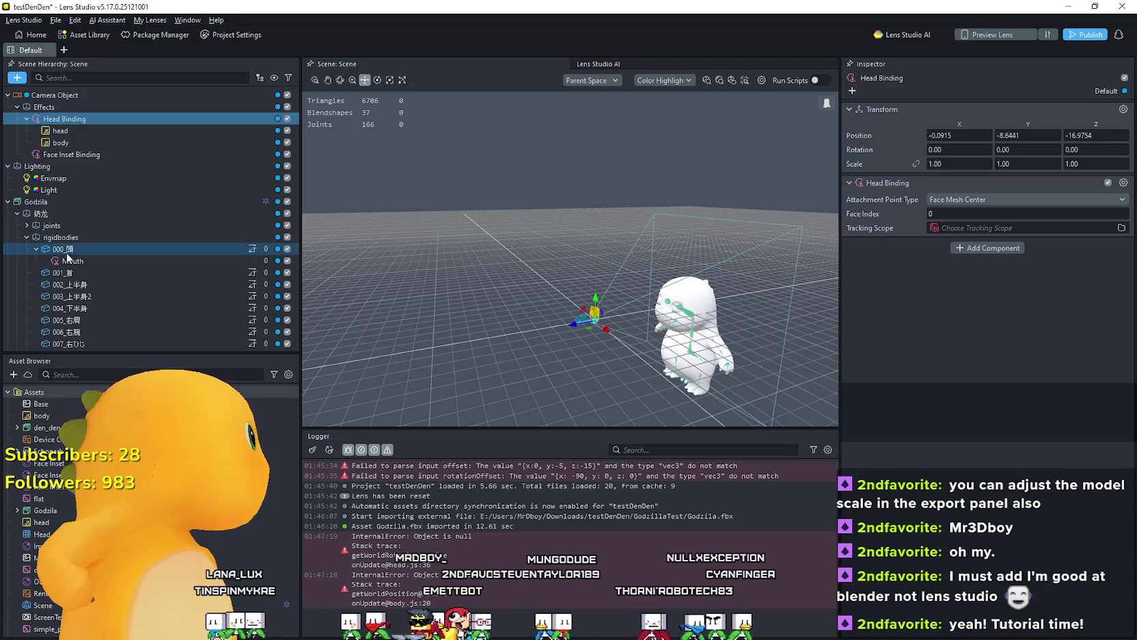
scroll(77, 205, "up", 3)
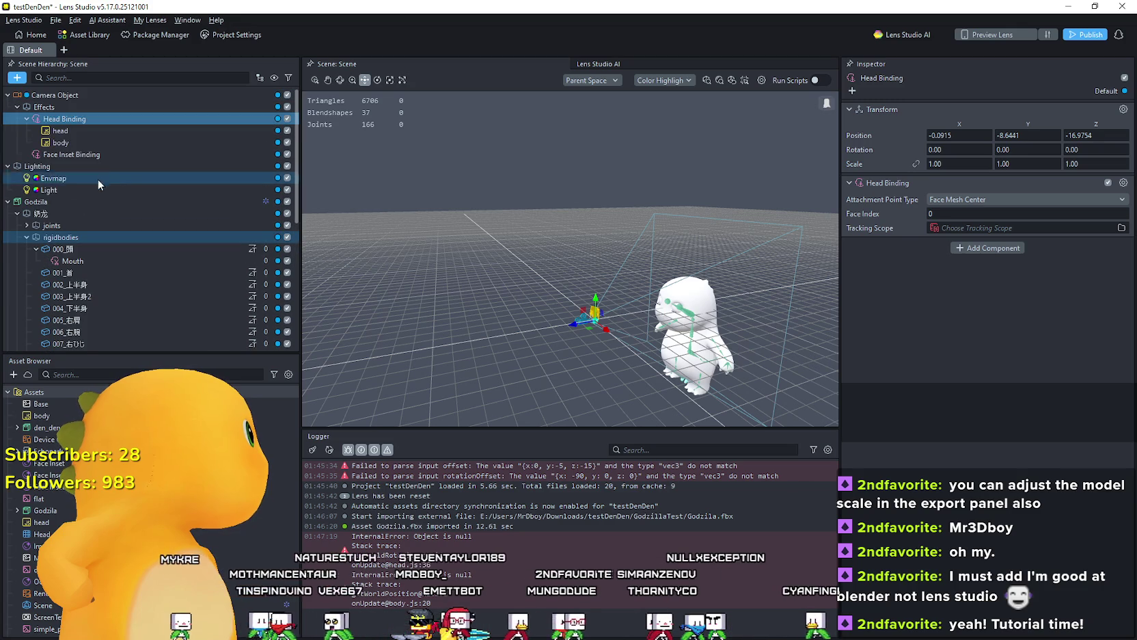
left_click(104, 132)
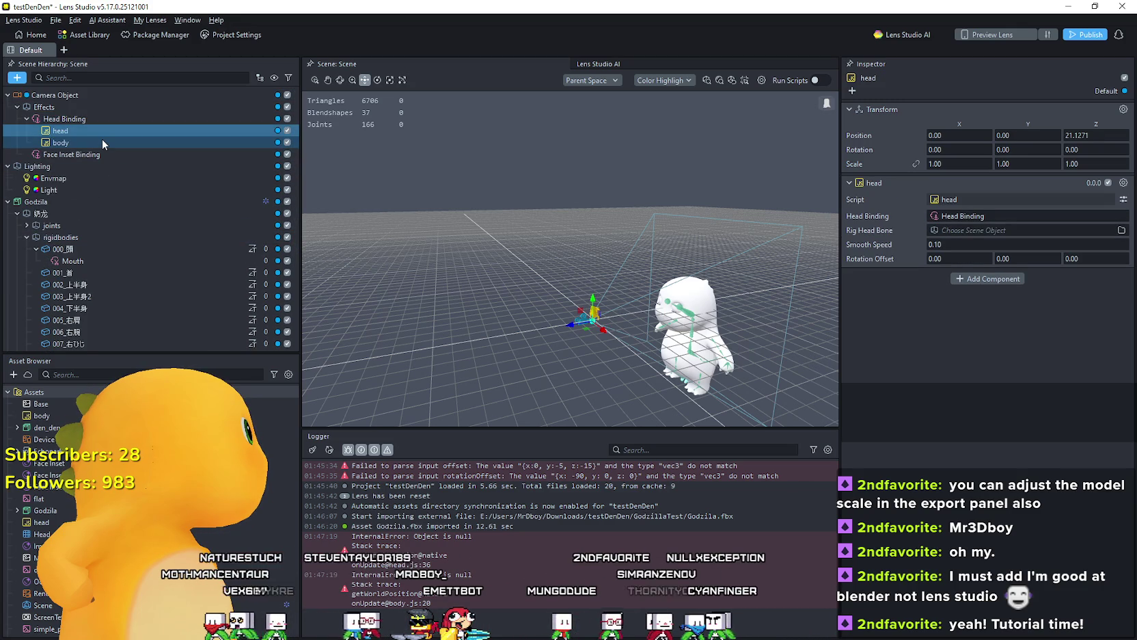
left_click(103, 138)
left_click(80, 118)
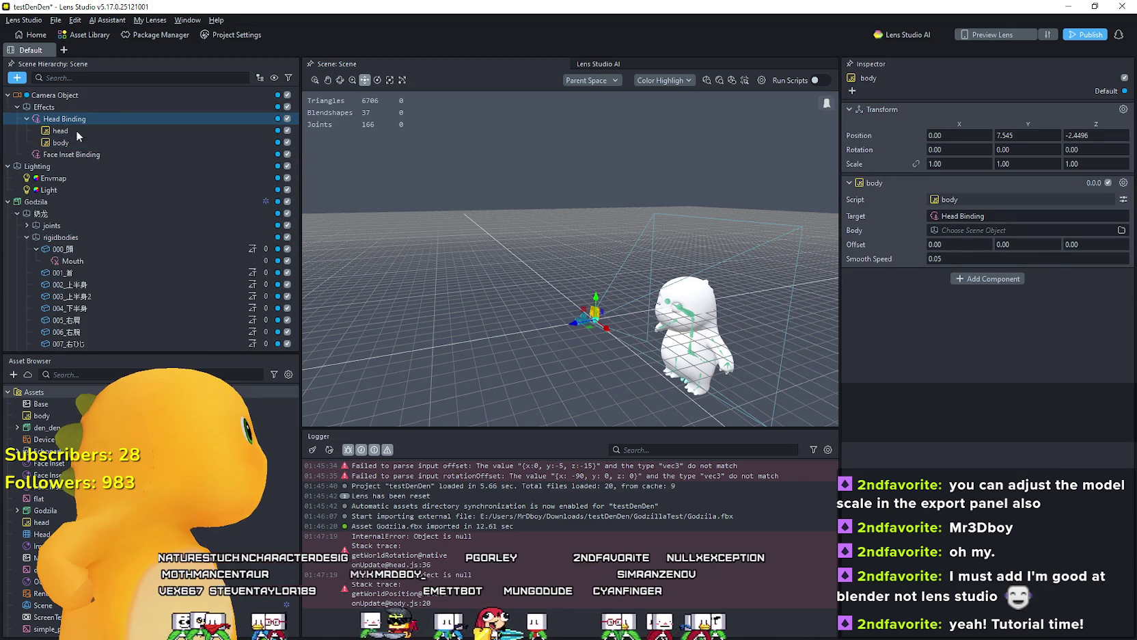
left_click(69, 154)
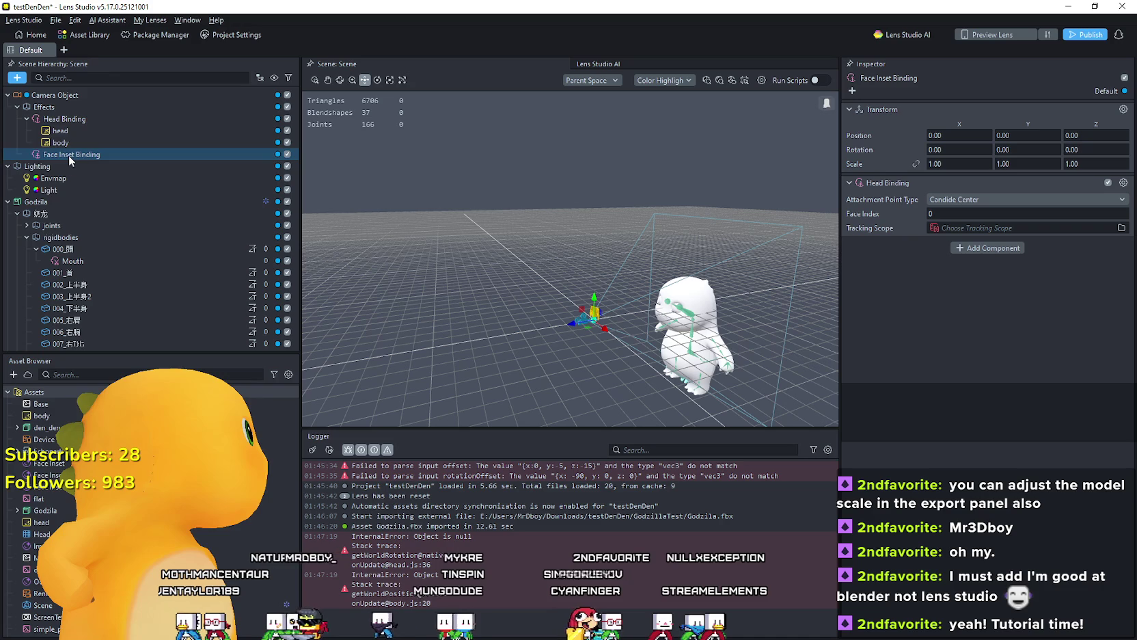
Step: Select the Mouth face inset and back out of its tracking scope picker without choosing
left_click(79, 260)
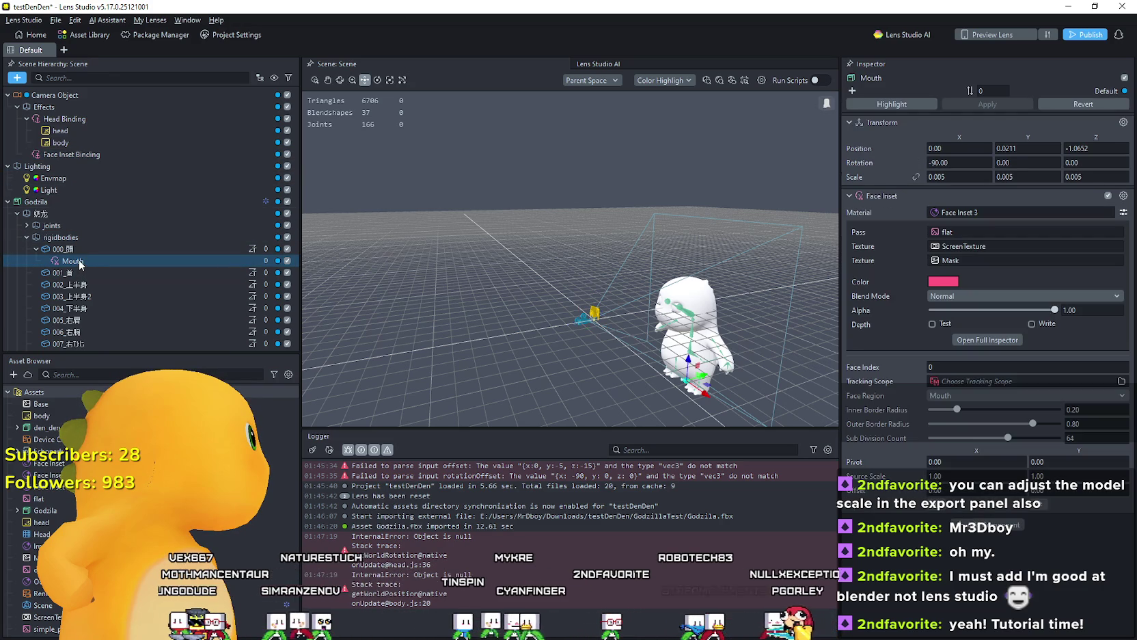
scroll(105, 306, "down", 7)
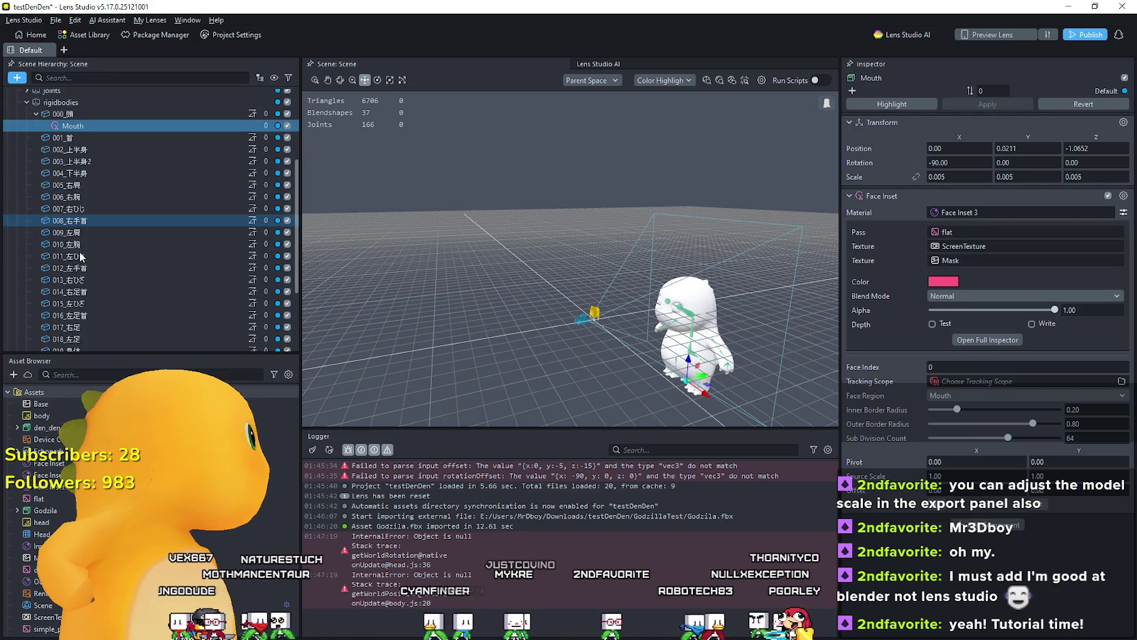
scroll(105, 305, "up", 7)
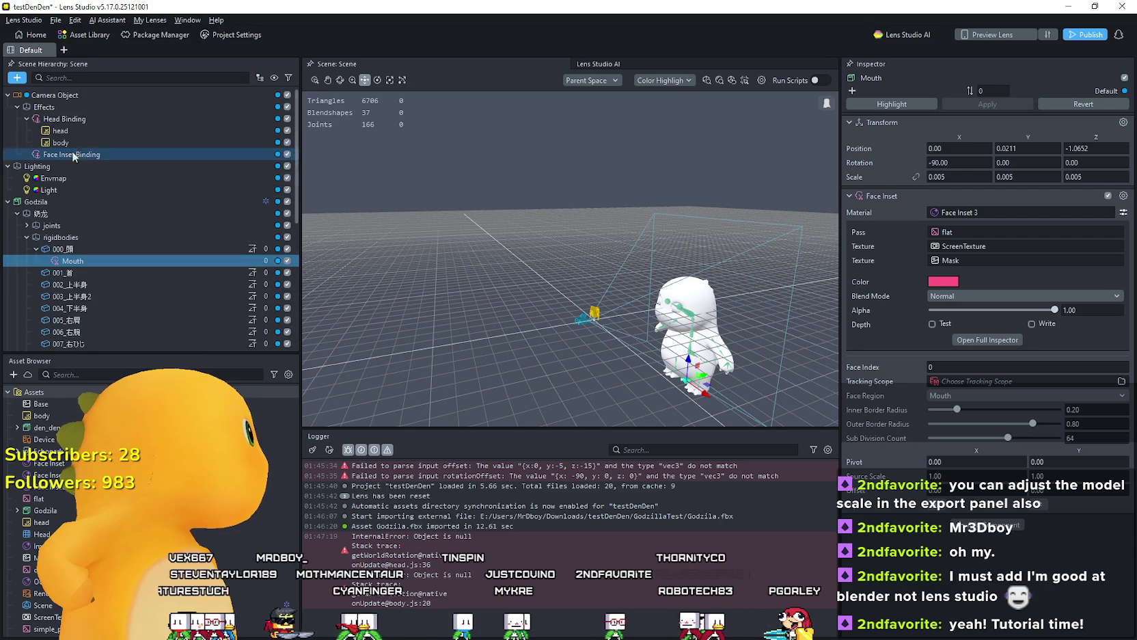
left_click(112, 258)
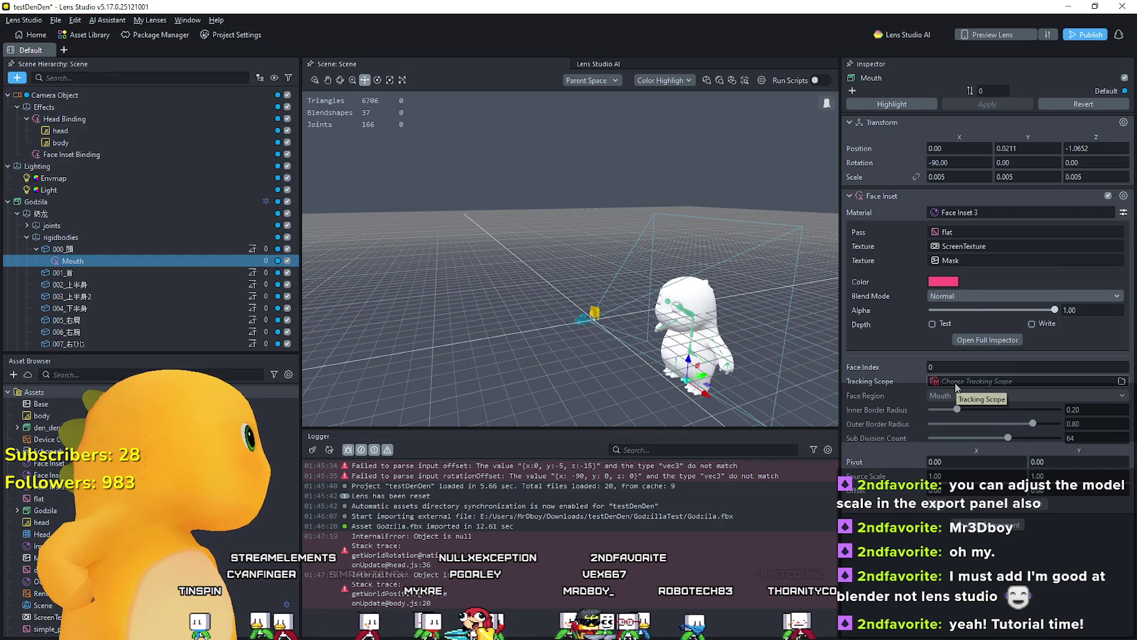
left_click(995, 381)
left_click(923, 587)
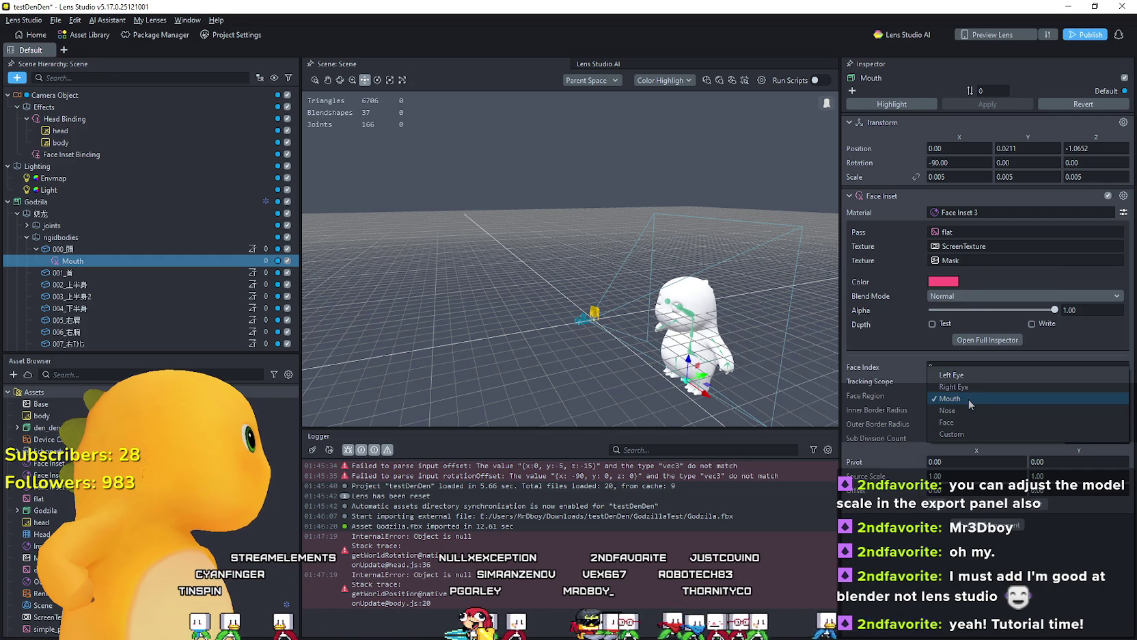
Step: Start renaming the Mouth object, then cancel so it stays named Mouth
right_click(104, 264)
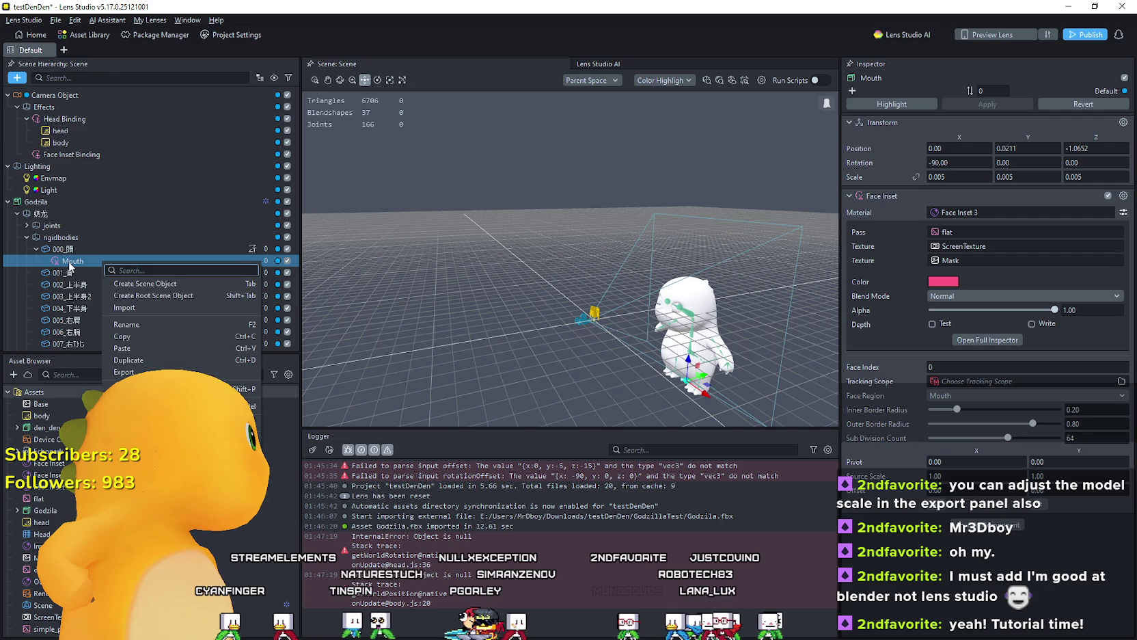
left_click(127, 324)
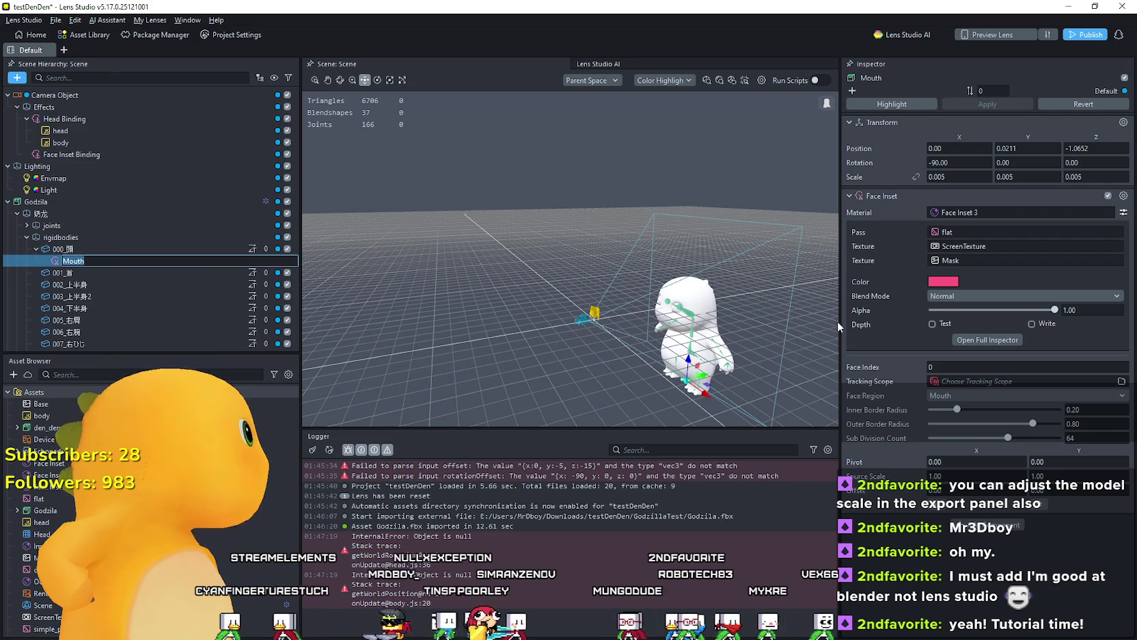
key("Return")
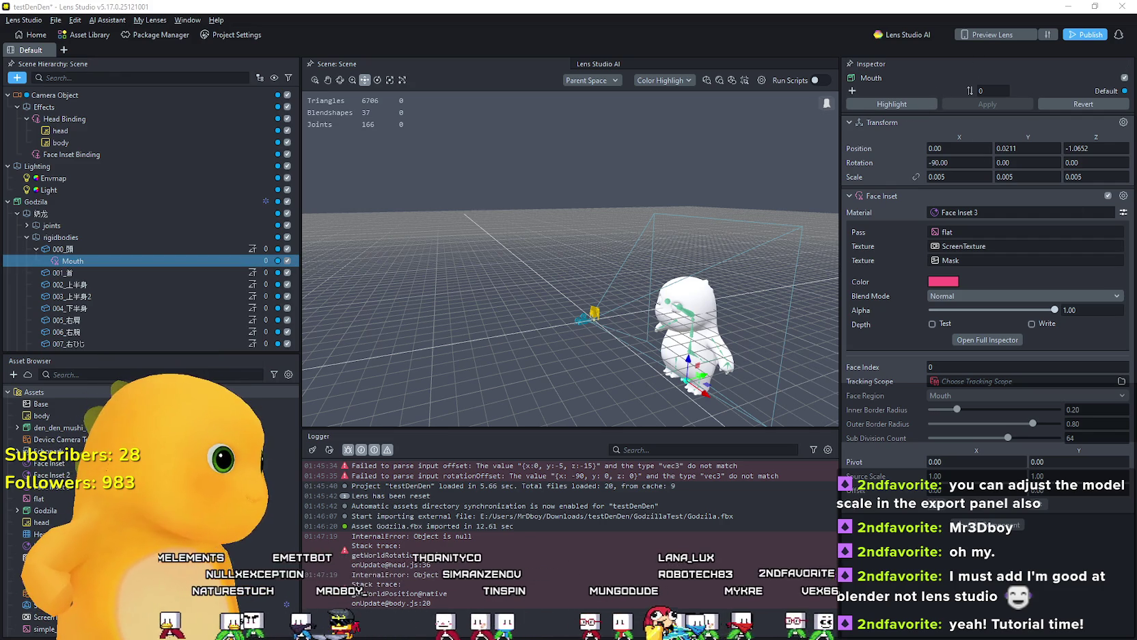
Step: Bring up the YouTube browser window, then minimize it to return to Lens Studio
key("alt+Tab")
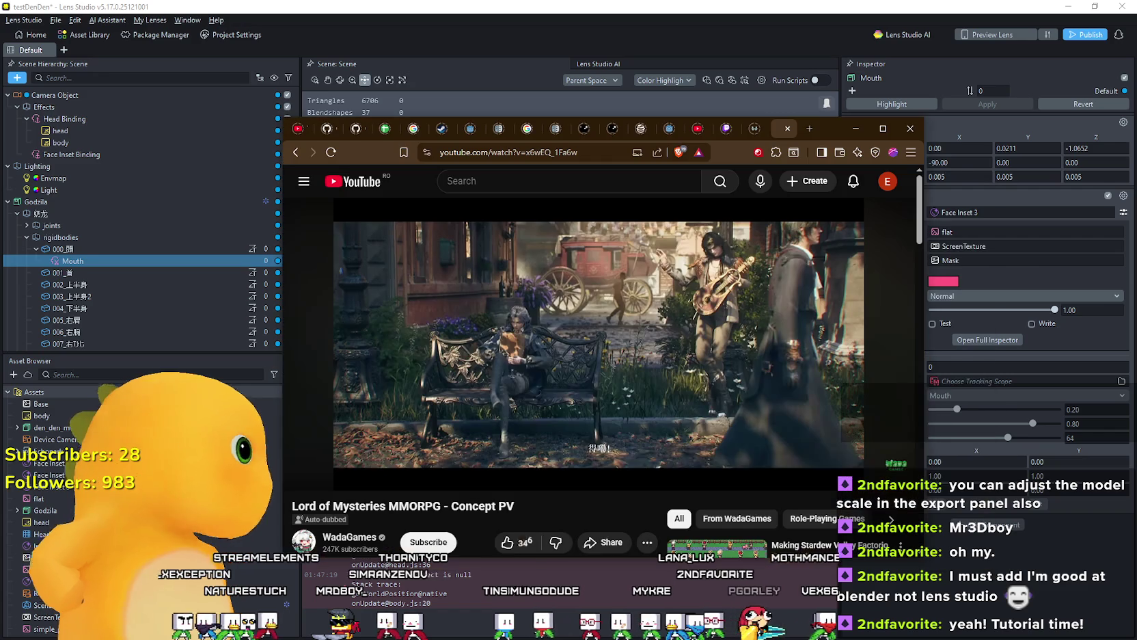
left_click(560, 190)
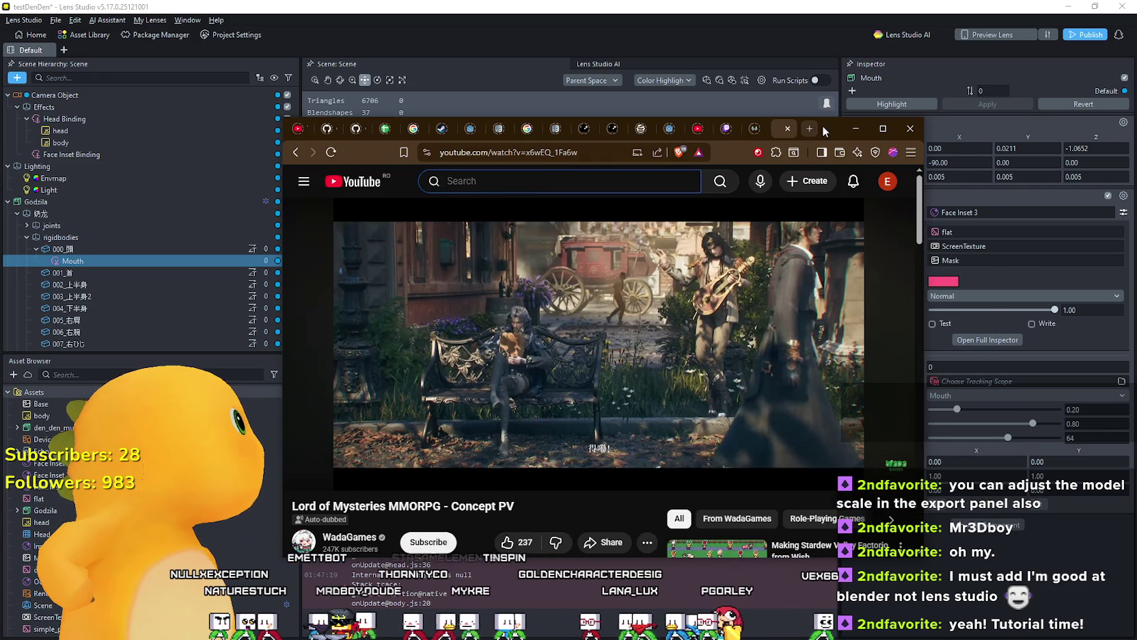
left_click(856, 128)
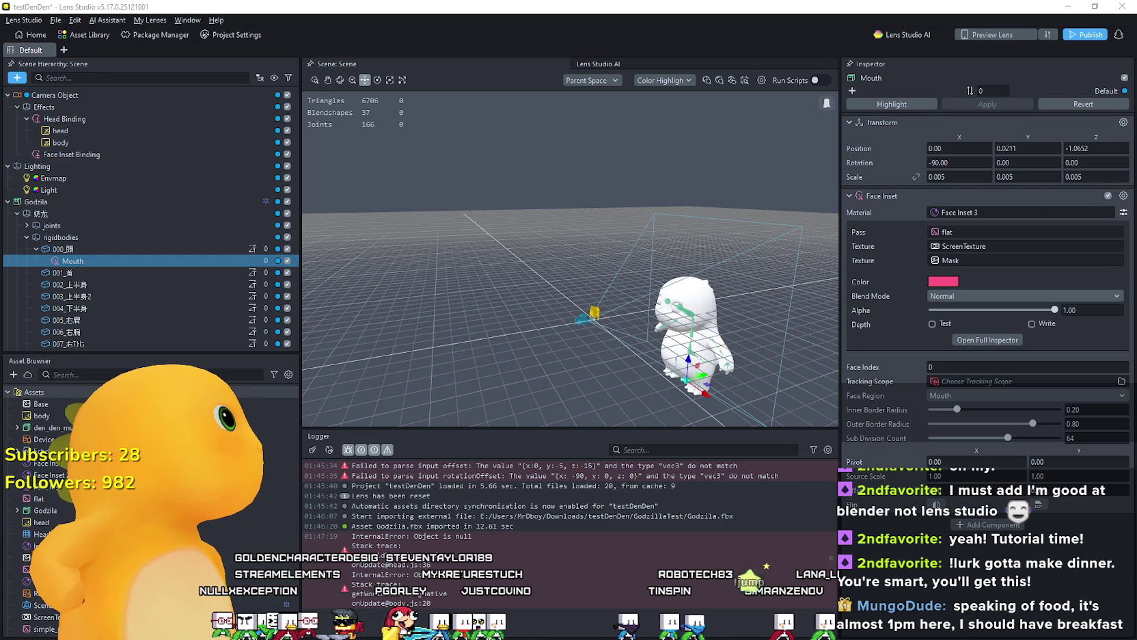
Step: Inspect the head and body objects under Head Binding, then bring up the head script's Rig Head Bone chooser
left_click(43, 121)
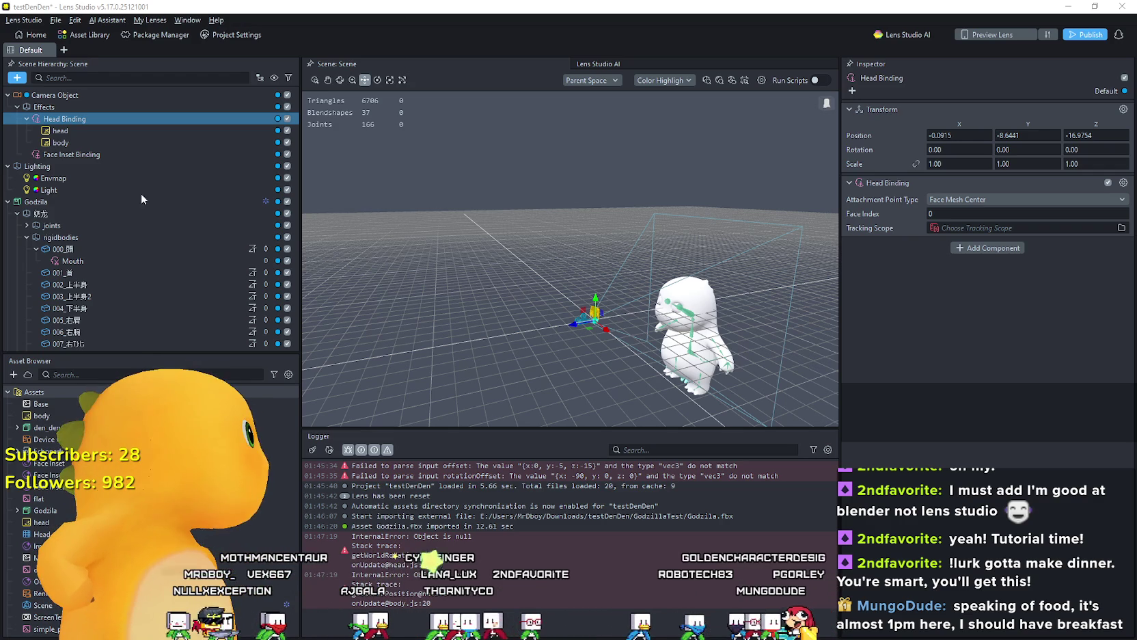
left_click(75, 131)
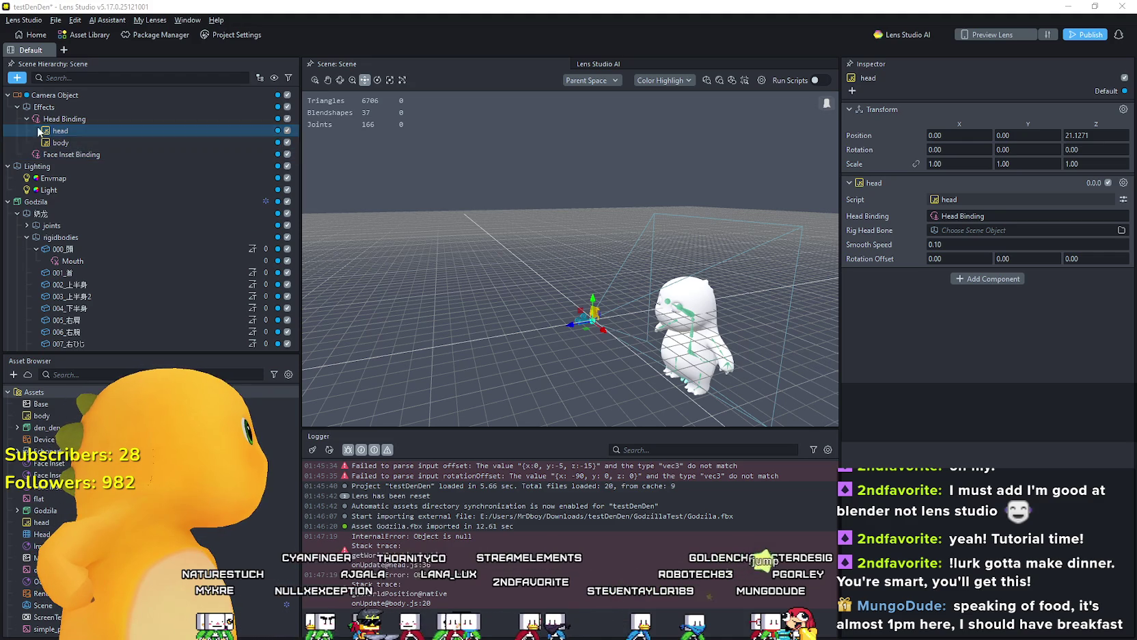
left_click(73, 143, "shift")
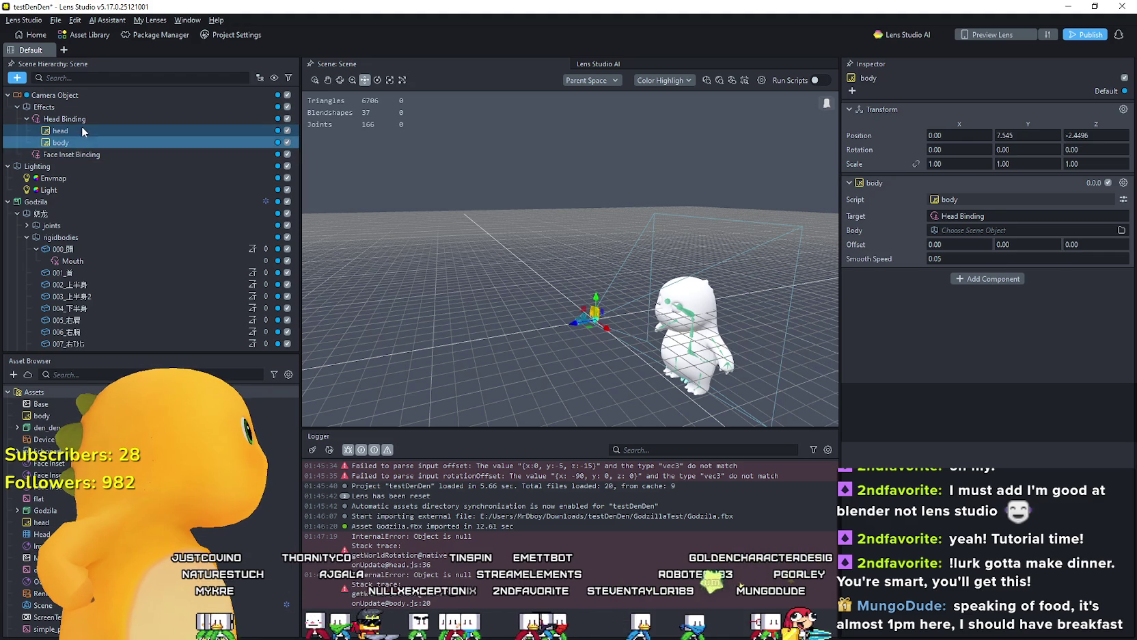
left_click(82, 125)
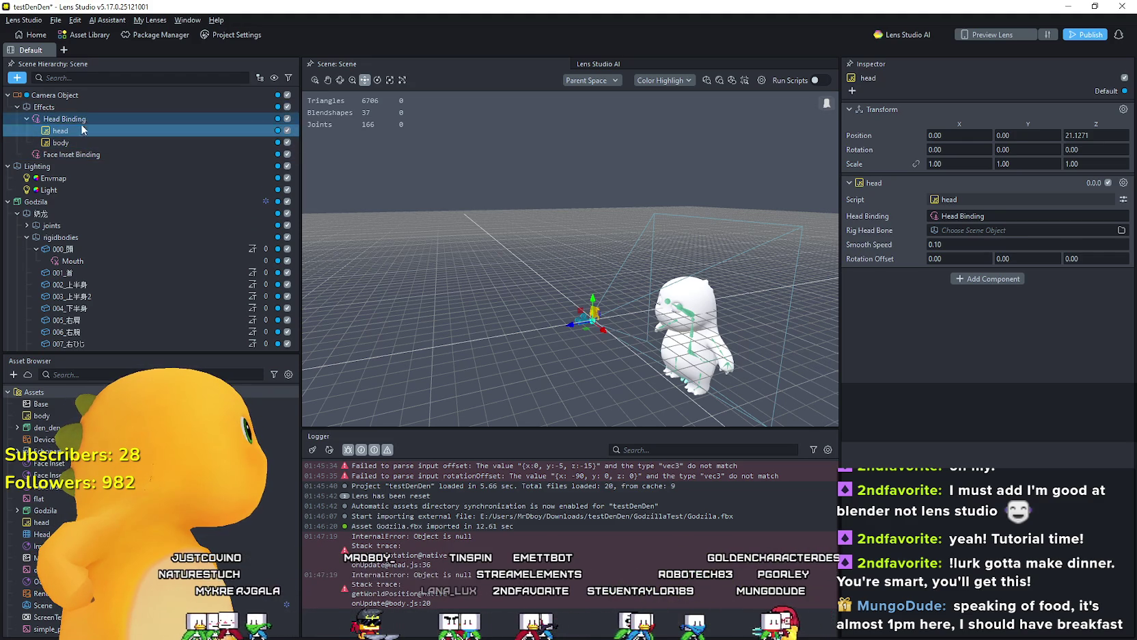
left_click(77, 140)
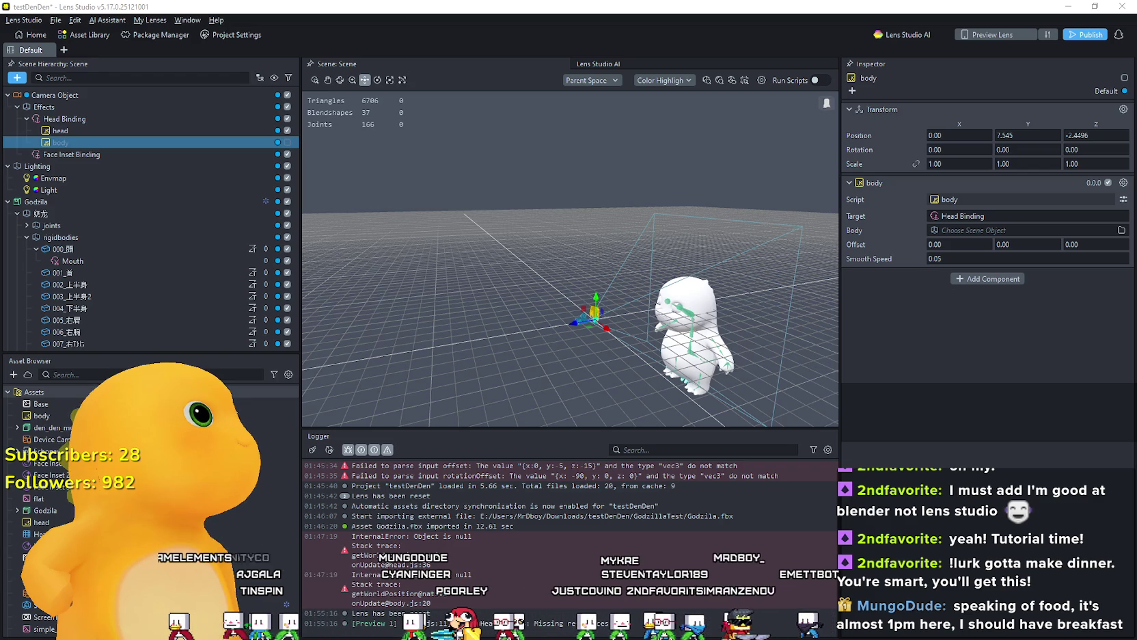
left_click(60, 130)
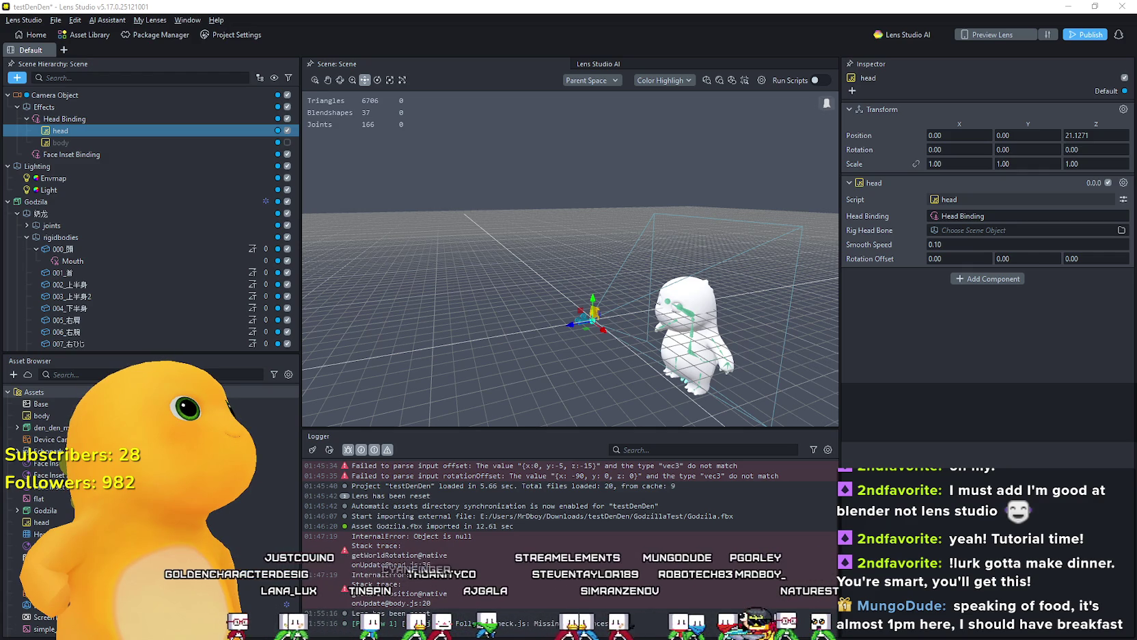
left_click(950, 230)
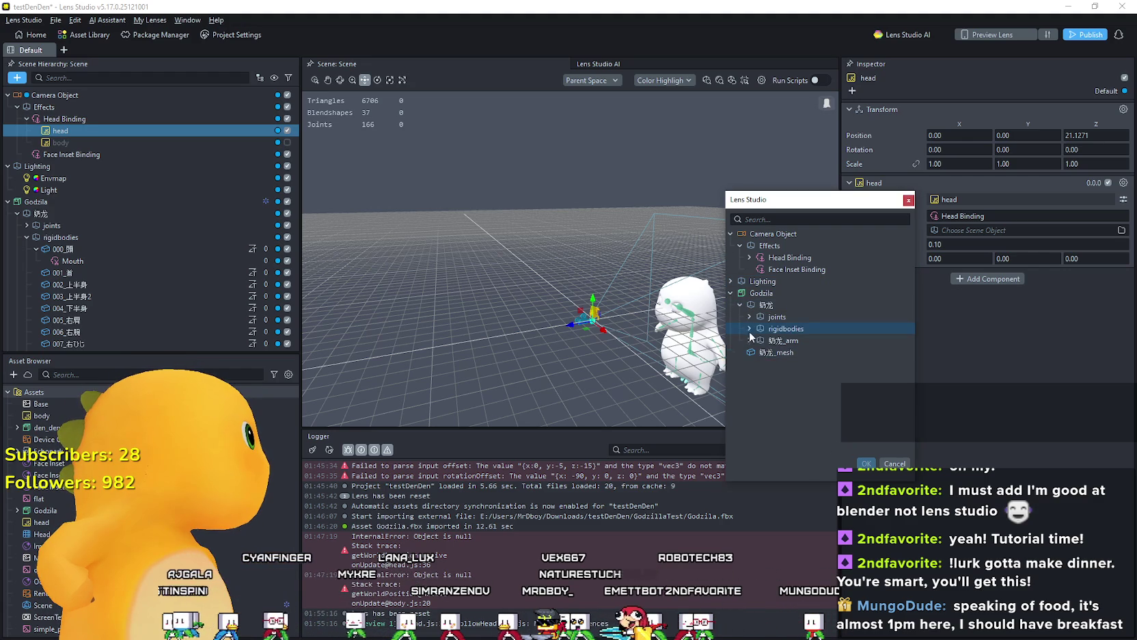
Step: Assign the 000_頭 joint from rigidbodies as Rig Head Bone, then select the Mouth object
left_click(750, 330)
left_click(765, 340)
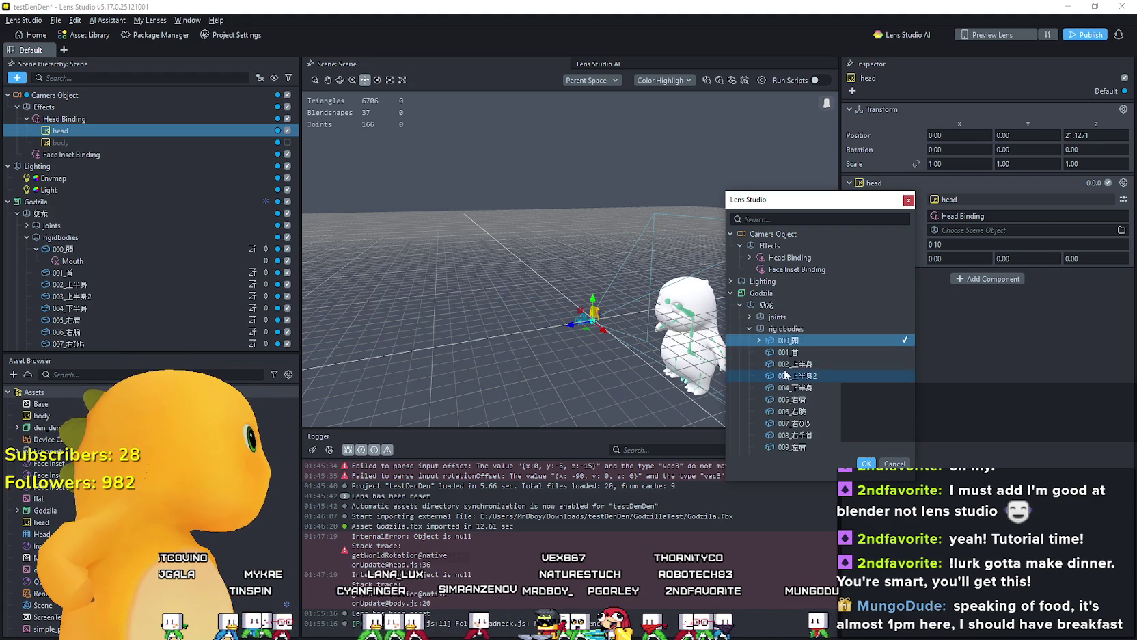
double_click(753, 341)
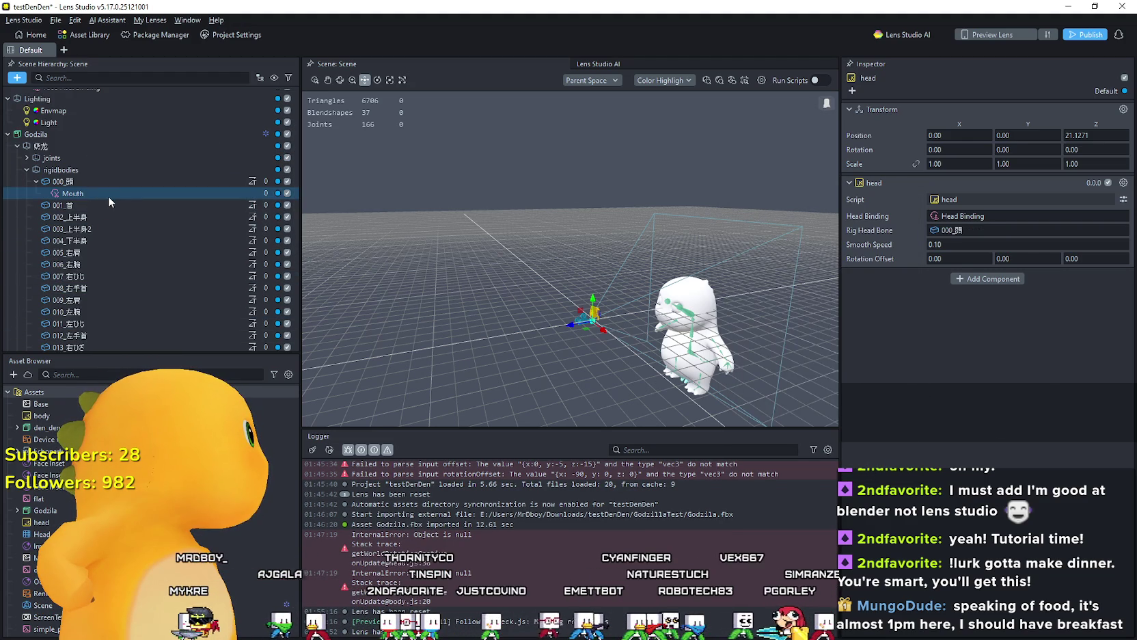
left_click(102, 260)
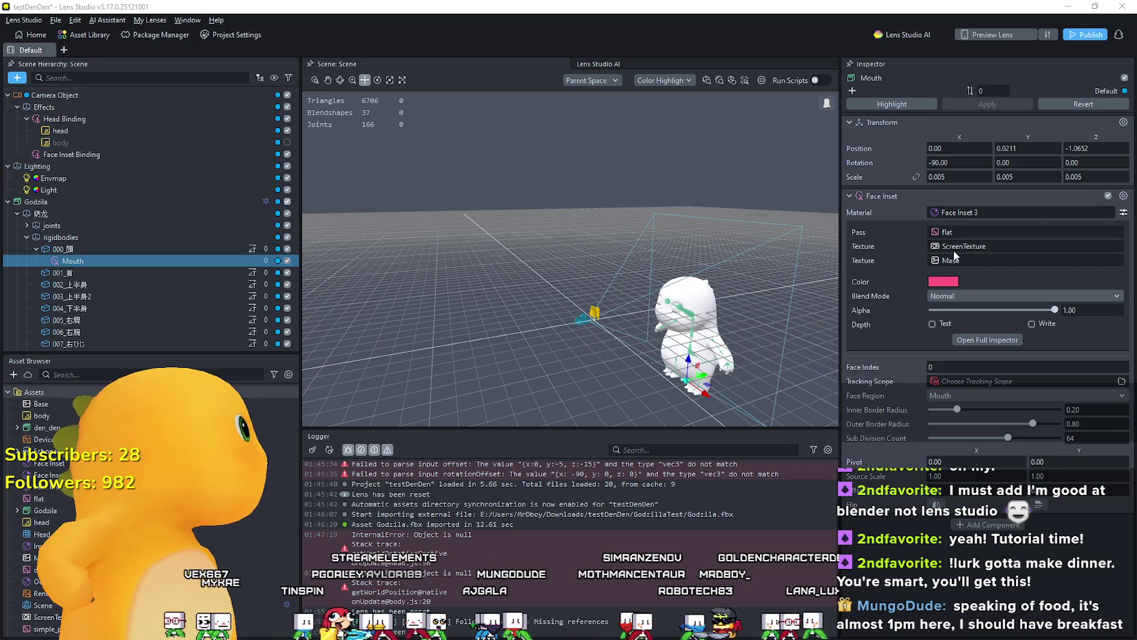
Step: Move the Godzila model into the Effects group in the scene hierarchy
left_click(31, 172)
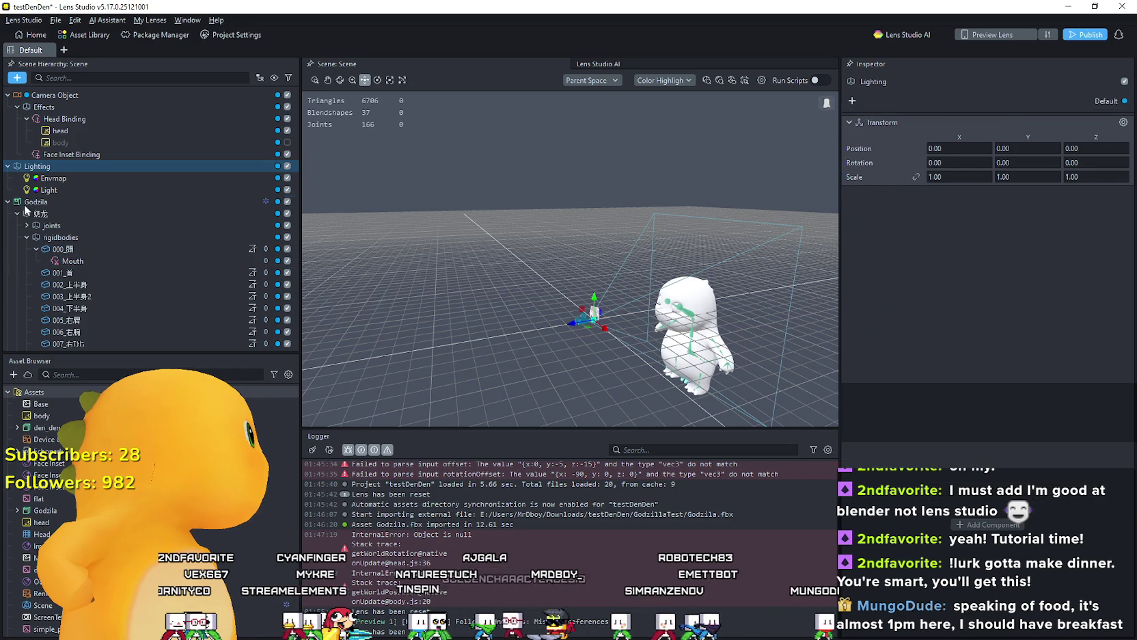
mouse_move(34, 202)
left_mouse_down()
mouse_move(31, 188)
mouse_move(63, 166)
mouse_move(79, 116)
left_mouse_up()
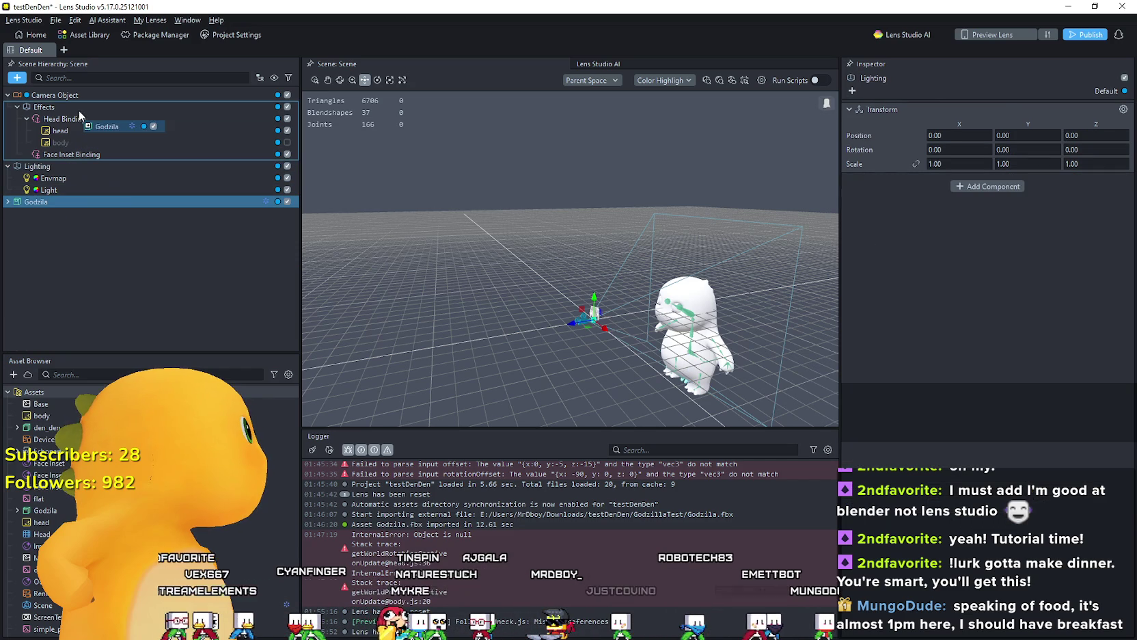
left_click_drag(133, 194, 123, 209)
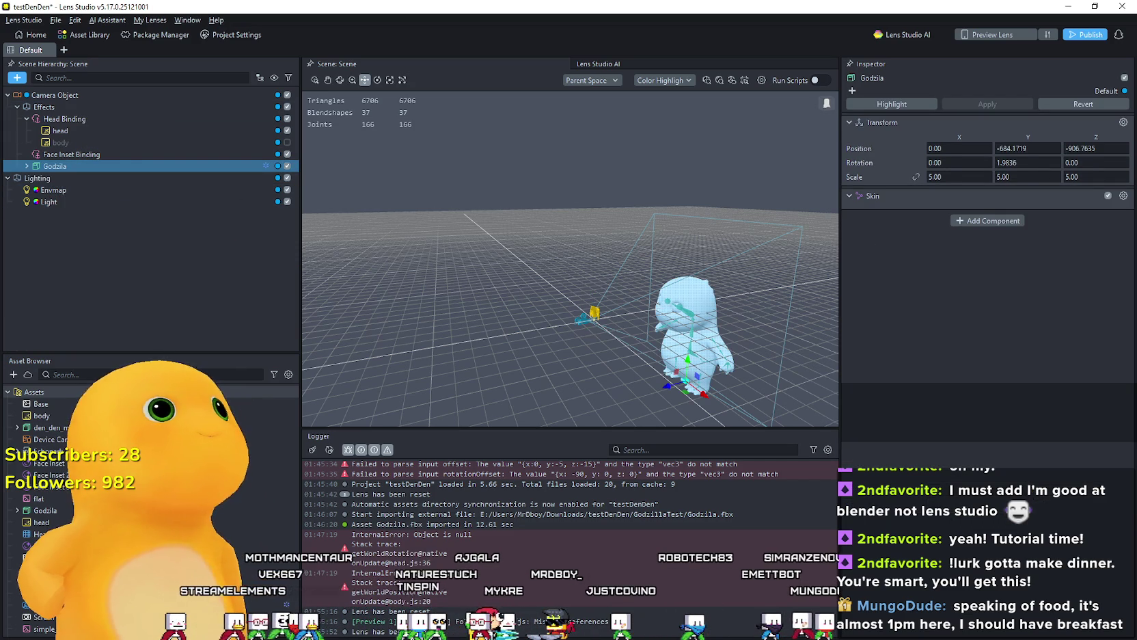
Step: Set the head script's Rig Head Bone to Godzila's 奶龙_mesh
left_click(104, 136)
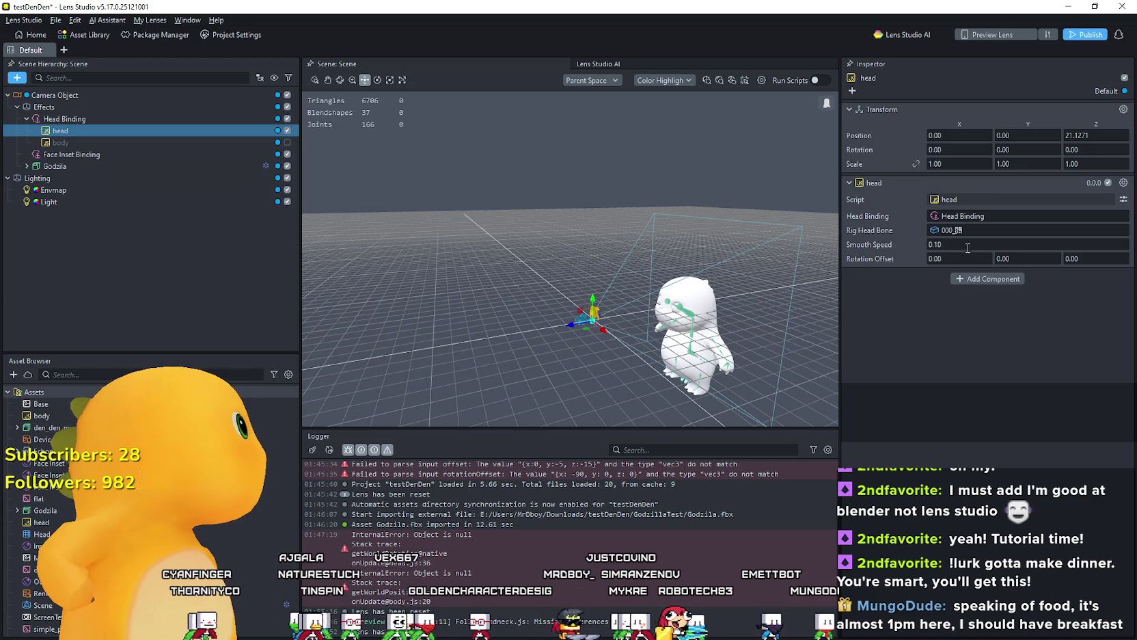
left_click(969, 216)
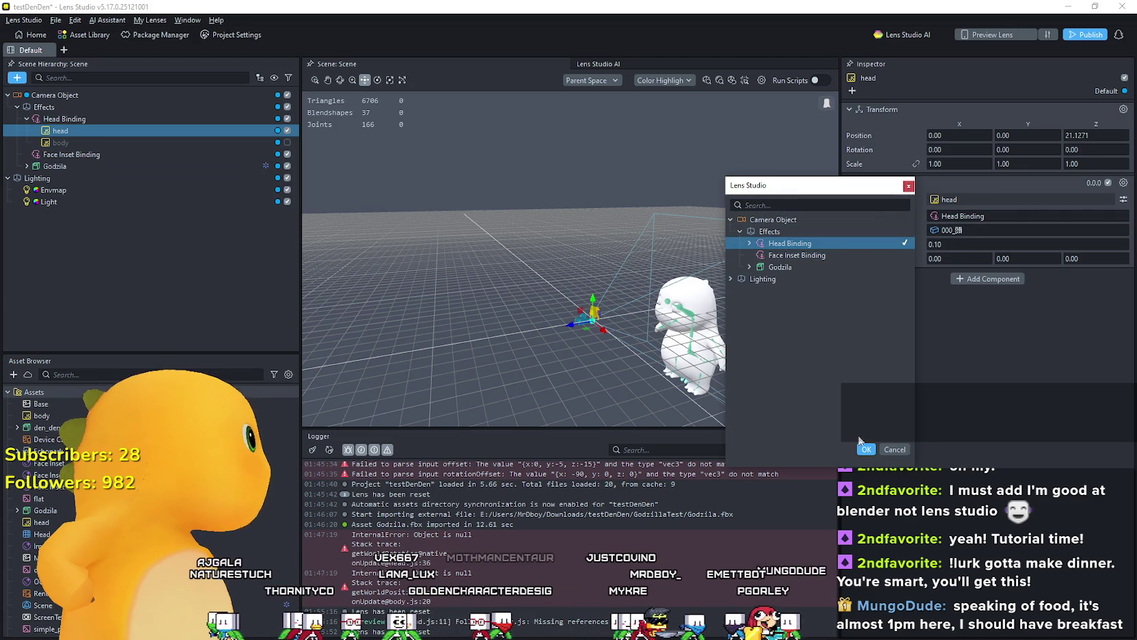
left_click(961, 234)
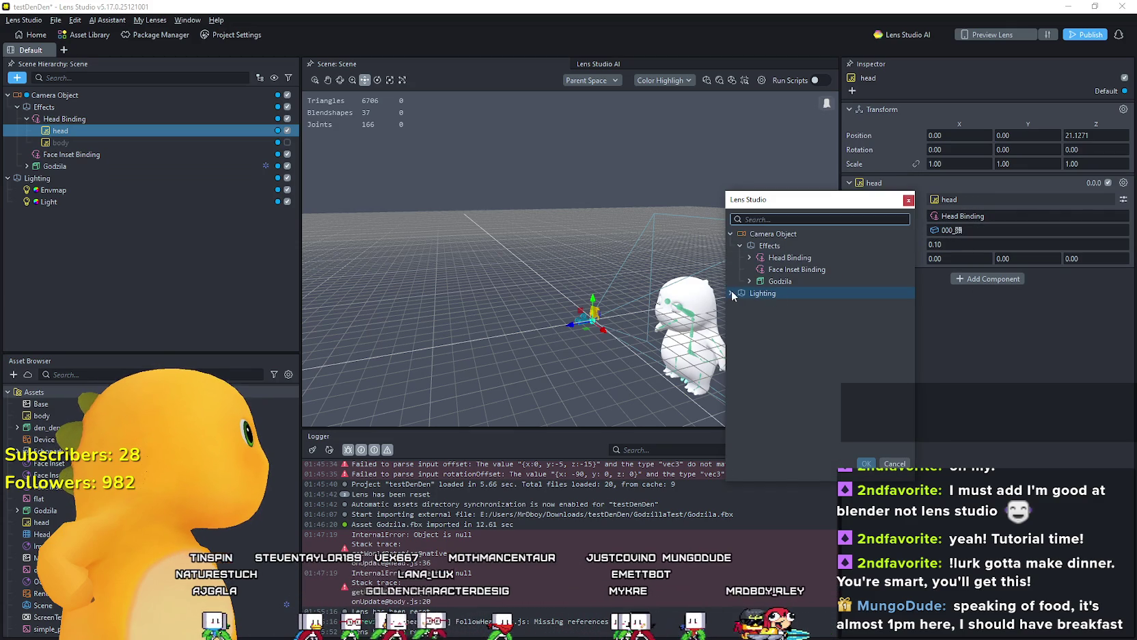
left_click(753, 280)
left_click(749, 281)
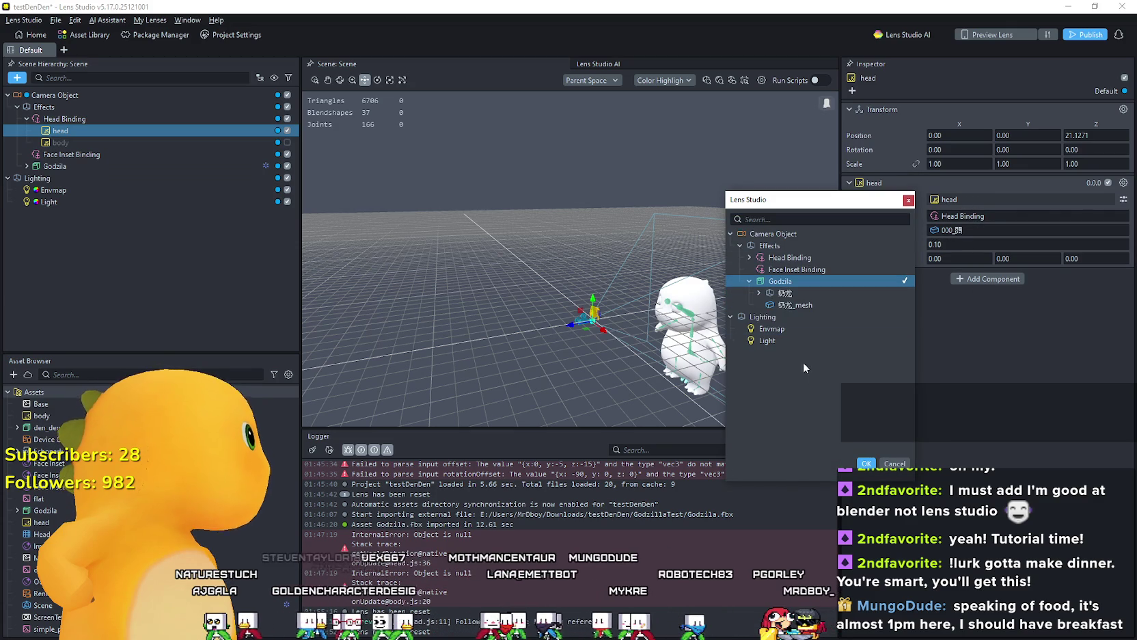
left_click(759, 293)
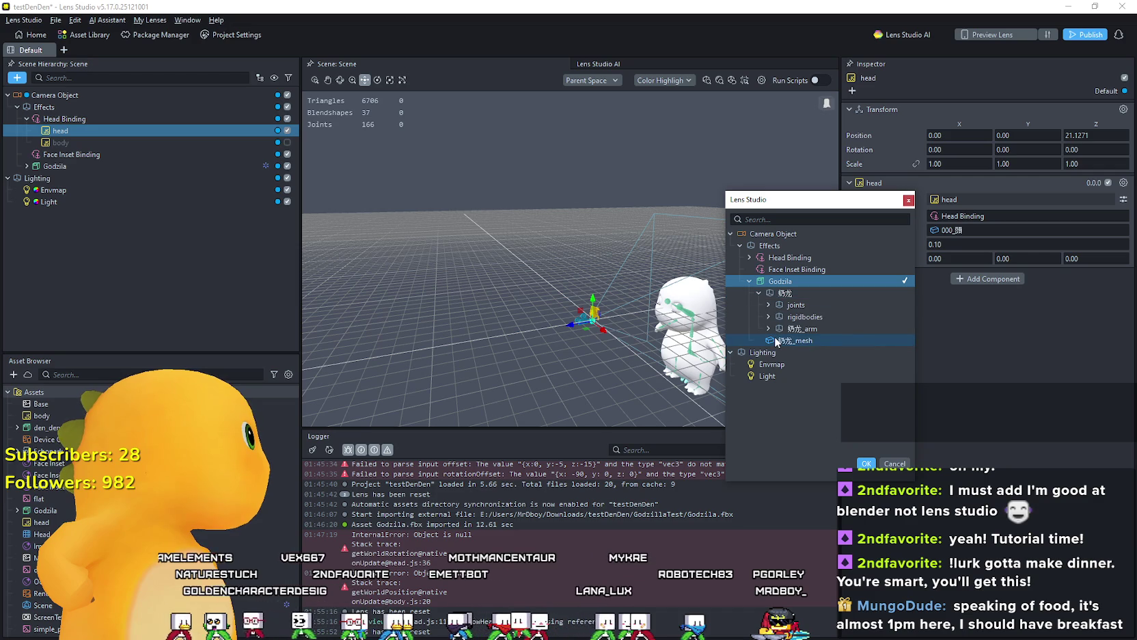
left_click(774, 338)
left_click(866, 463)
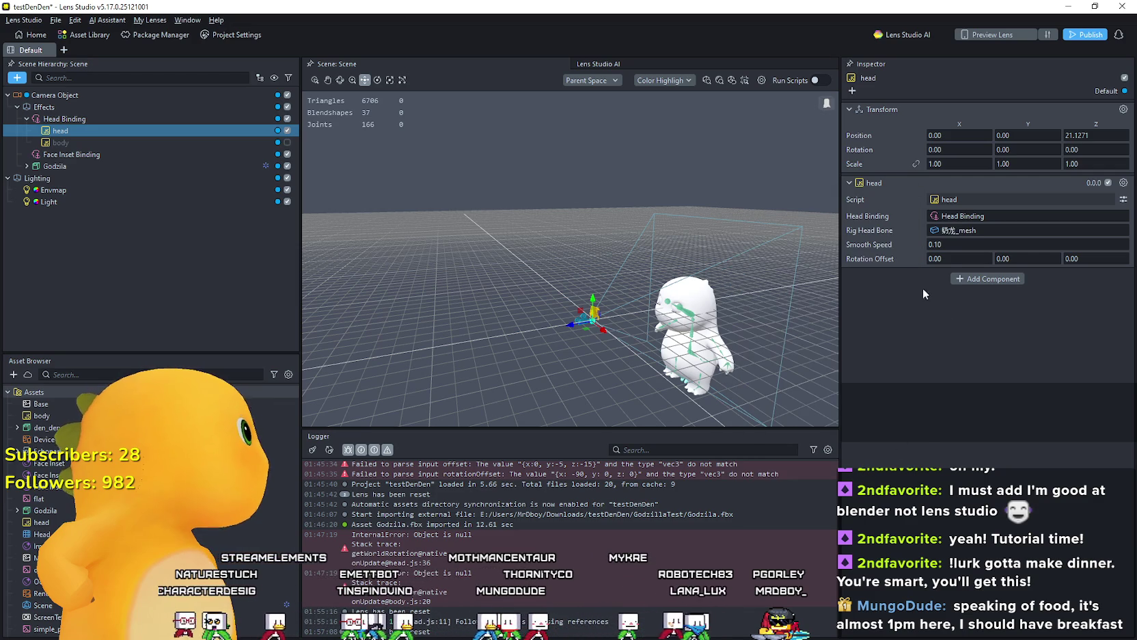
Step: Replace the Rig Head Bone with the 001_首 neck bone from 奶龙's rigidbodies
left_click(964, 230)
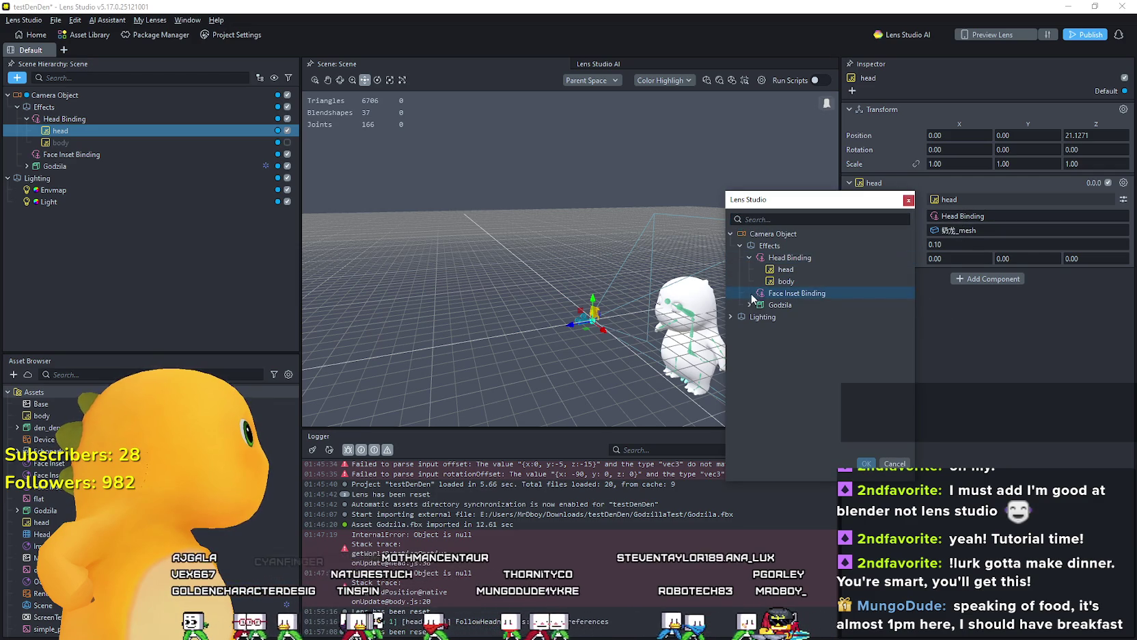
left_click(777, 305)
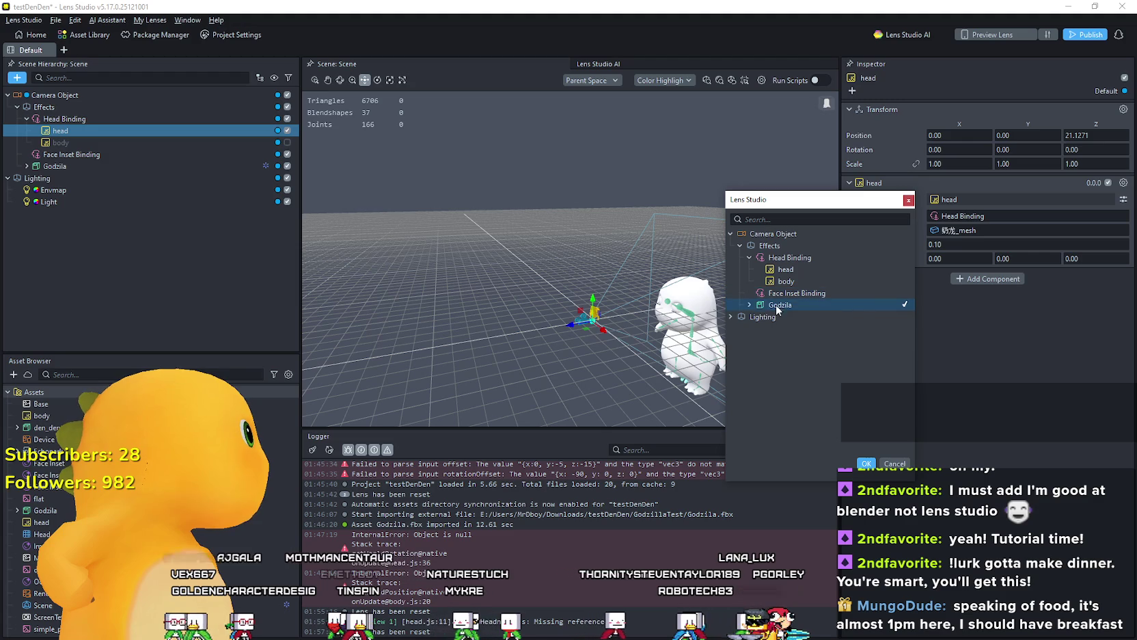
double_click(777, 305)
left_click(766, 319)
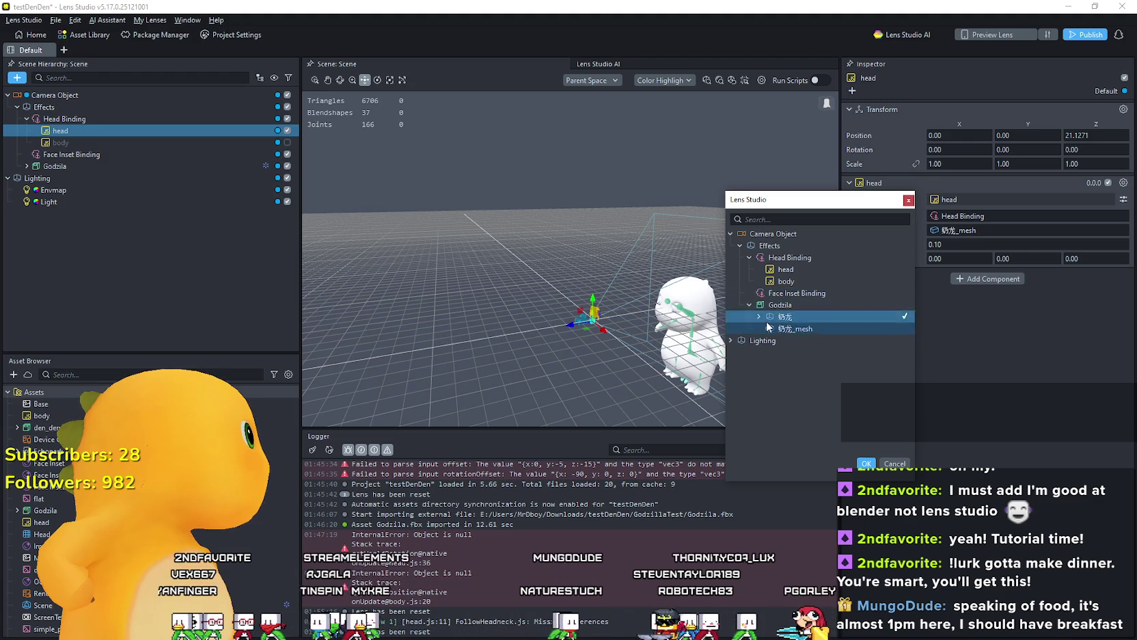
double_click(766, 316)
left_click(768, 328)
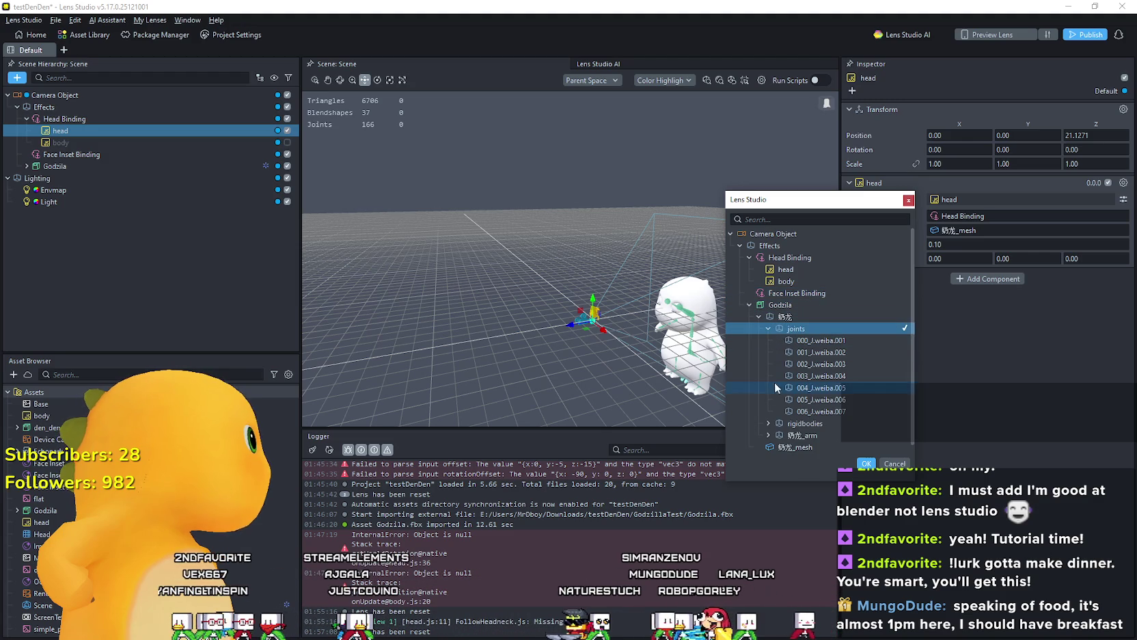
left_click(768, 423)
left_click(777, 434)
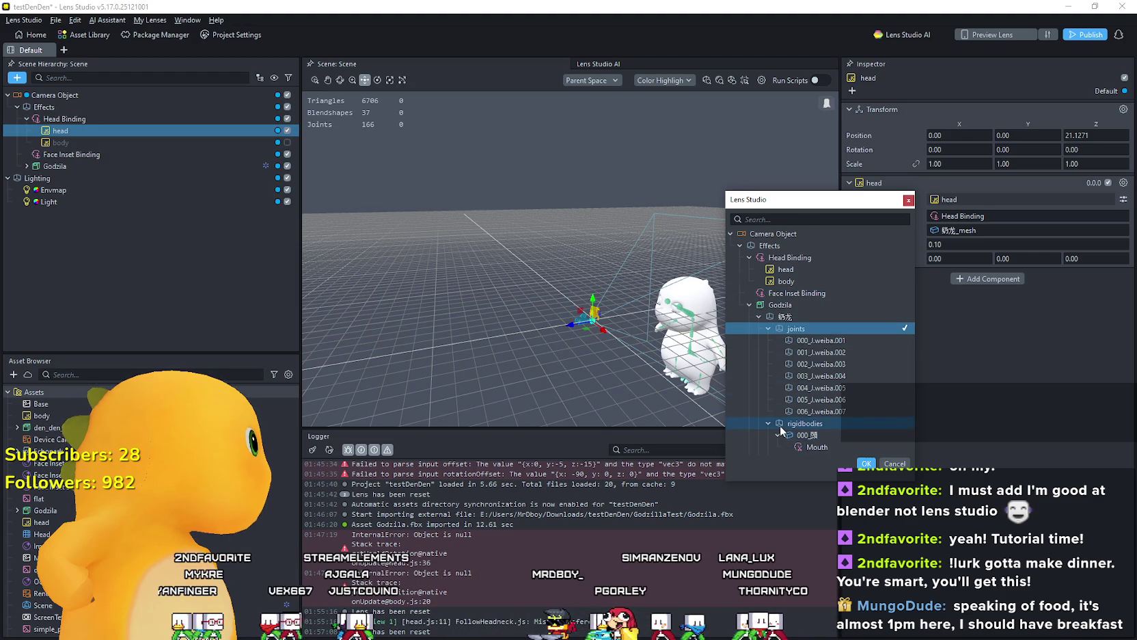
scroll(780, 369, "down", 3)
left_click(806, 360)
left_click(865, 463)
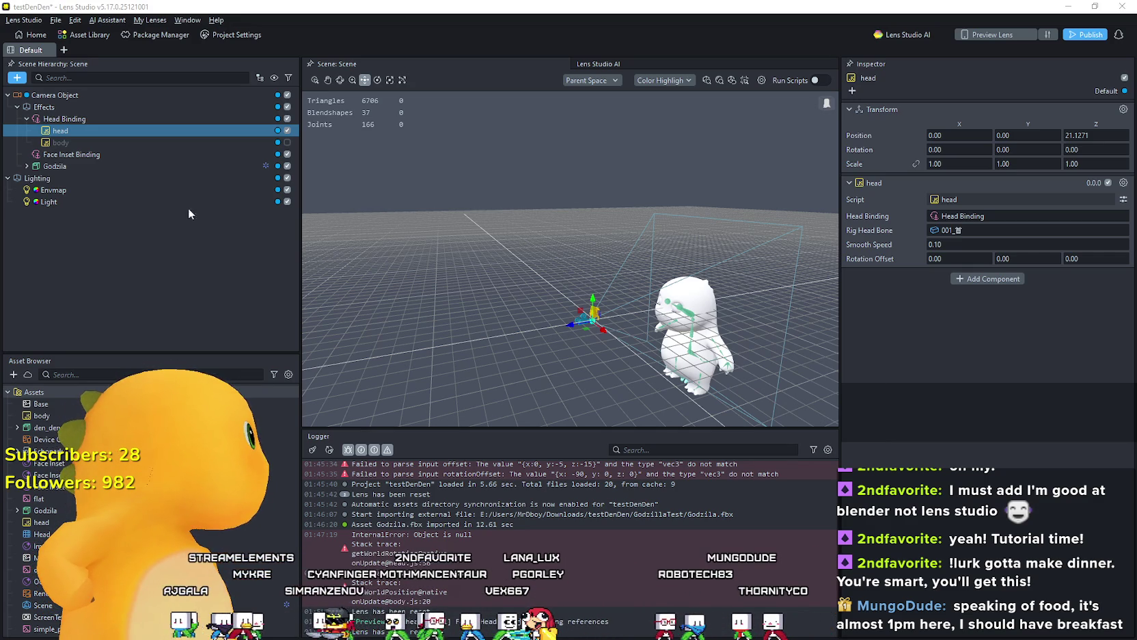
Step: Expand Godzila's rigidbodies in the hierarchy and select the 000_頭 bone
left_click(27, 166)
left_click(46, 201)
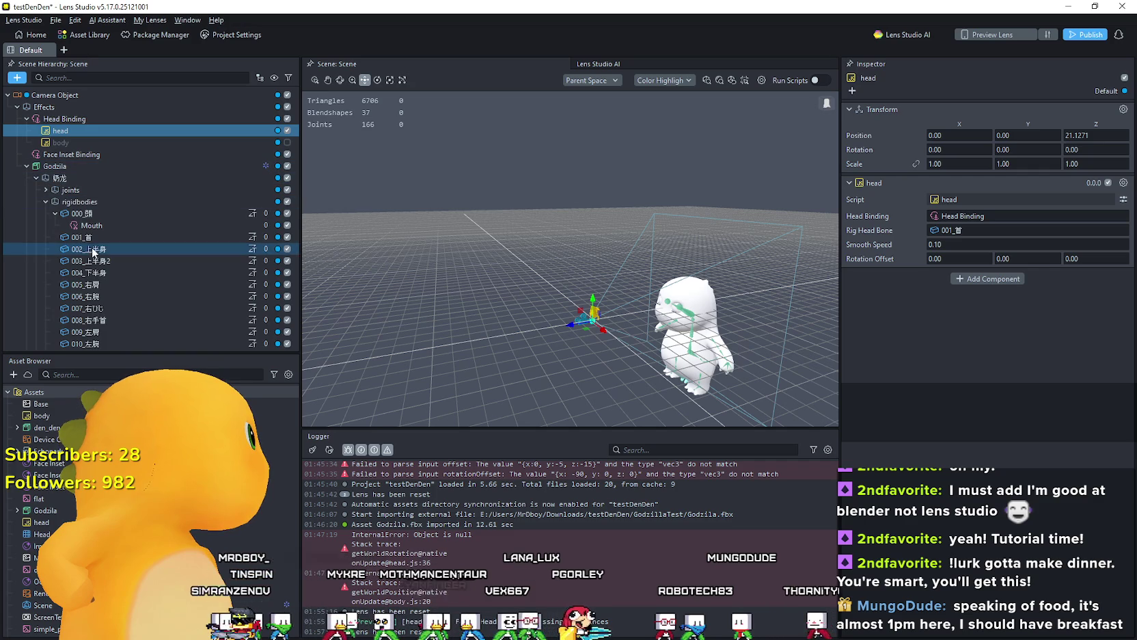
double_click(93, 214)
scroll(735, 347, "up", 3)
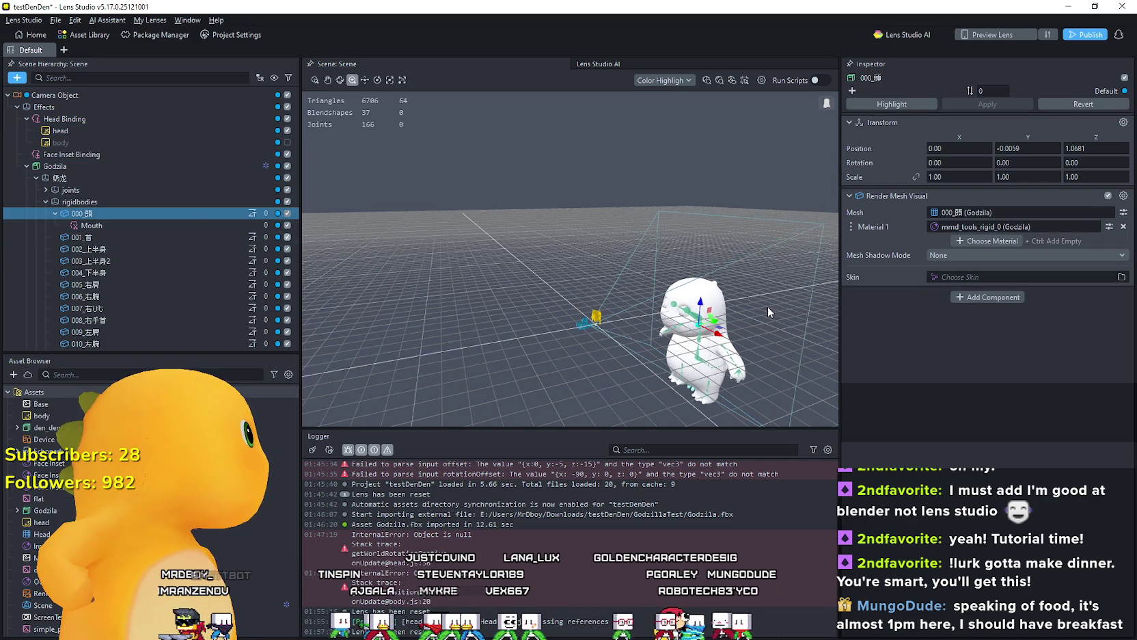
scroll(735, 346, "up", 5)
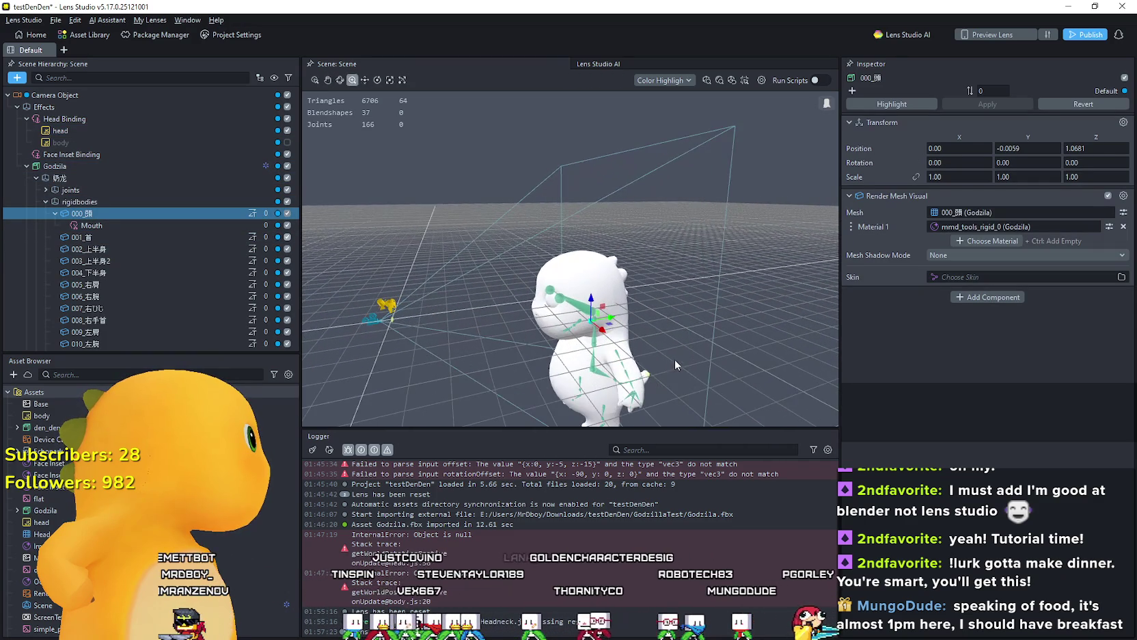
Step: Orbit the viewport around the character's head and select its left eye joint
mouse_move(675, 364)
left_mouse_down()
mouse_move(617, 302)
mouse_move(571, 316)
mouse_move(472, 309)
mouse_move(502, 309)
mouse_move(503, 323)
mouse_move(349, 302)
mouse_move(511, 281)
mouse_move(422, 202)
left_mouse_up()
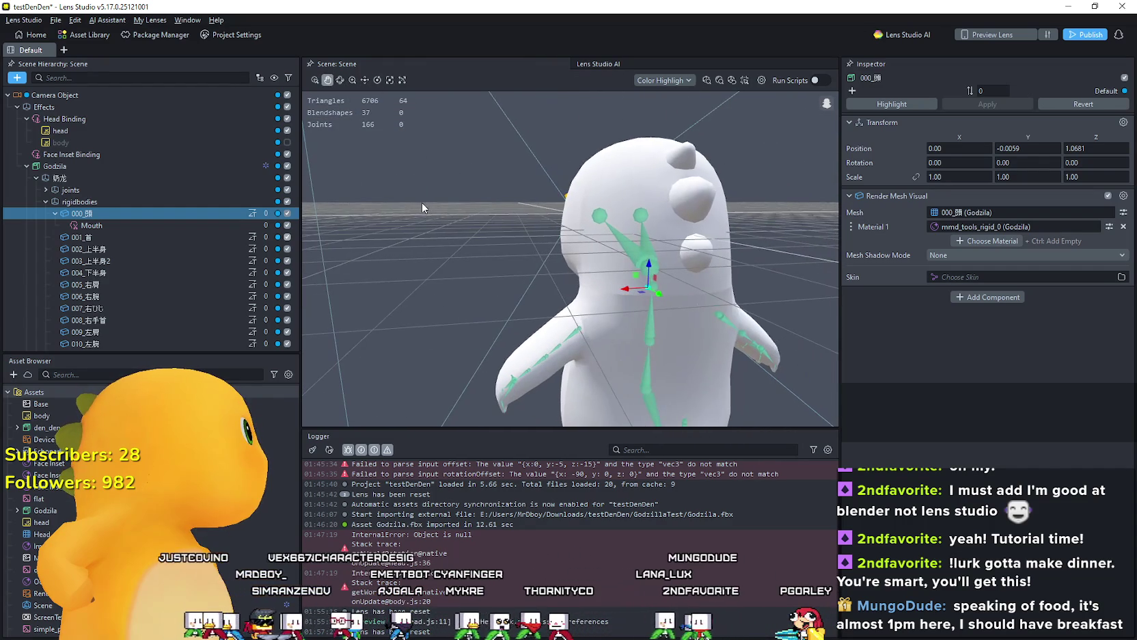
key("w")
mouse_move(515, 258)
left_mouse_down()
mouse_move(597, 299)
mouse_move(689, 280)
mouse_move(555, 313)
mouse_move(673, 319)
mouse_move(690, 298)
mouse_move(682, 323)
left_mouse_up()
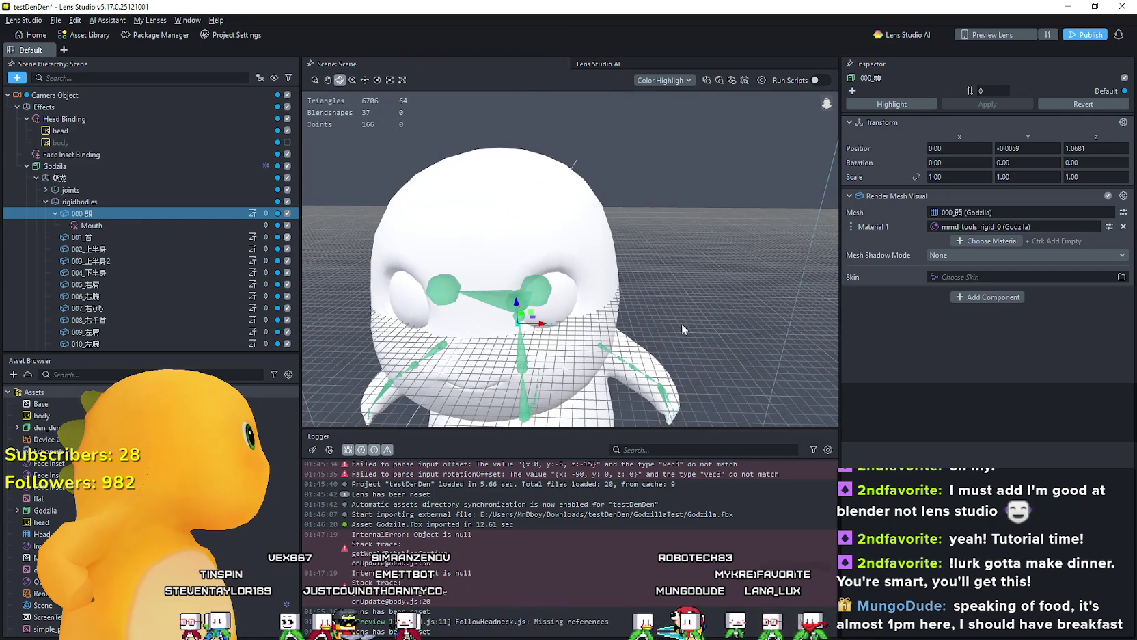
left_click(543, 294)
Step: Test-move the eye joint and the parent 頭 head joint, then undo the head joint's move
scroll(241, 265, "down", 2)
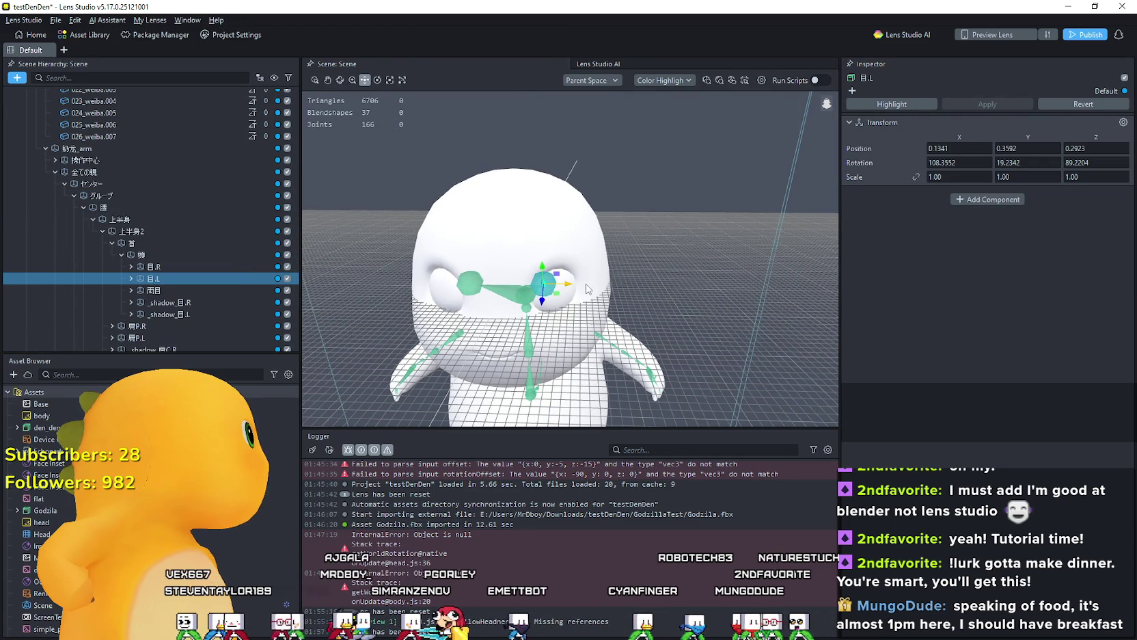
mouse_move(568, 288)
left_mouse_down()
mouse_move(608, 287)
mouse_move(562, 288)
left_mouse_up()
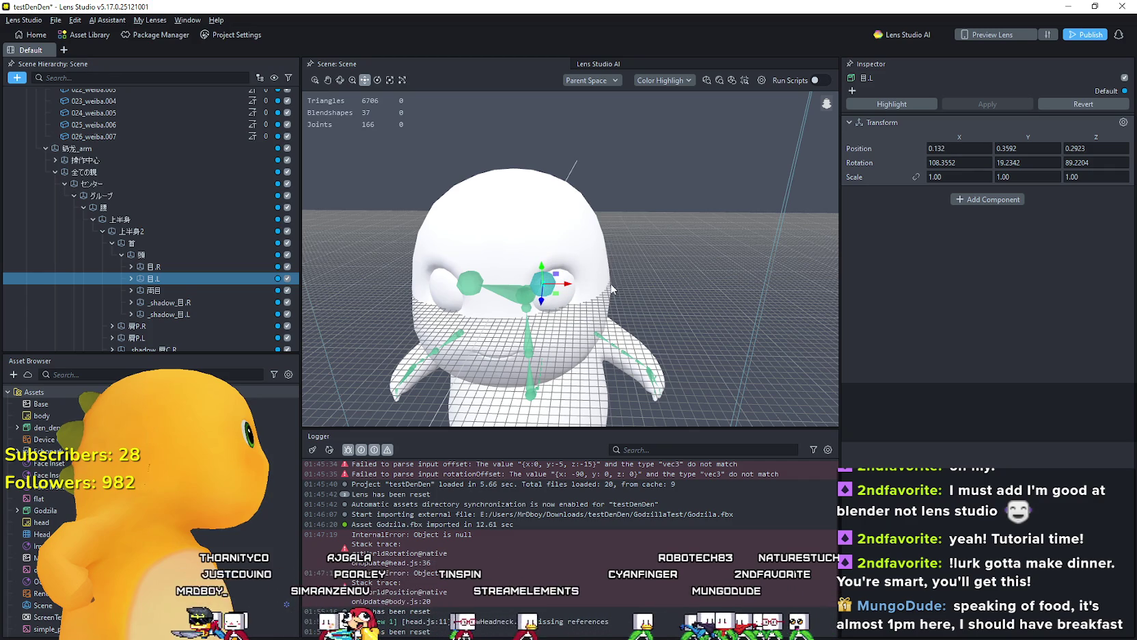
mouse_move(691, 282)
left_mouse_down()
mouse_move(493, 309)
mouse_move(612, 272)
left_mouse_up()
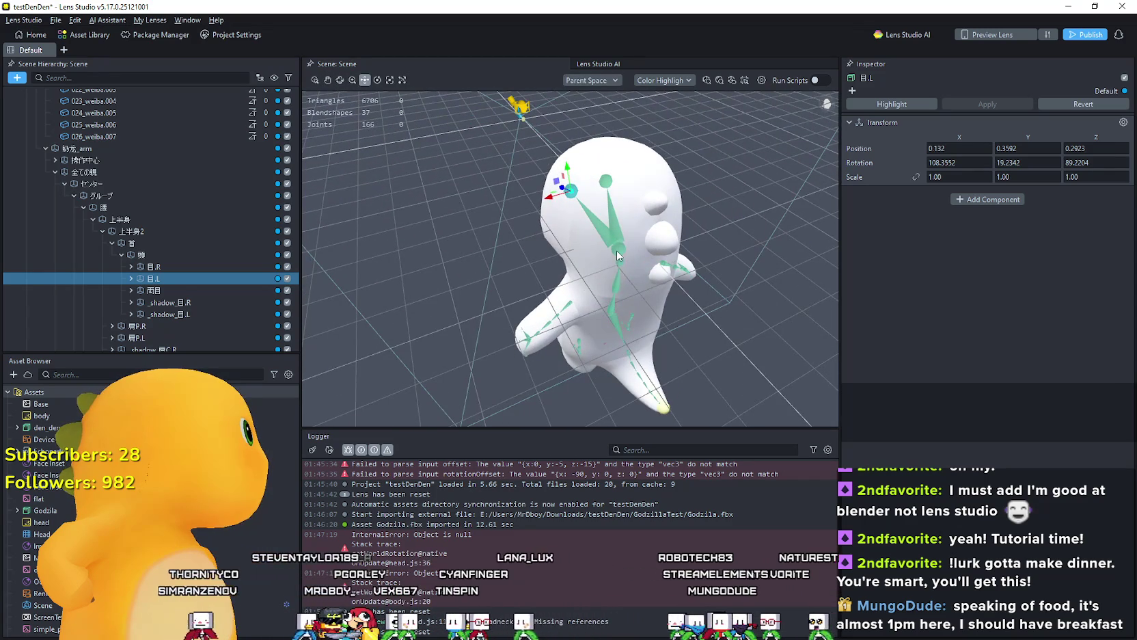
left_click(617, 255)
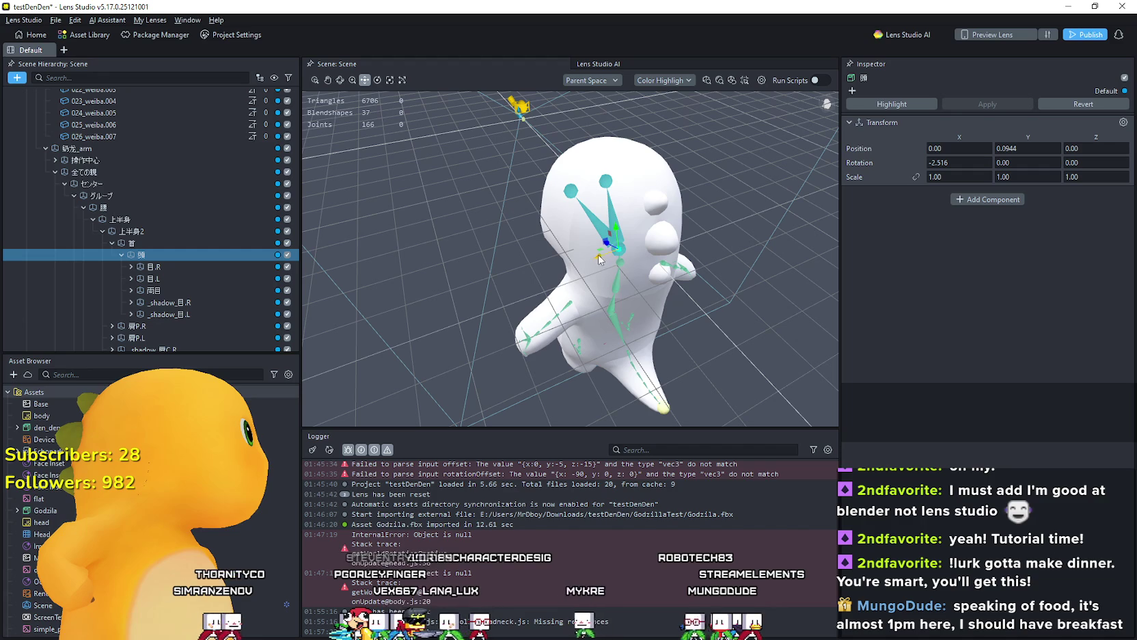
mouse_move(599, 258)
left_mouse_down()
mouse_move(571, 263)
mouse_move(723, 229)
mouse_move(567, 260)
mouse_move(632, 235)
mouse_move(737, 233)
mouse_move(610, 239)
left_mouse_up()
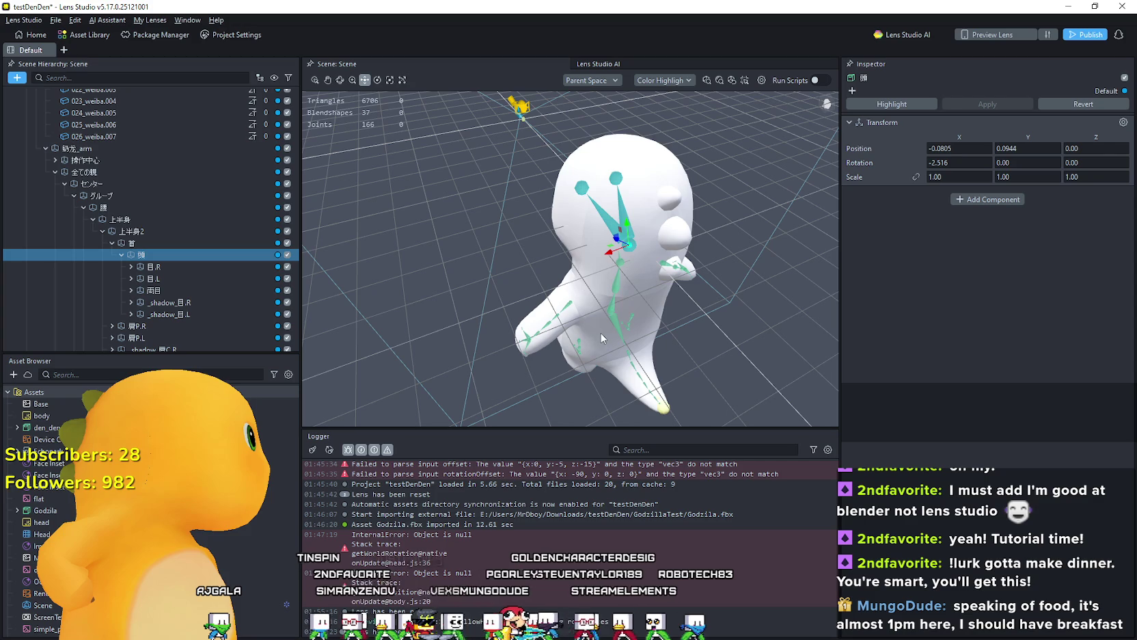
key("ctrl+z")
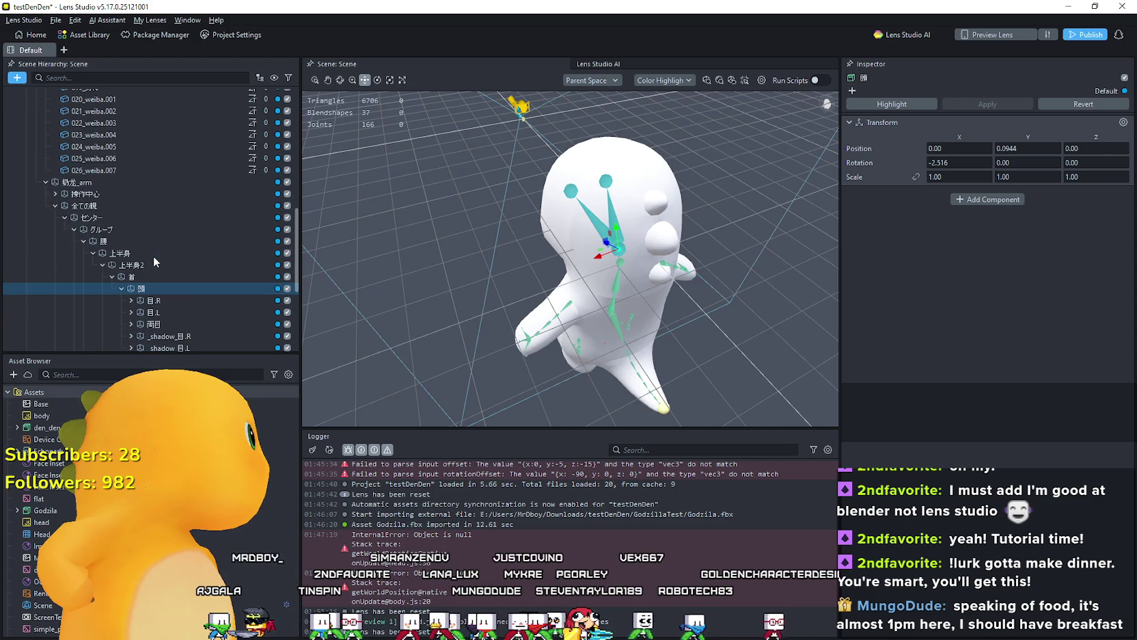
scroll(203, 209, "up", 6)
scroll(200, 206, "down", 6)
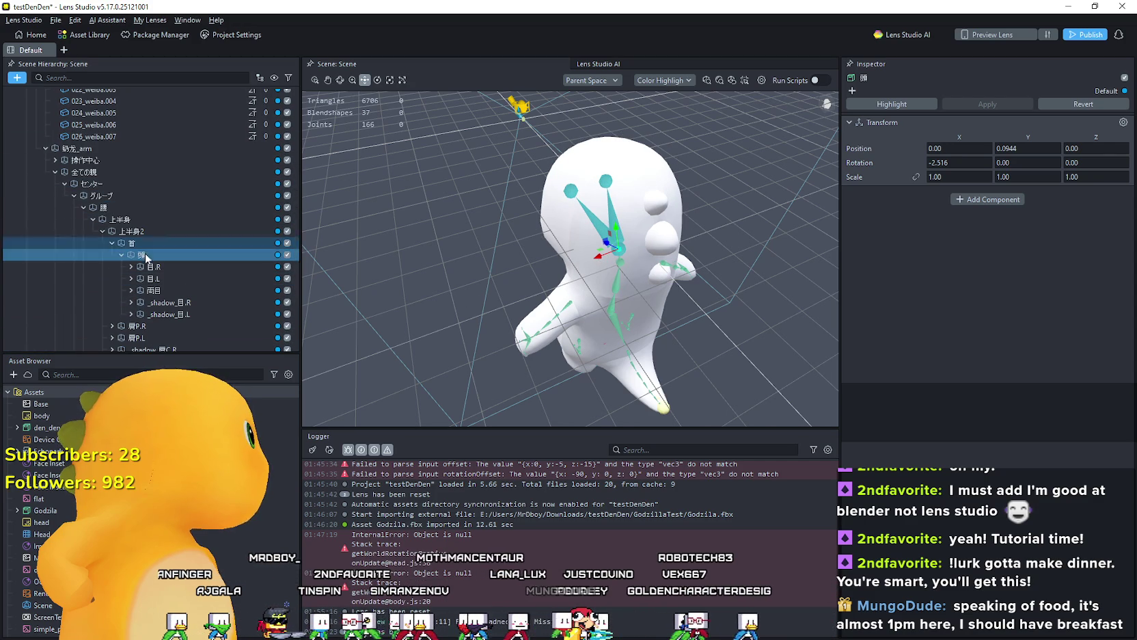
Step: Copy the 頭 head joint from the scene hierarchy
right_click(152, 258)
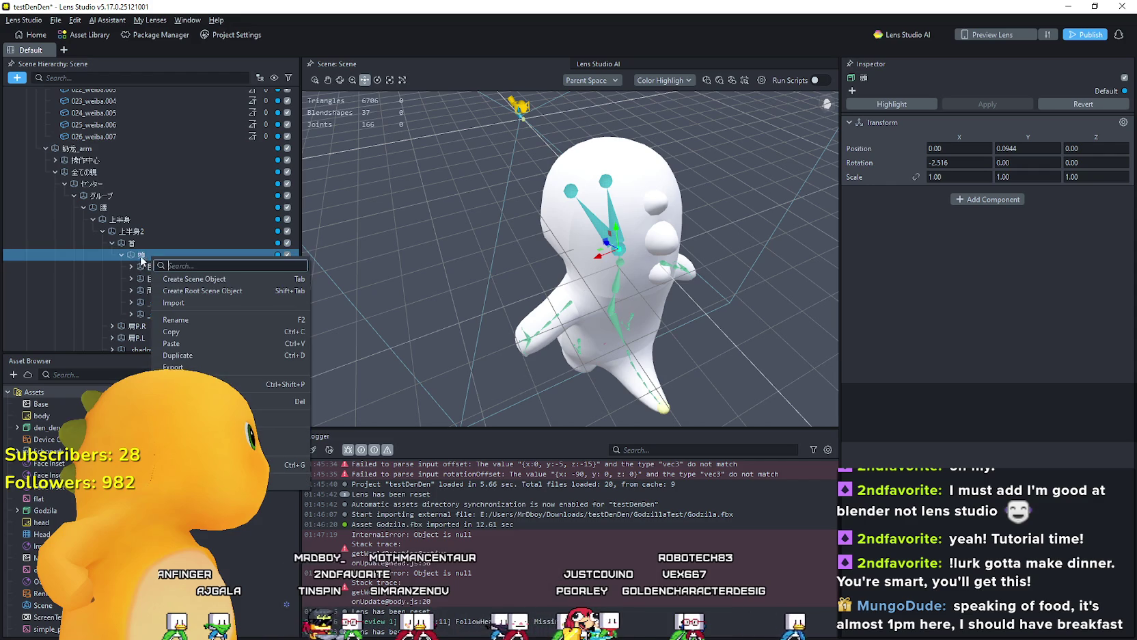
left_click(210, 333)
scroll(161, 226, "up", 10)
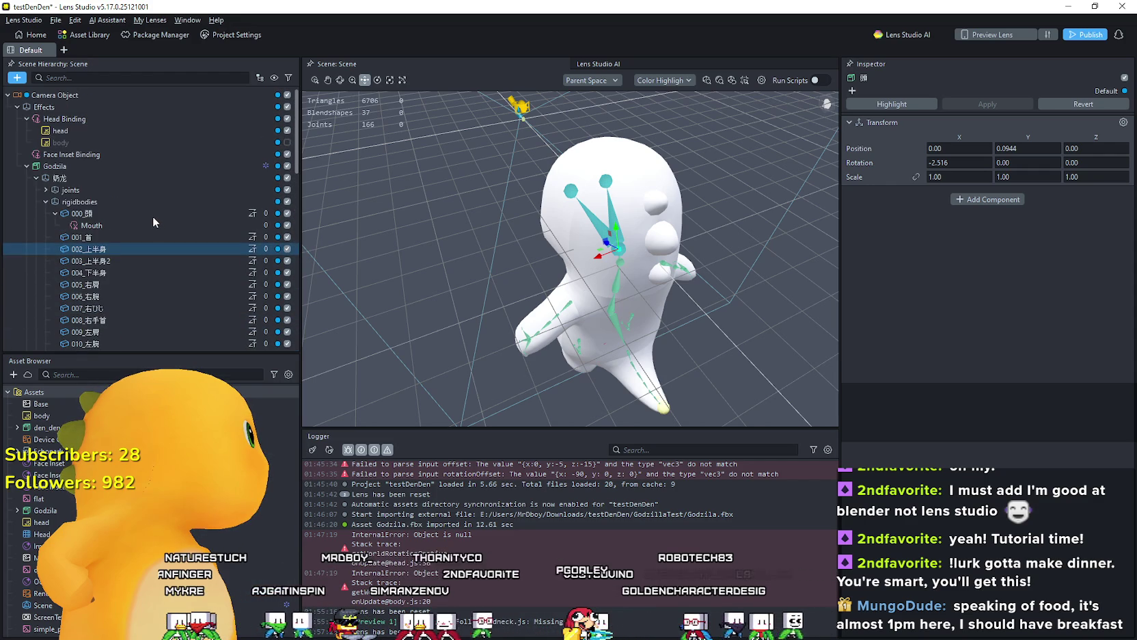
scroll(209, 248, "down", 3)
Step: Browse the shoulder, 001_首 and joints entries, collapse rigidbodies, then select head under Head Binding
left_click(210, 248)
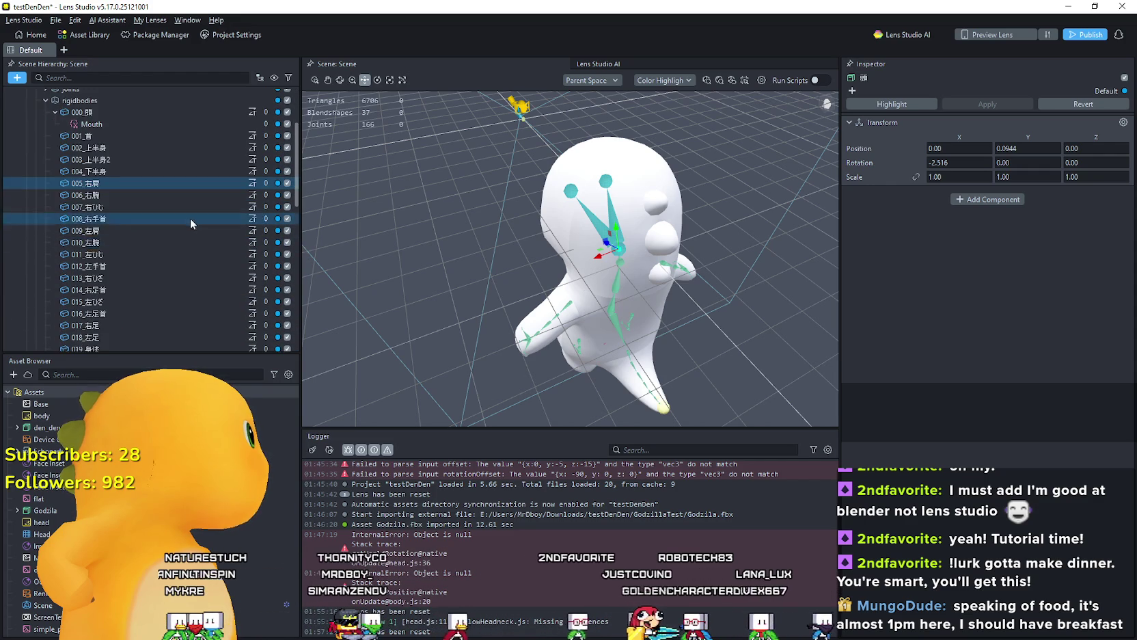
scroll(182, 207, "up", 5)
left_click(75, 209)
scroll(75, 209, "up", 1)
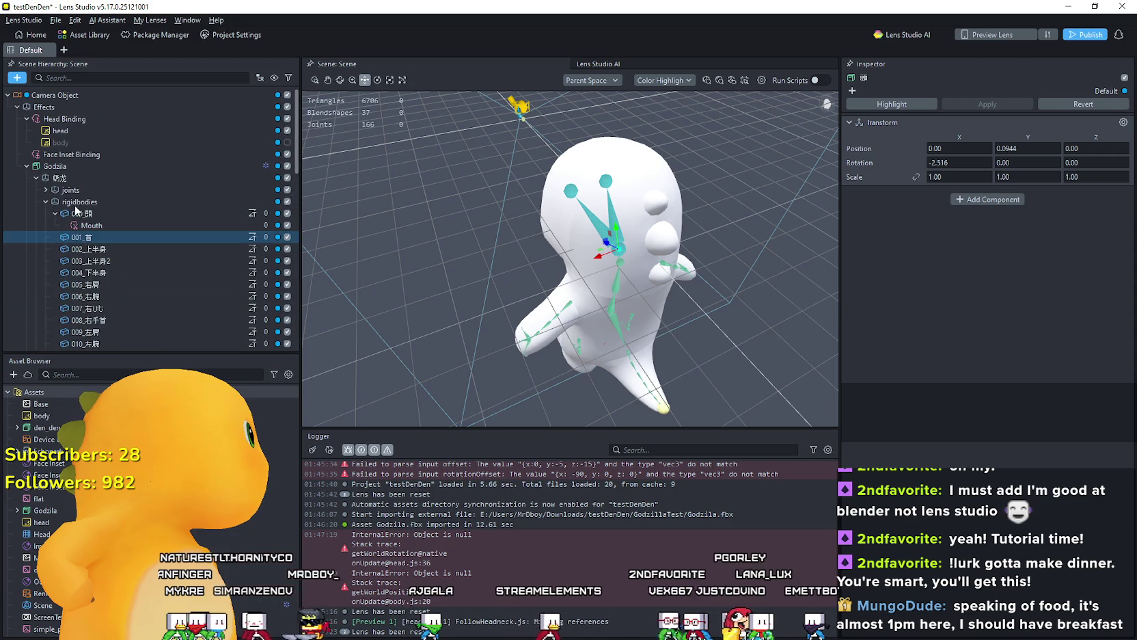
left_click(46, 201)
left_click(117, 213, "shift")
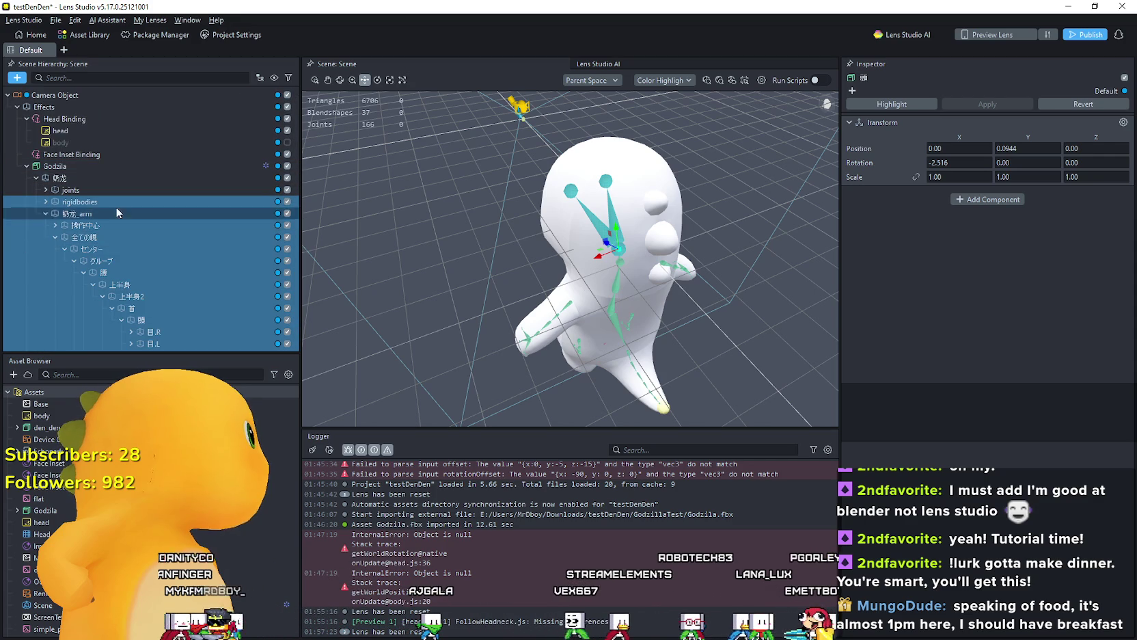
left_click(120, 190)
scroll(139, 211, "down", 4)
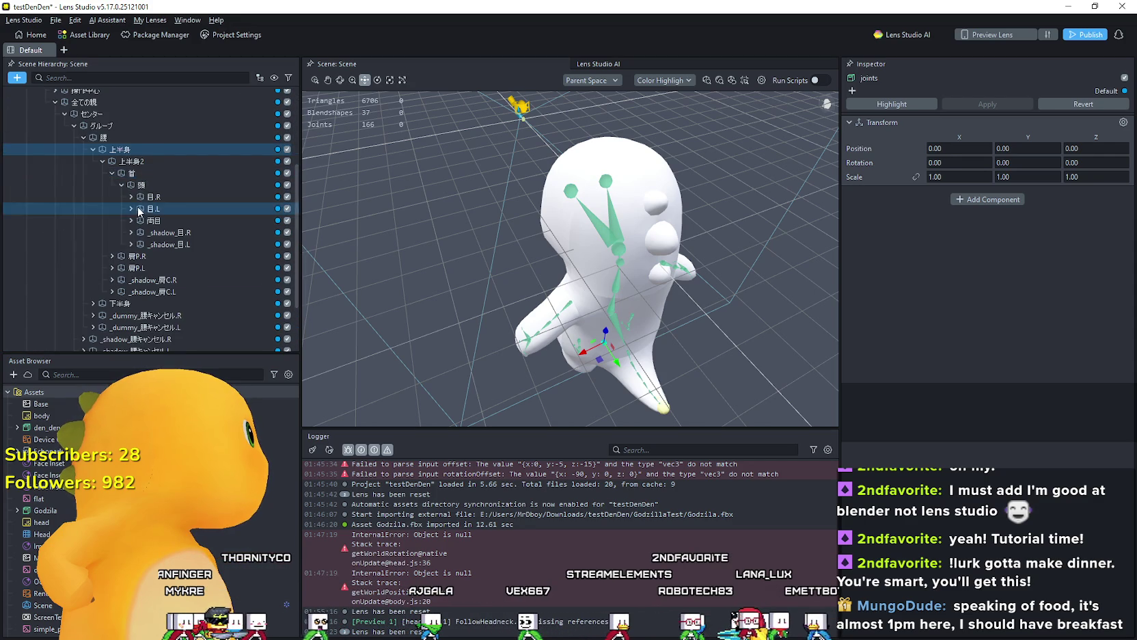
scroll(139, 211, "up", 4)
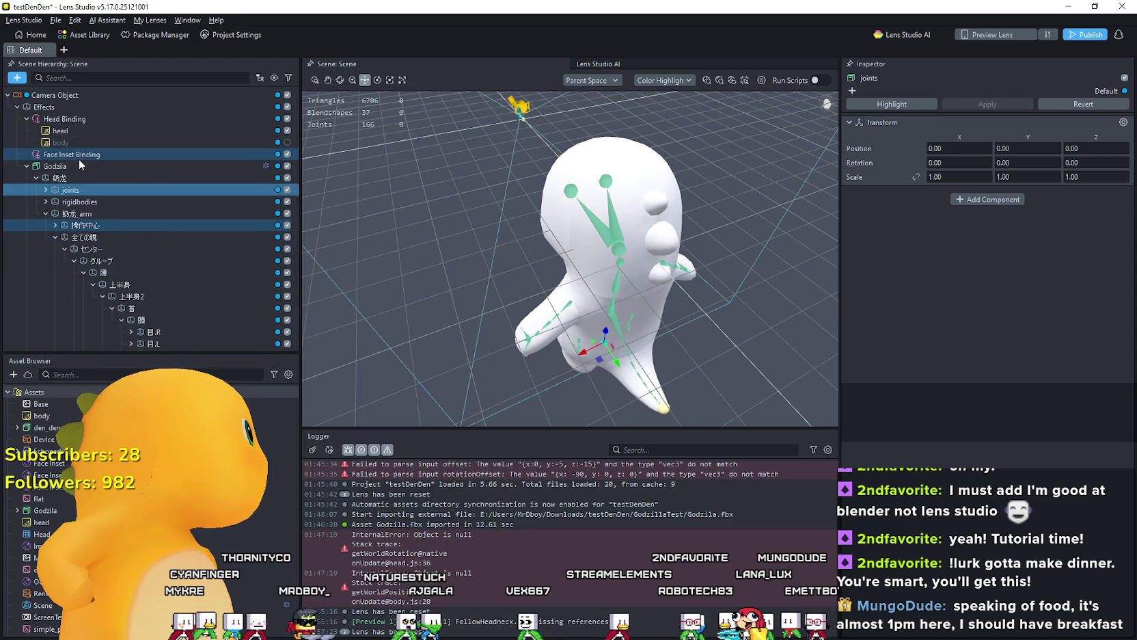
left_click(82, 131)
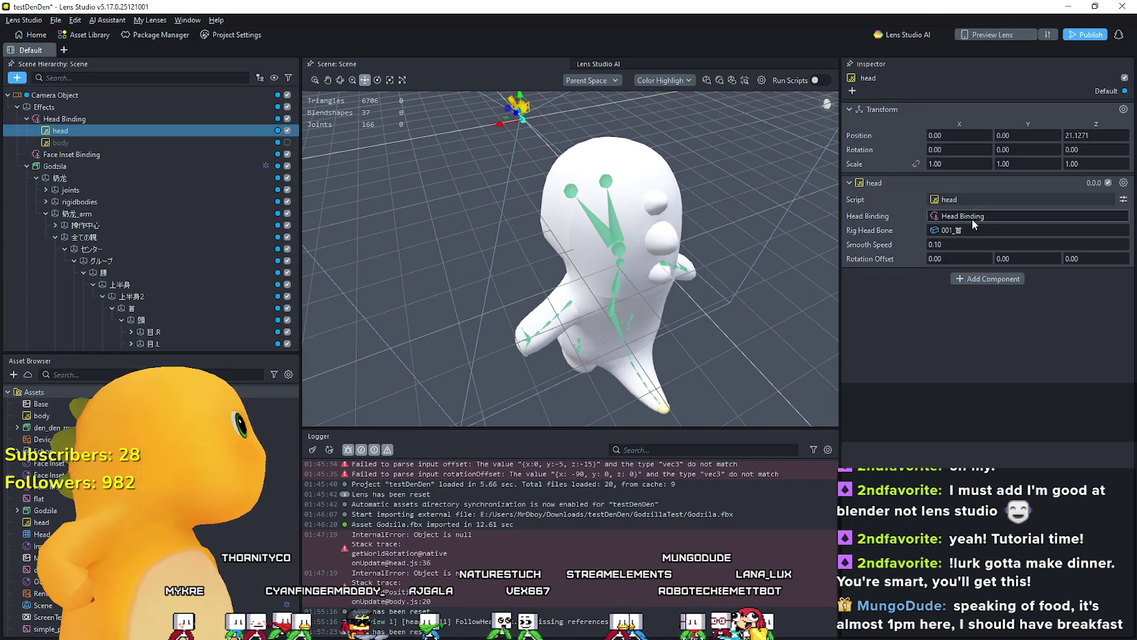
Step: Cancel the Rig Head Bone chooser once, then reopen it
left_click(946, 231)
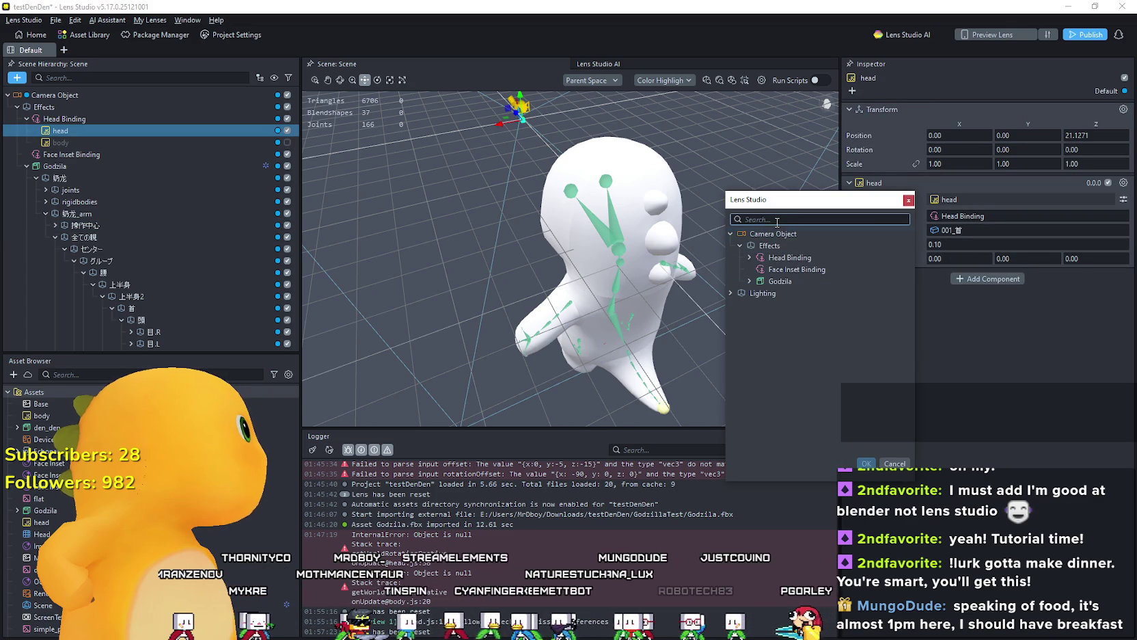
right_click(777, 222)
left_click(784, 254)
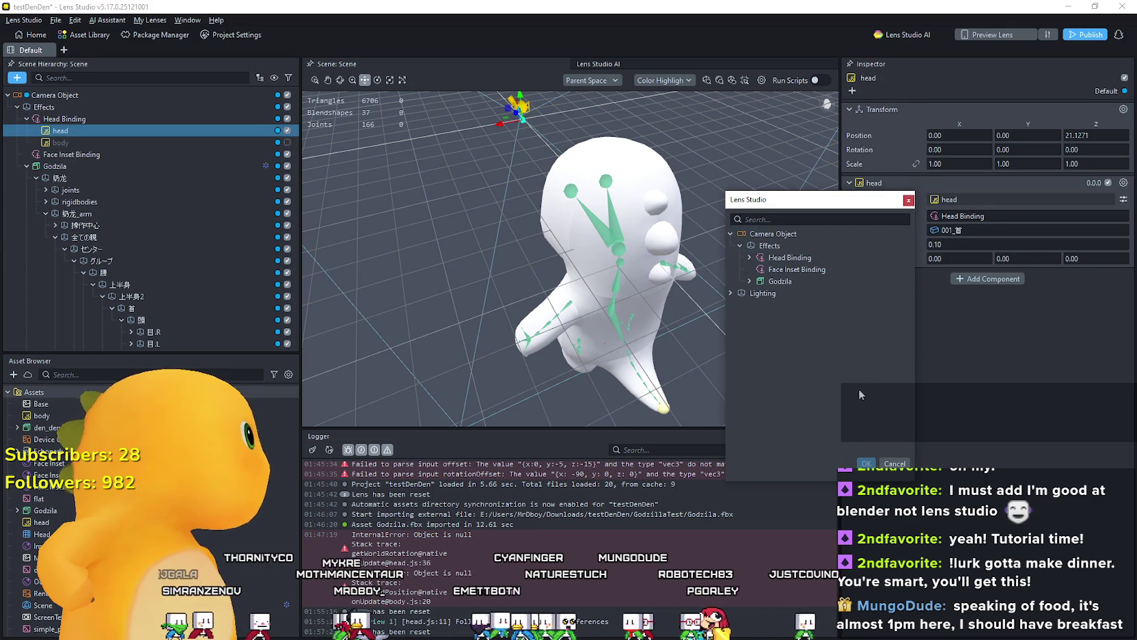
left_click(895, 463)
right_click(939, 235)
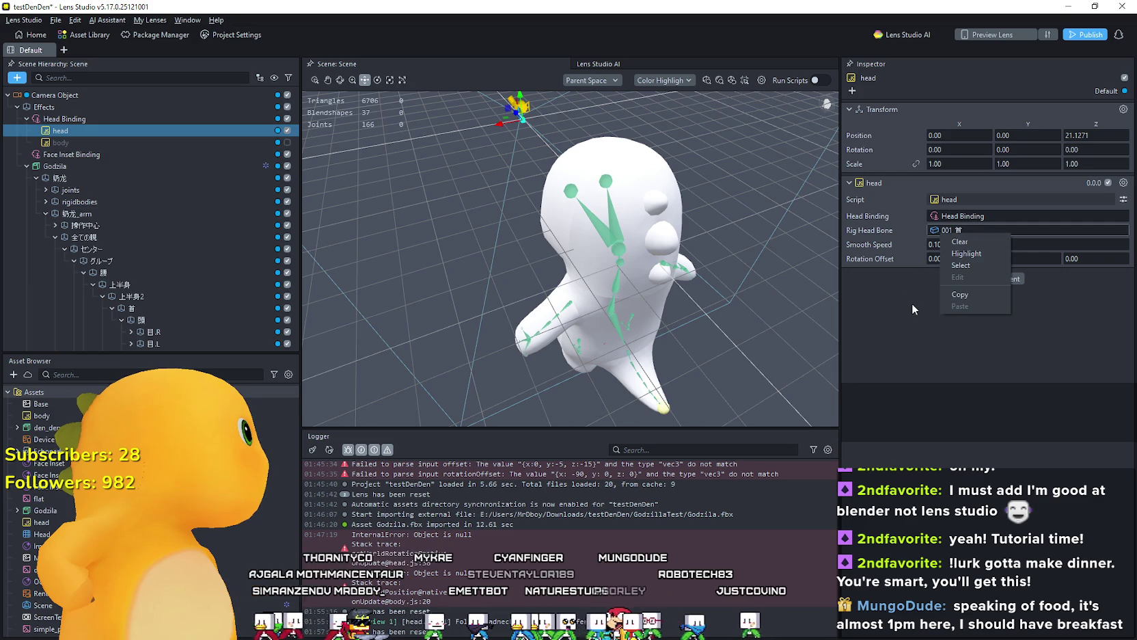
left_click(932, 266)
left_click(956, 232)
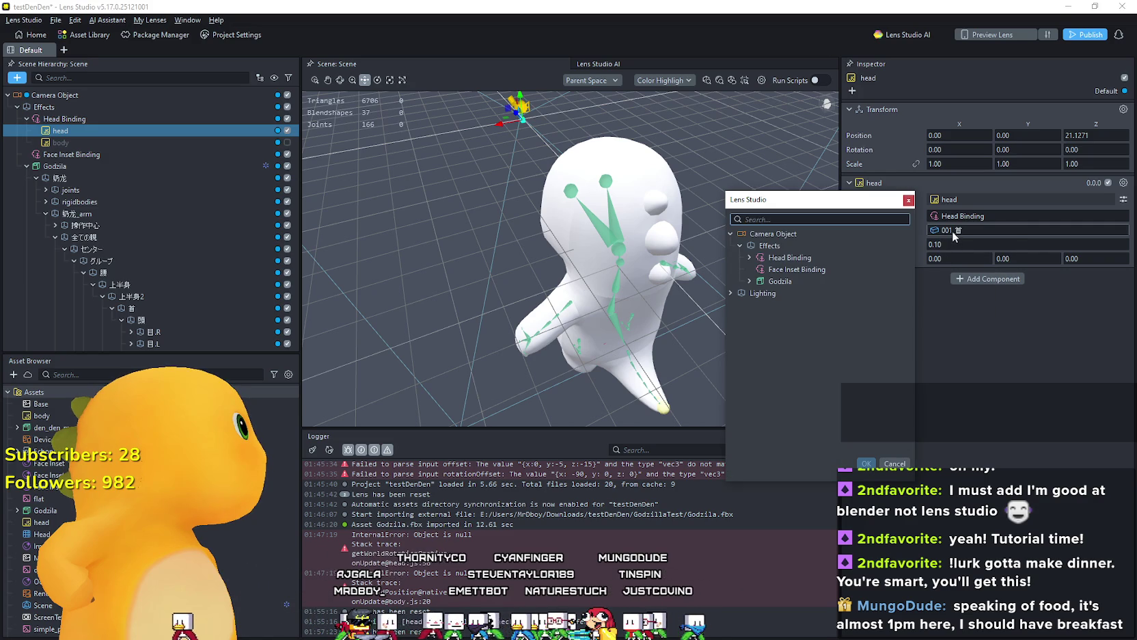
Step: Expand 奶龙 > 奶龙_arm > 全ての親 > センター > 腰 in the picker and mark 上半身
scroll(171, 243, "down", 6)
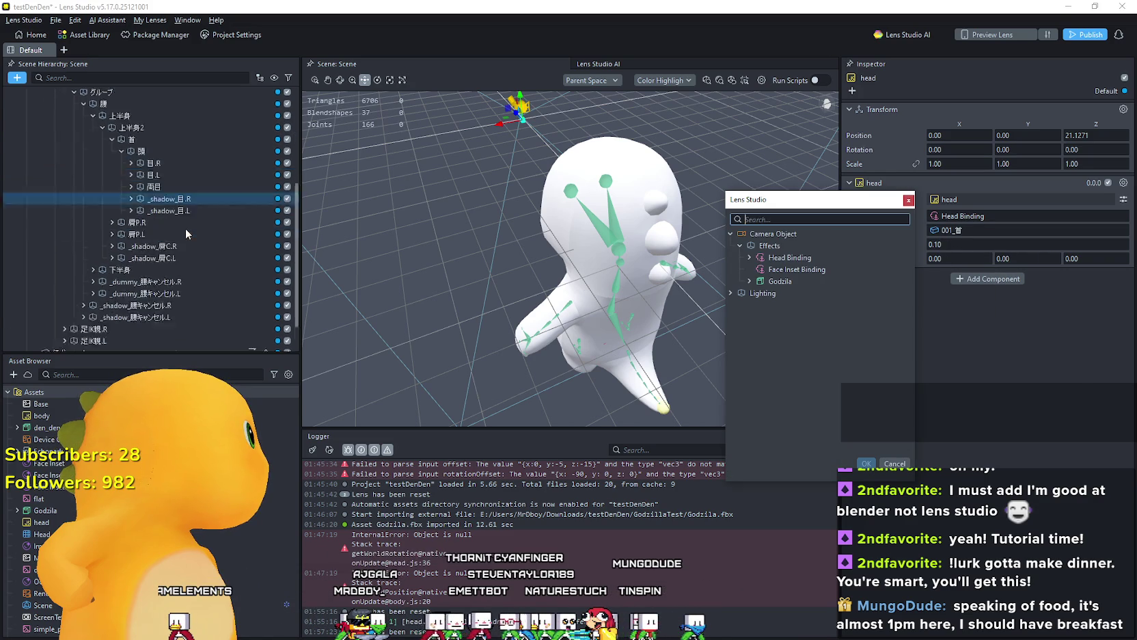
left_click(758, 292)
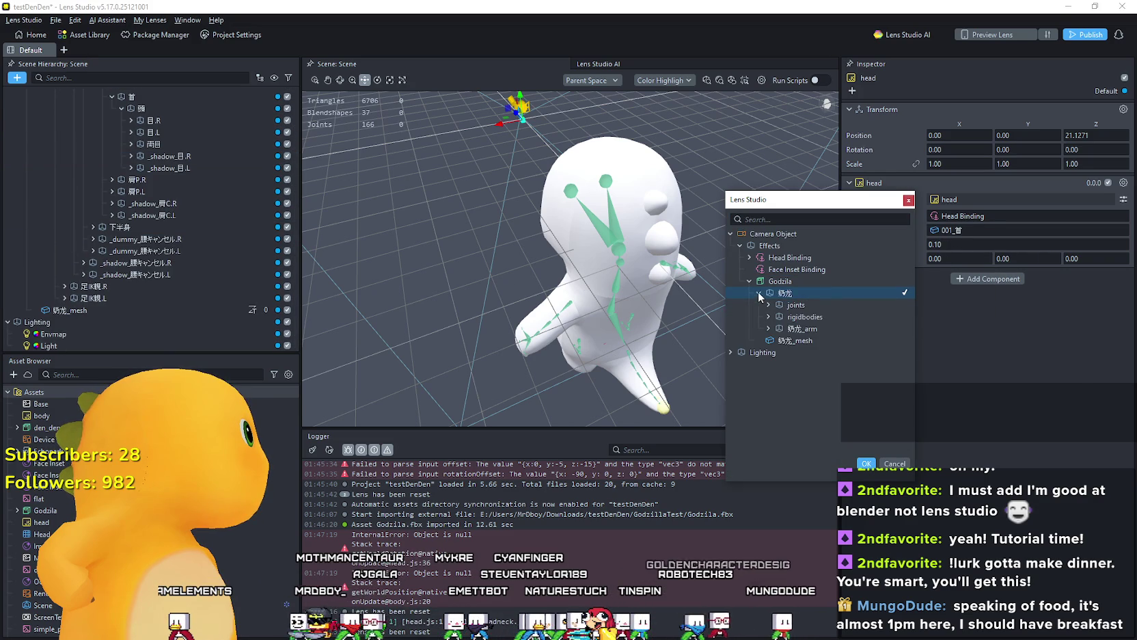
left_click(793, 328)
left_click(768, 329)
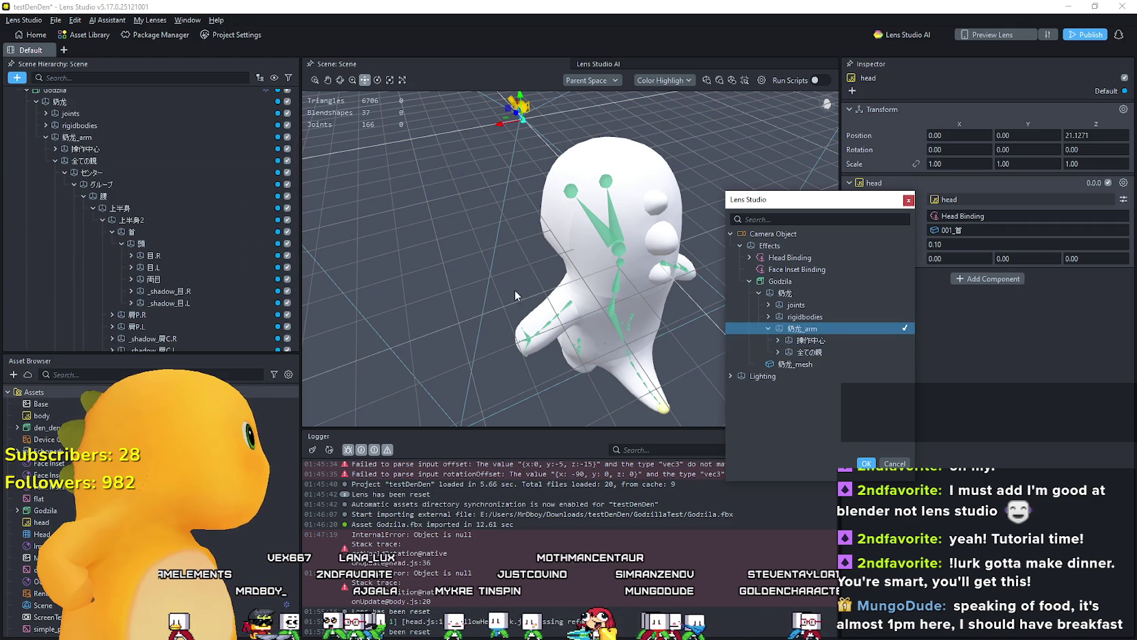
left_click(778, 352)
scroll(76, 223, "down", 1)
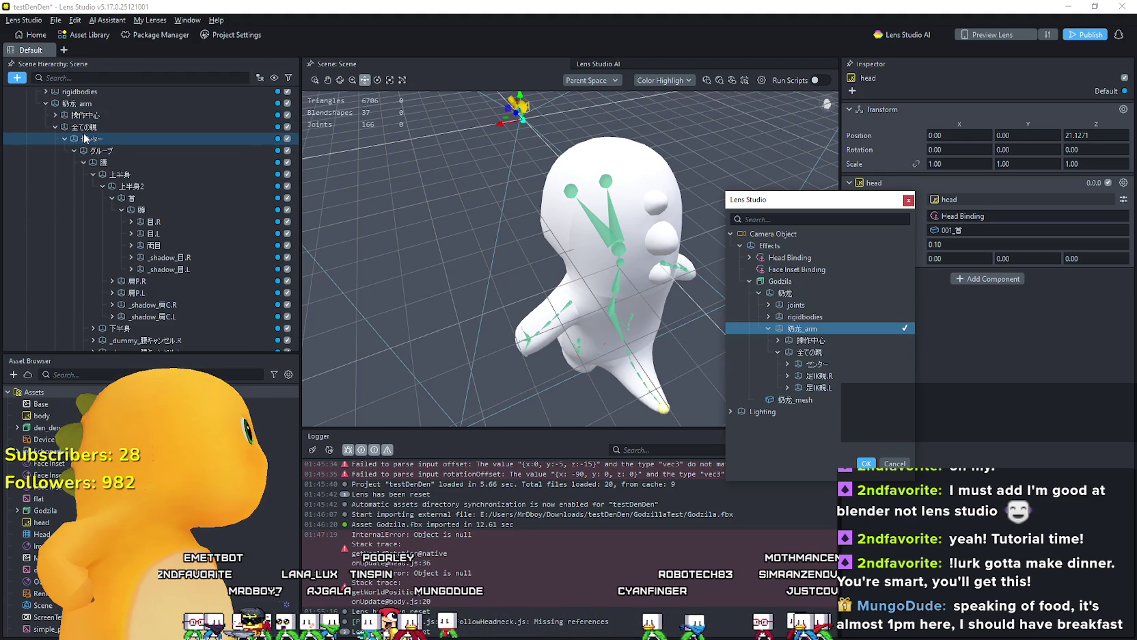
left_click(787, 364)
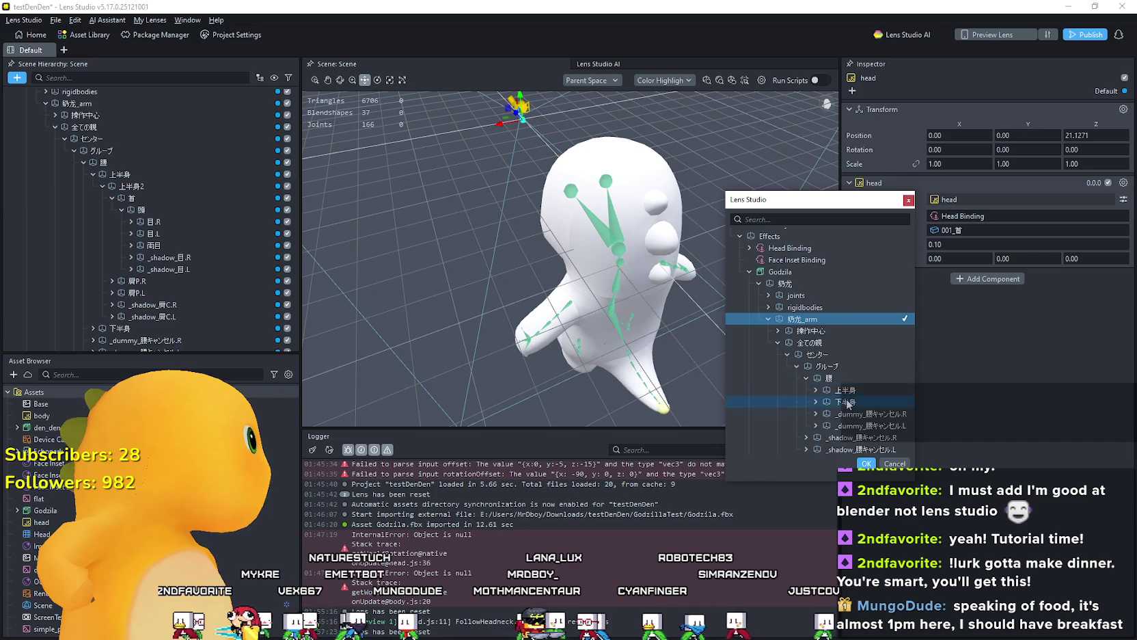
left_click(806, 377)
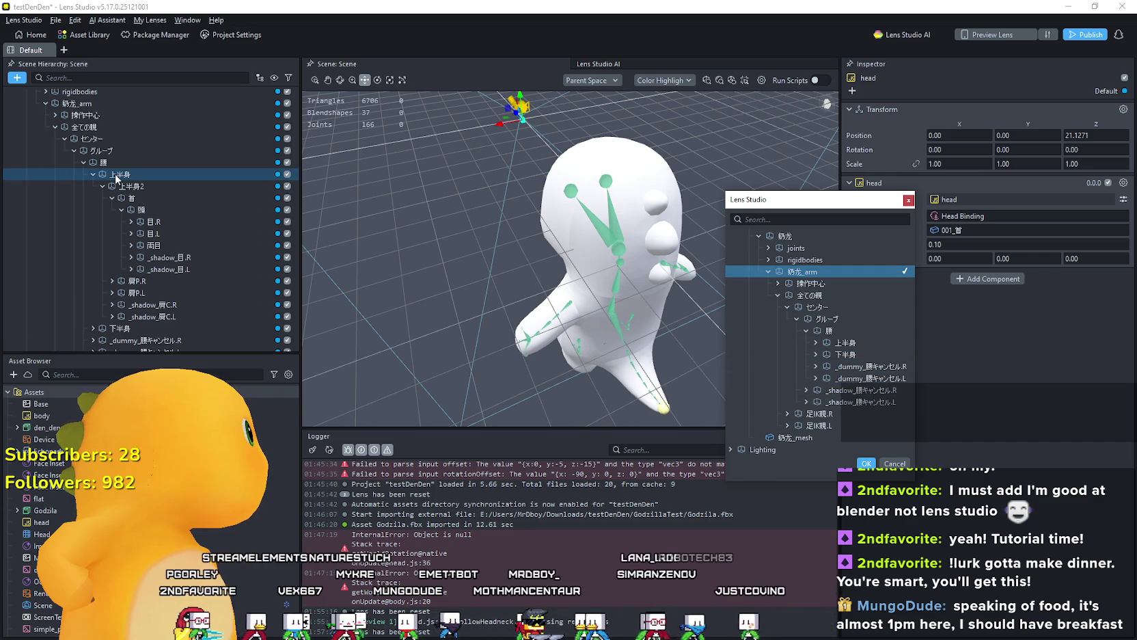
left_click(807, 339)
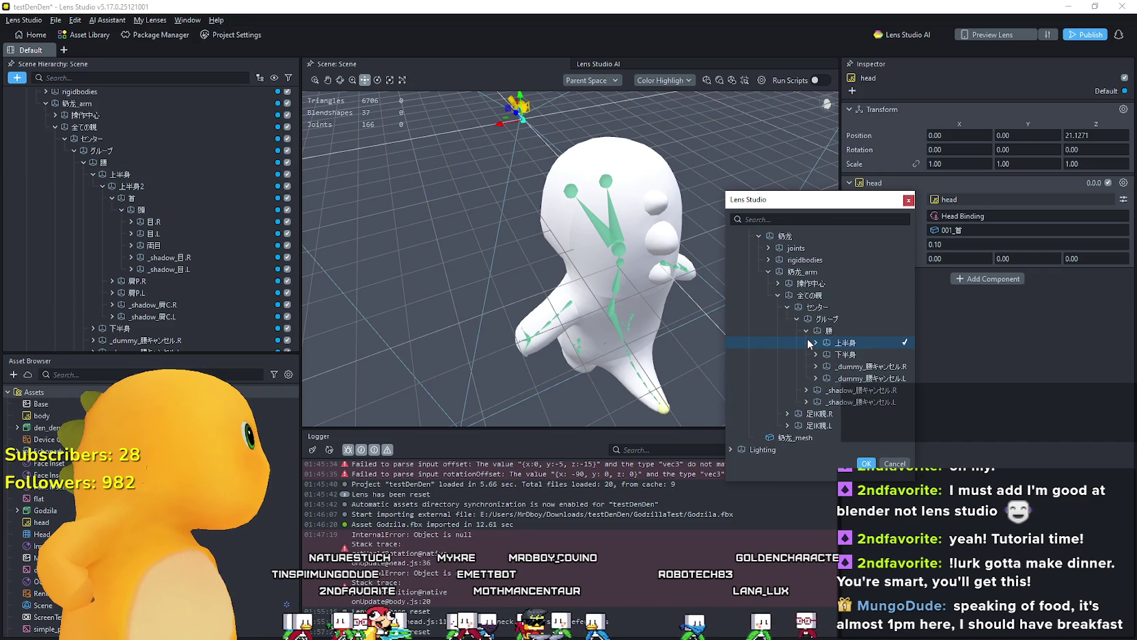
left_click(813, 341)
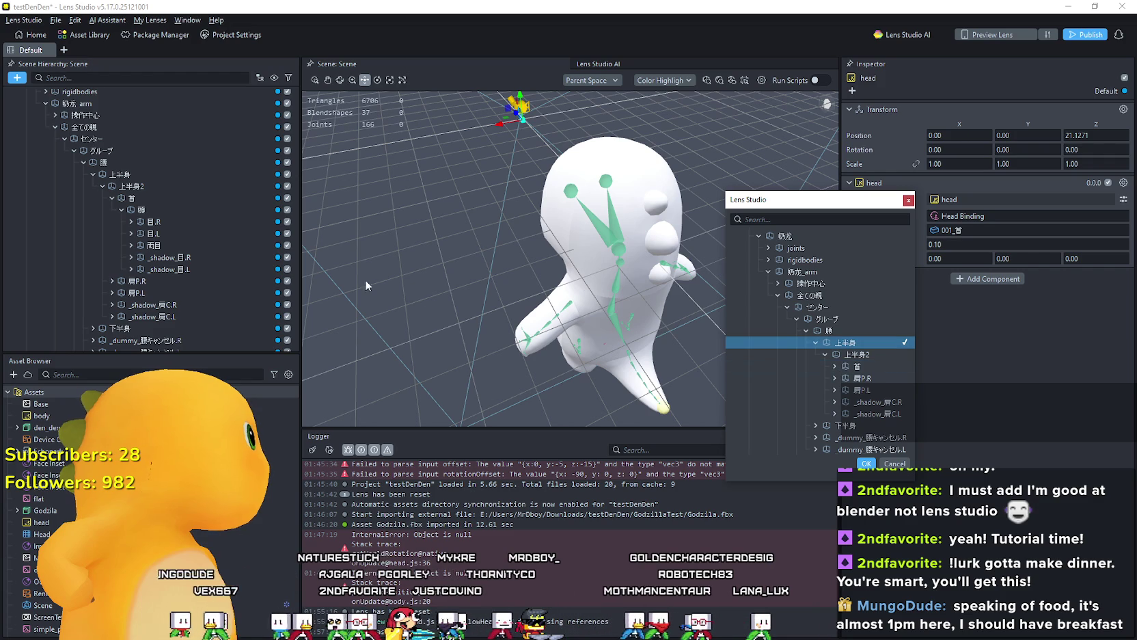
scroll(206, 247, "down", 3)
scroll(205, 253, "up", 2)
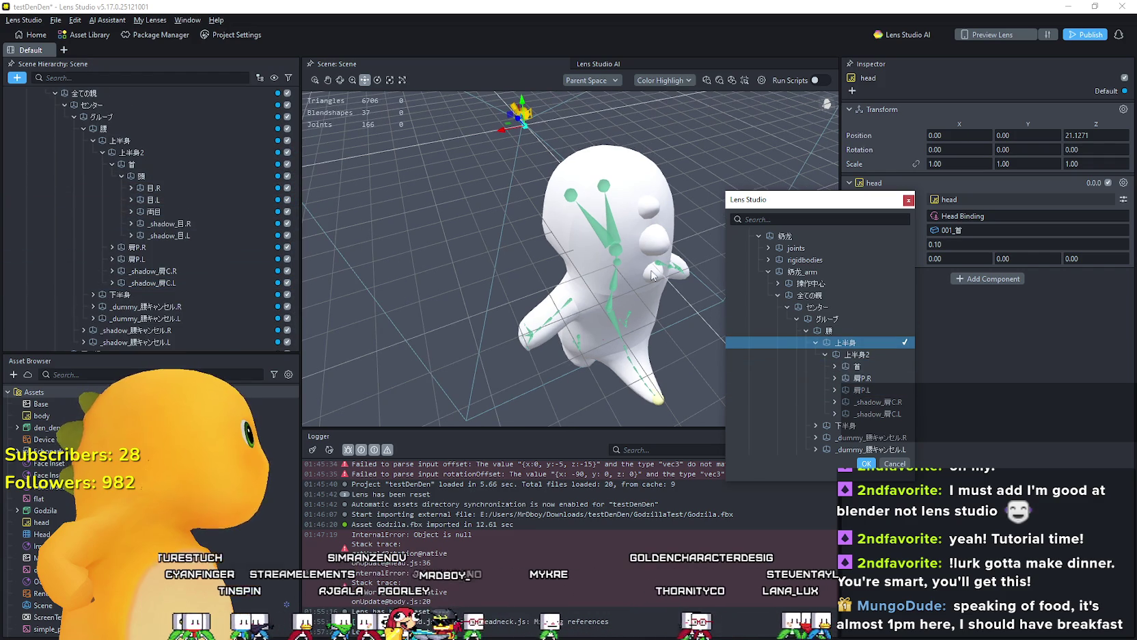
Step: Close the bone picker unchosen and select the 頭 head joint on the dinosaur
left_click(617, 250)
left_click(610, 255)
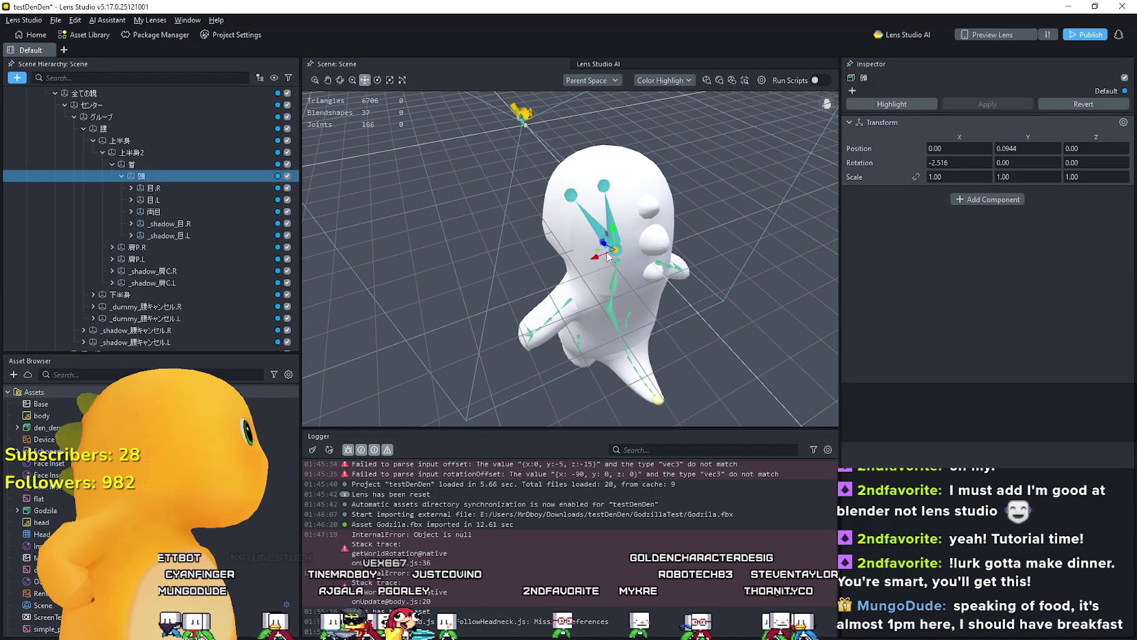
scroll(634, 290, "up", 2)
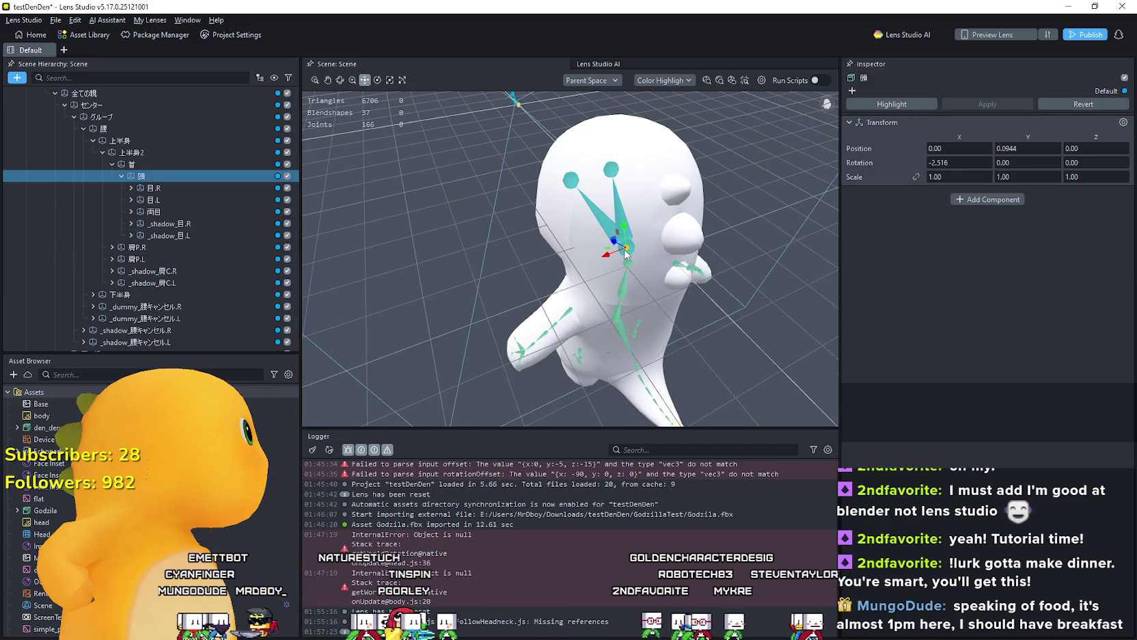
scroll(189, 211, "up", 3)
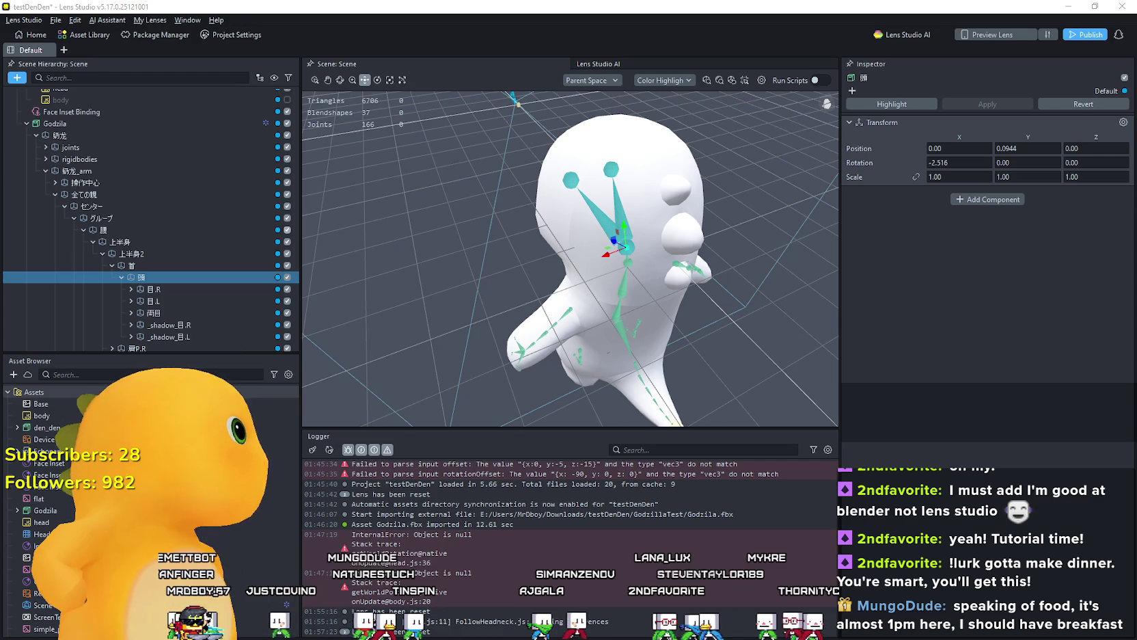
Step: Snip the hierarchy around 頭, then select the head script object under Head Binding
key("alt+Tab")
left_click(182, 41)
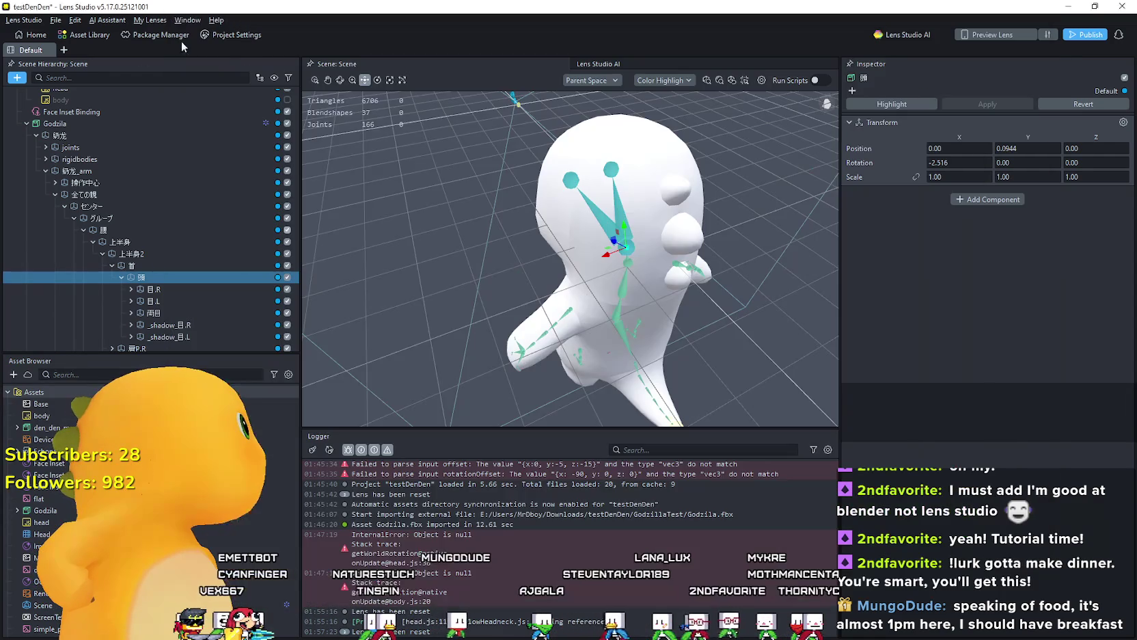
left_click_drag(11, 46, 351, 364)
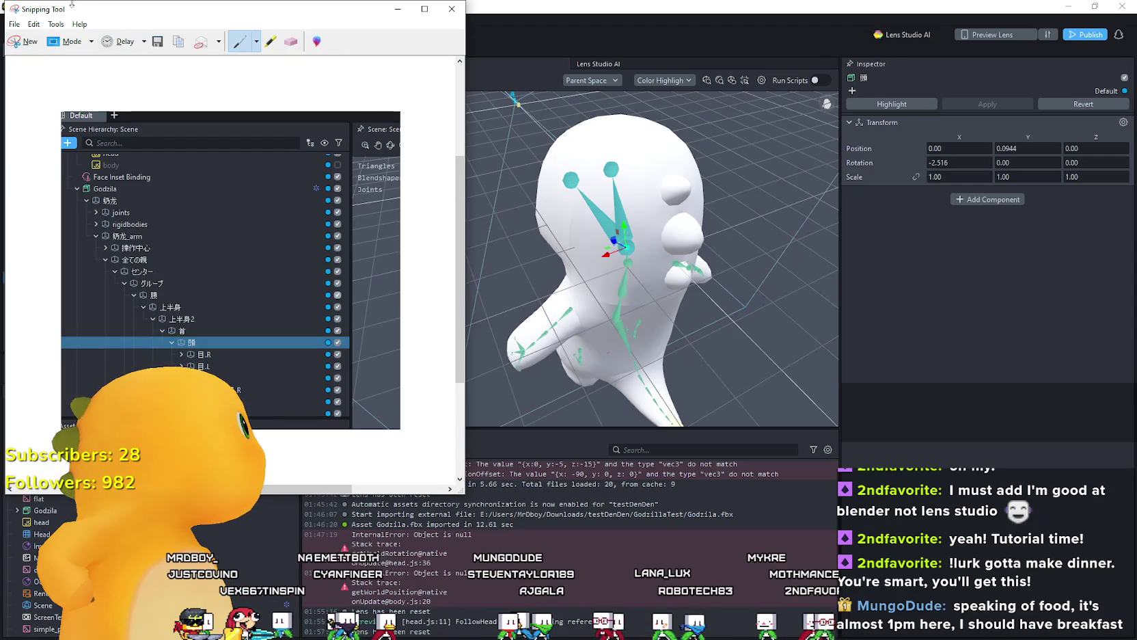
key("alt+Tab")
scroll(149, 182, "up", 2)
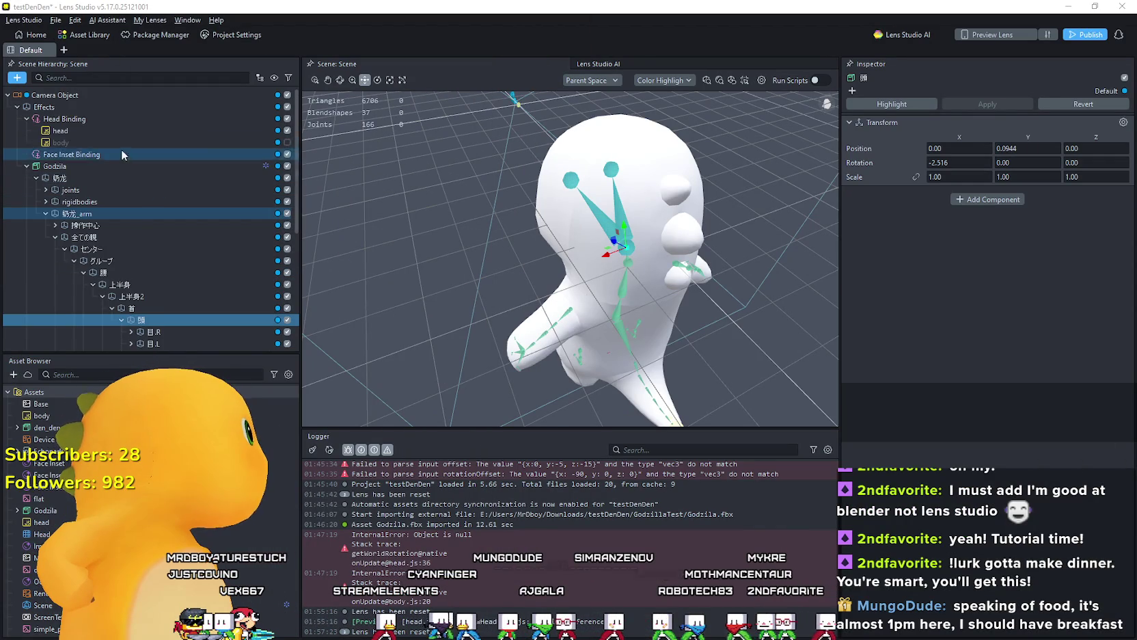
left_click(127, 126)
left_click(965, 231)
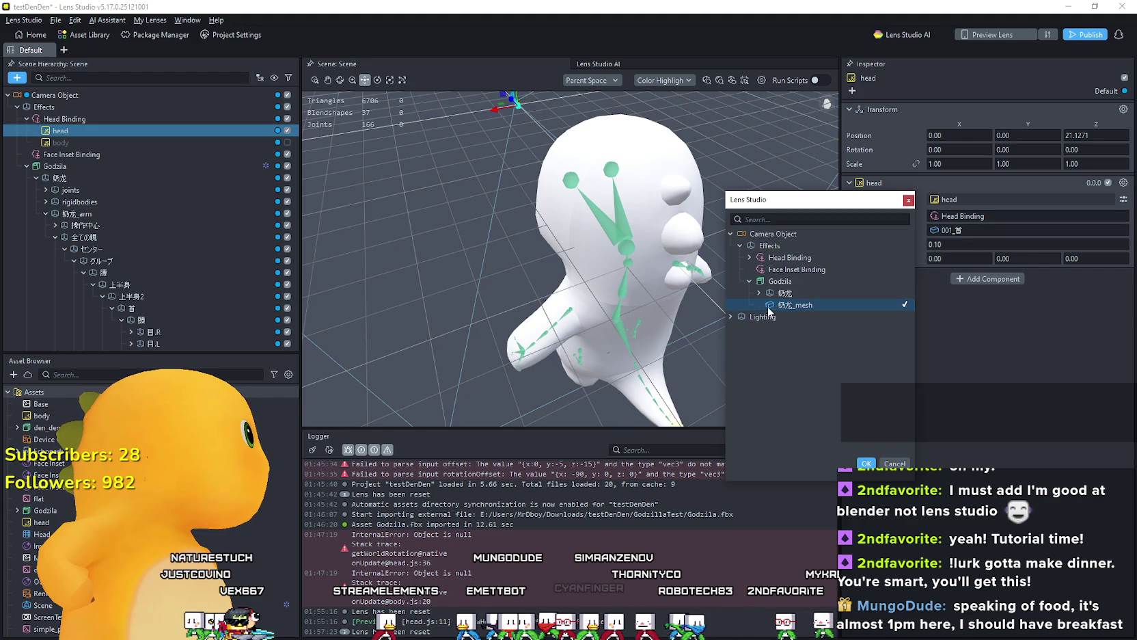
left_click(789, 218)
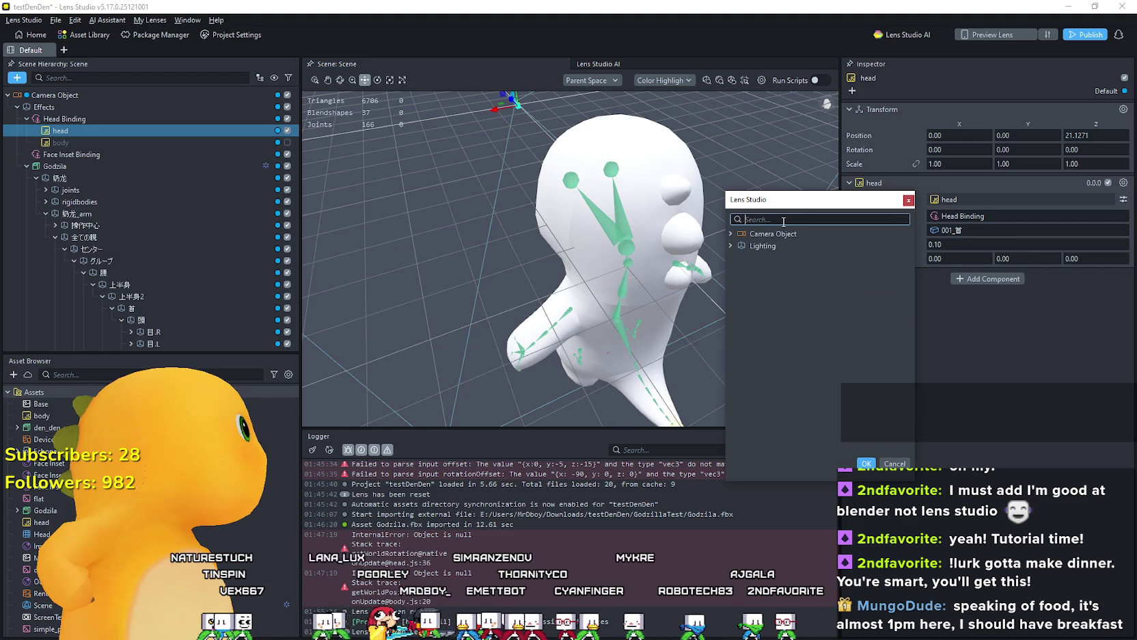
scroll(118, 208, "down", 5)
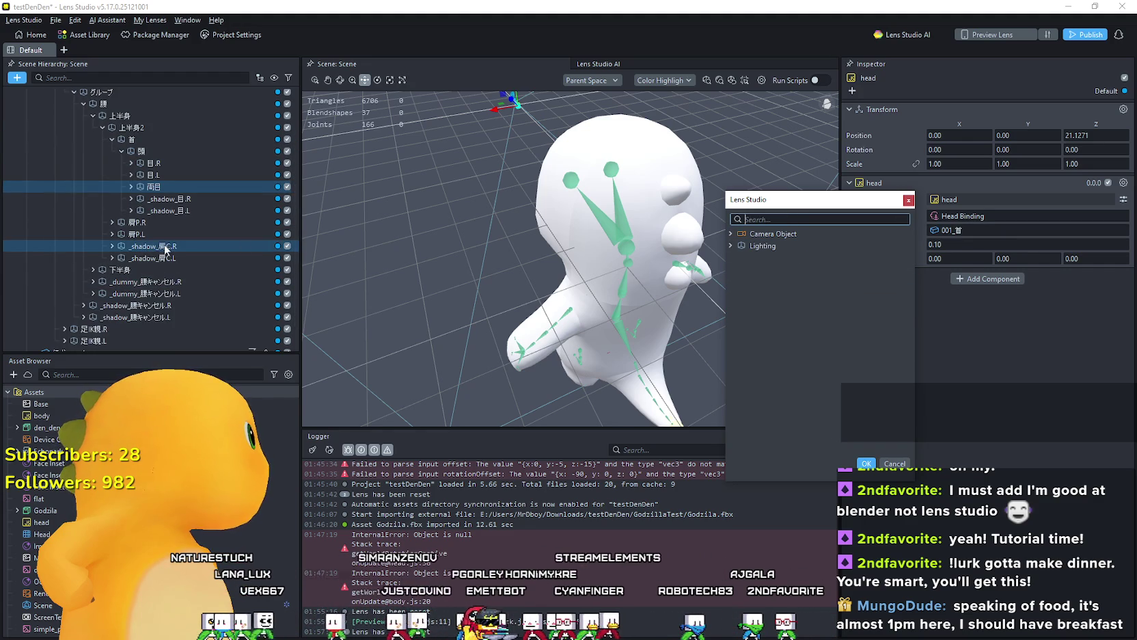
left_click(908, 201)
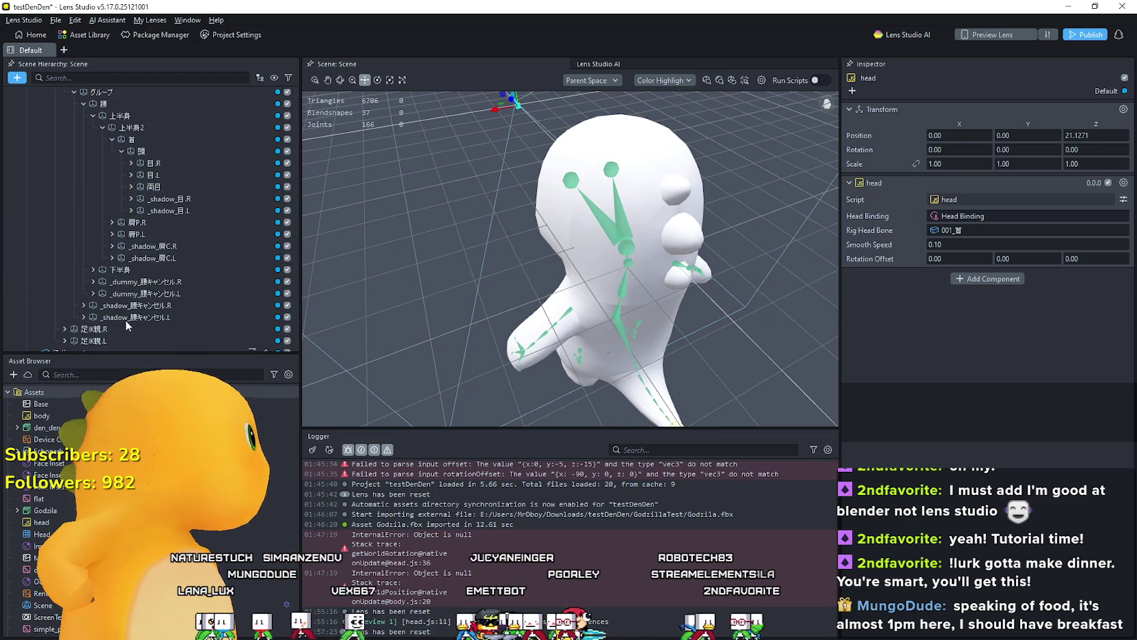
scroll(140, 266, "up", 1)
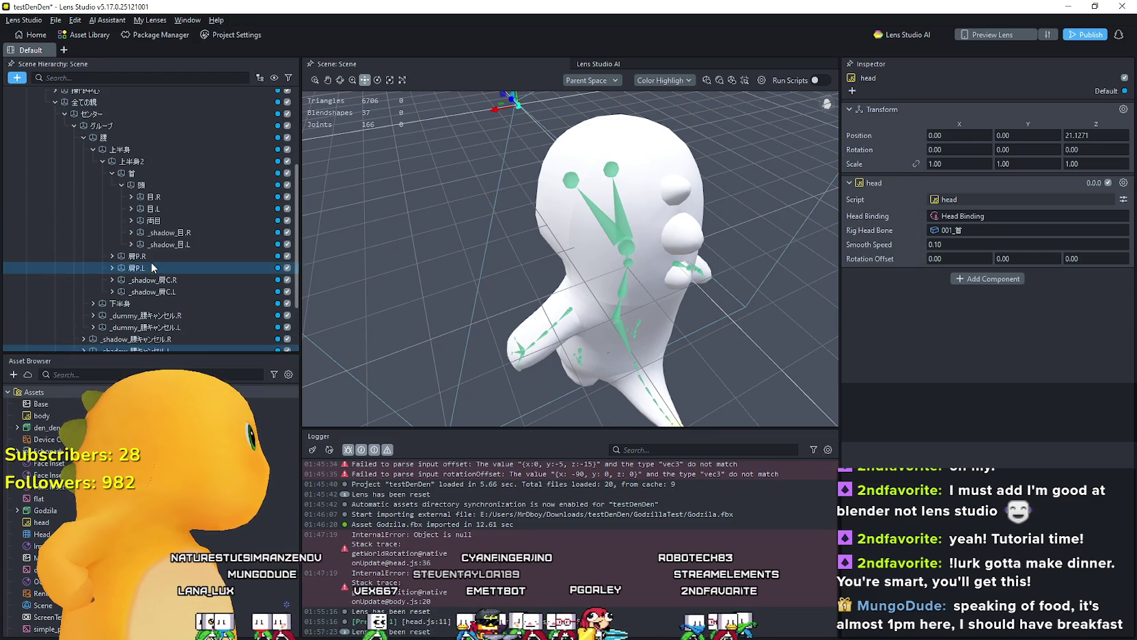
Step: Rename the dinosaur's 頭 joint to 'Head'
left_click(626, 251)
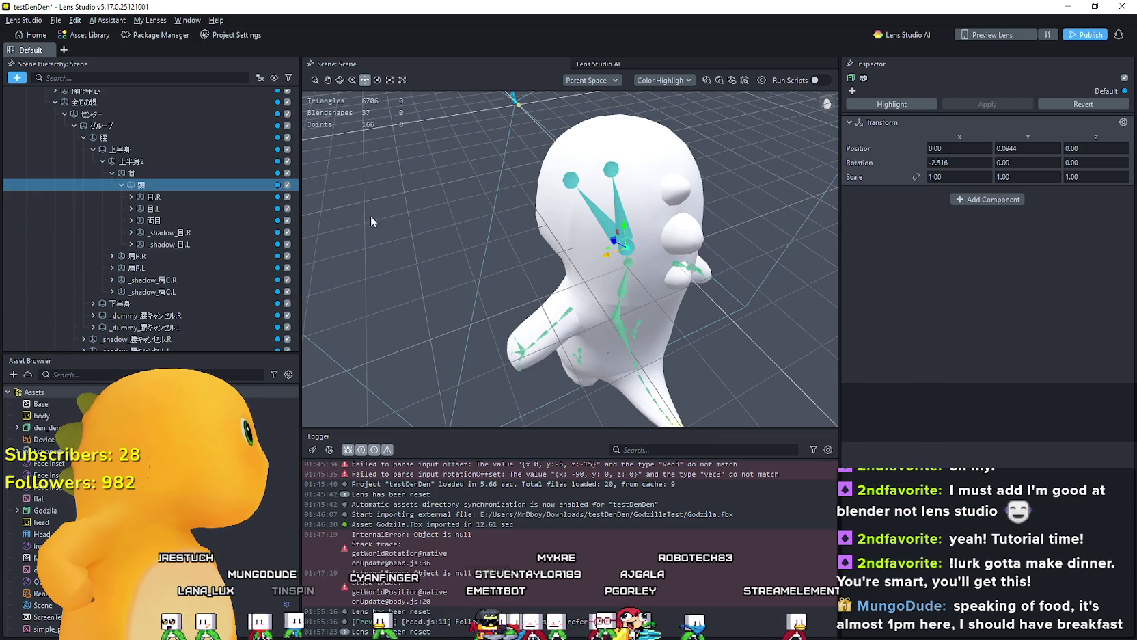
right_click(135, 184)
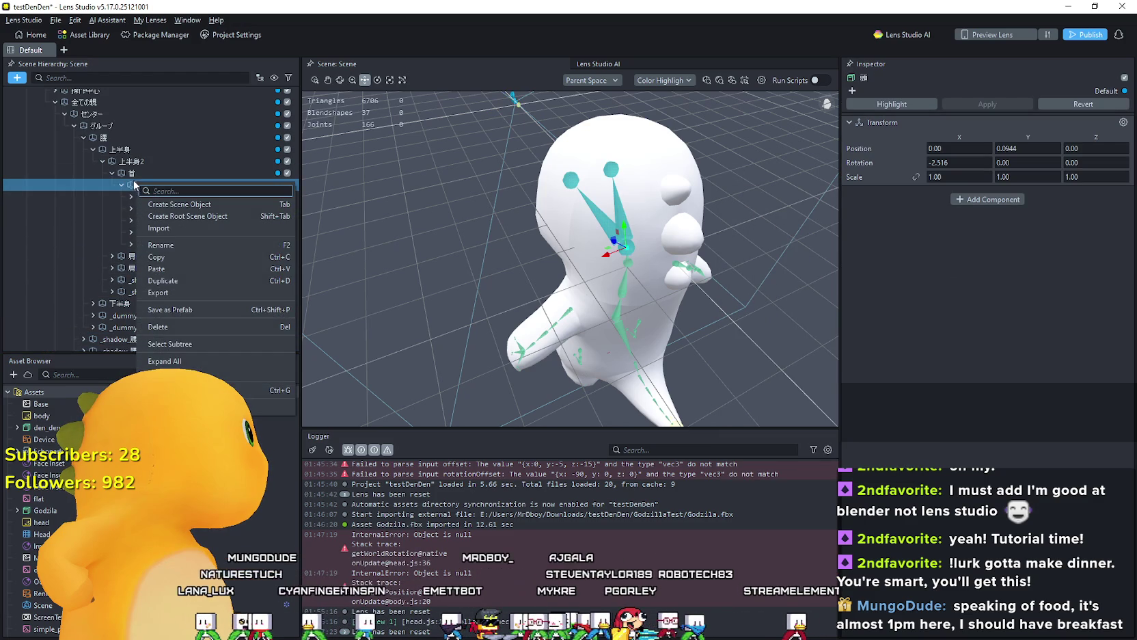
left_click(175, 244)
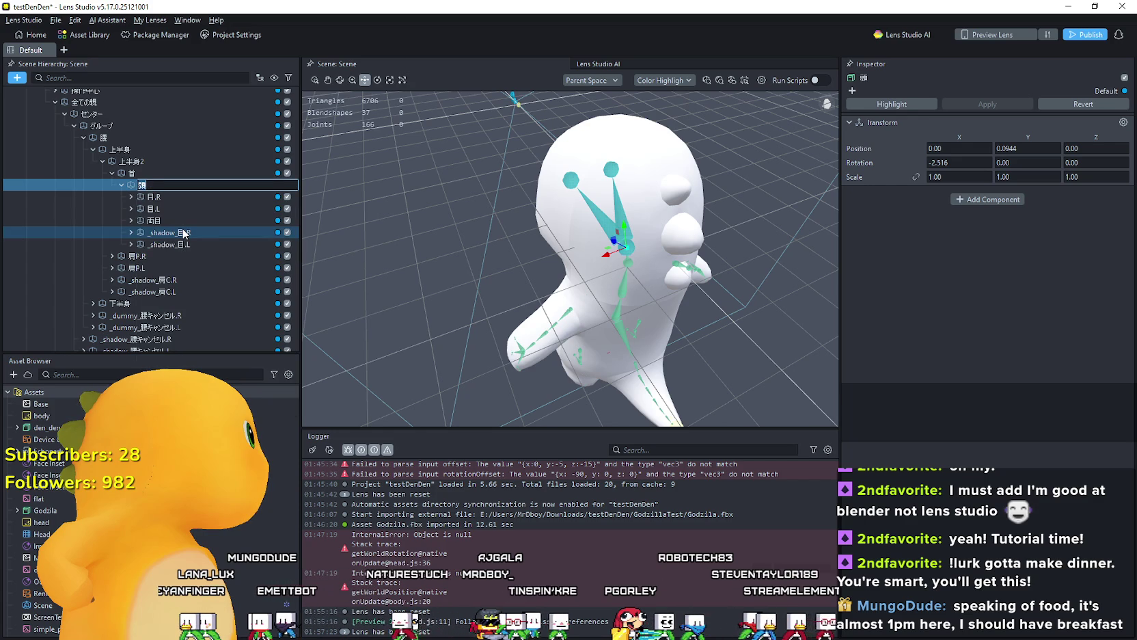
type("Head")
key("Return")
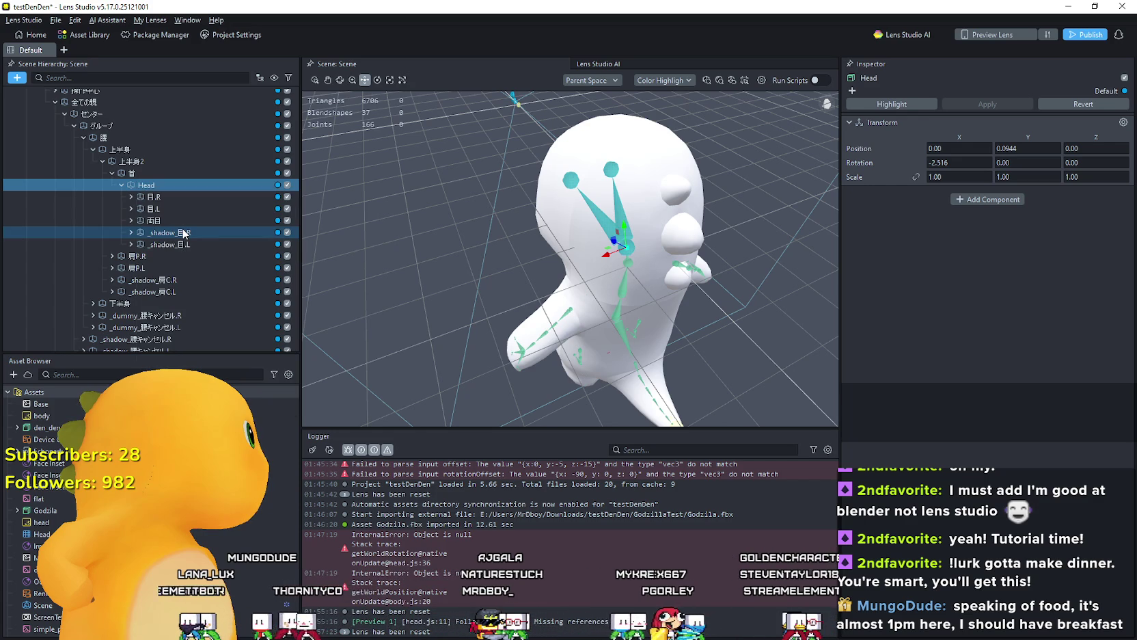
Step: Set the Head joint as the Rig Head Bone of the head script under Head Binding
scroll(157, 218, "up", 4)
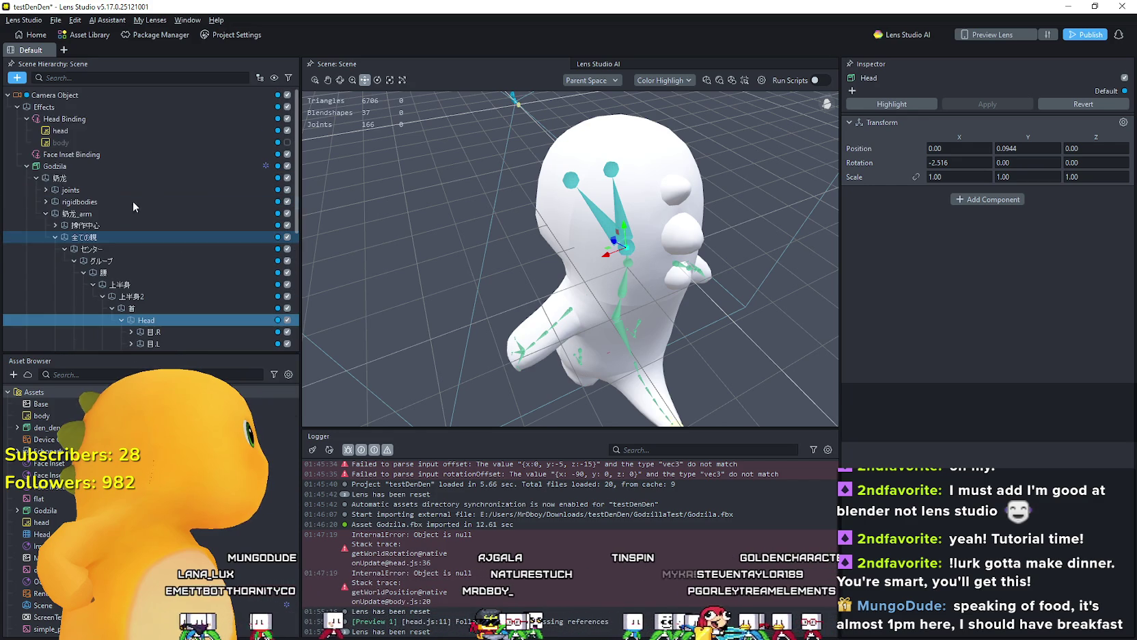
left_click(79, 117)
left_click(174, 128)
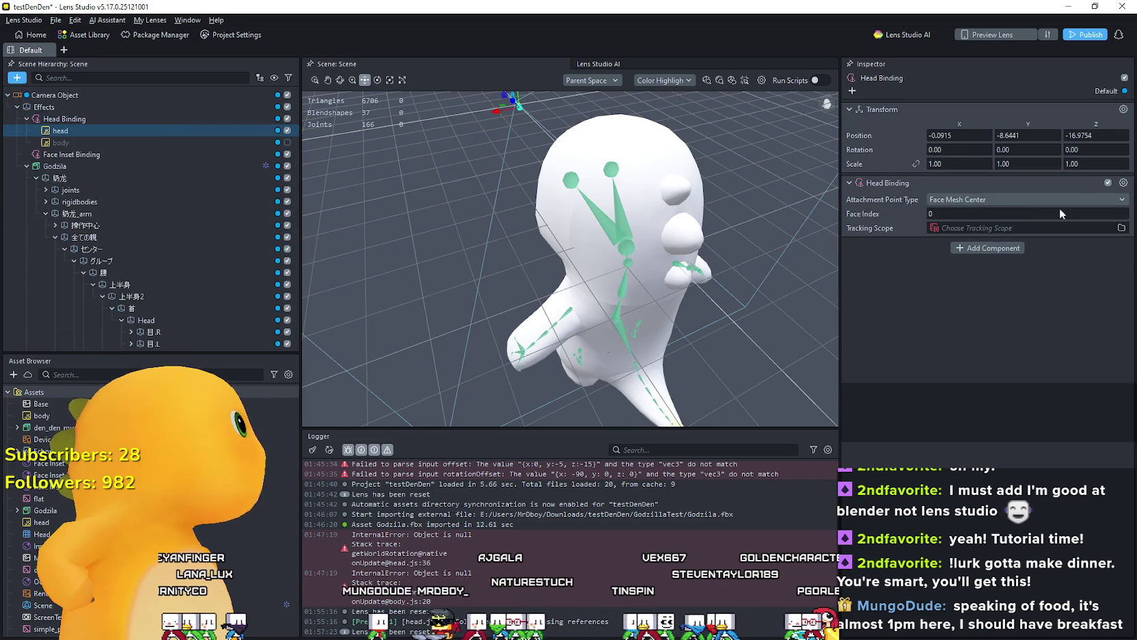
left_click(980, 226)
type("Head")
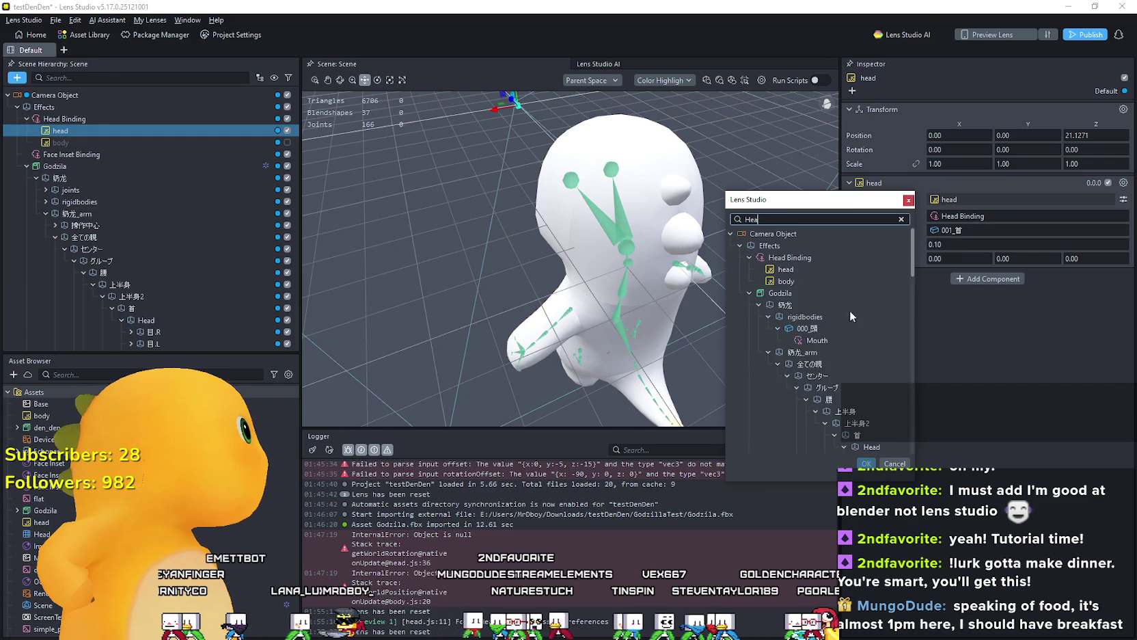
left_click(866, 413)
left_click(866, 462)
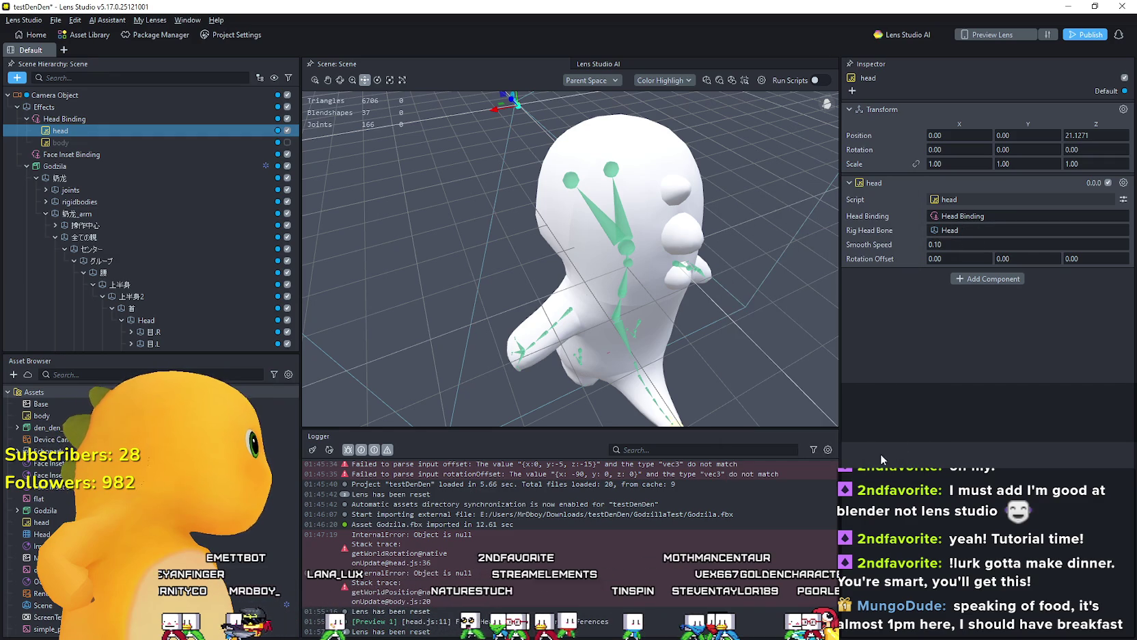
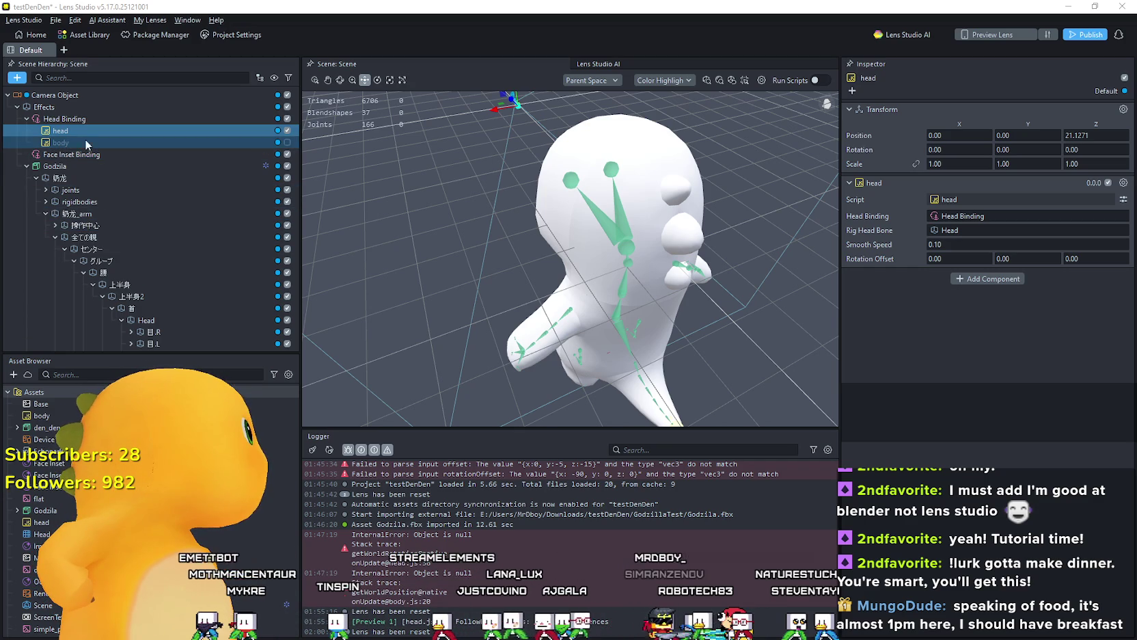
Step: Drag the body object directly under Effects, then expand Godzilla's bone tree down to 上半身
left_click(287, 142)
mouse_move(260, 142)
left_mouse_down()
mouse_move(73, 118)
mouse_move(89, 98)
mouse_move(22, 119)
mouse_move(20, 131)
mouse_move(21, 117)
mouse_move(20, 143)
mouse_move(49, 166)
mouse_move(45, 142)
left_mouse_up()
left_click(48, 154)
left_click(27, 153)
left_click(54, 166)
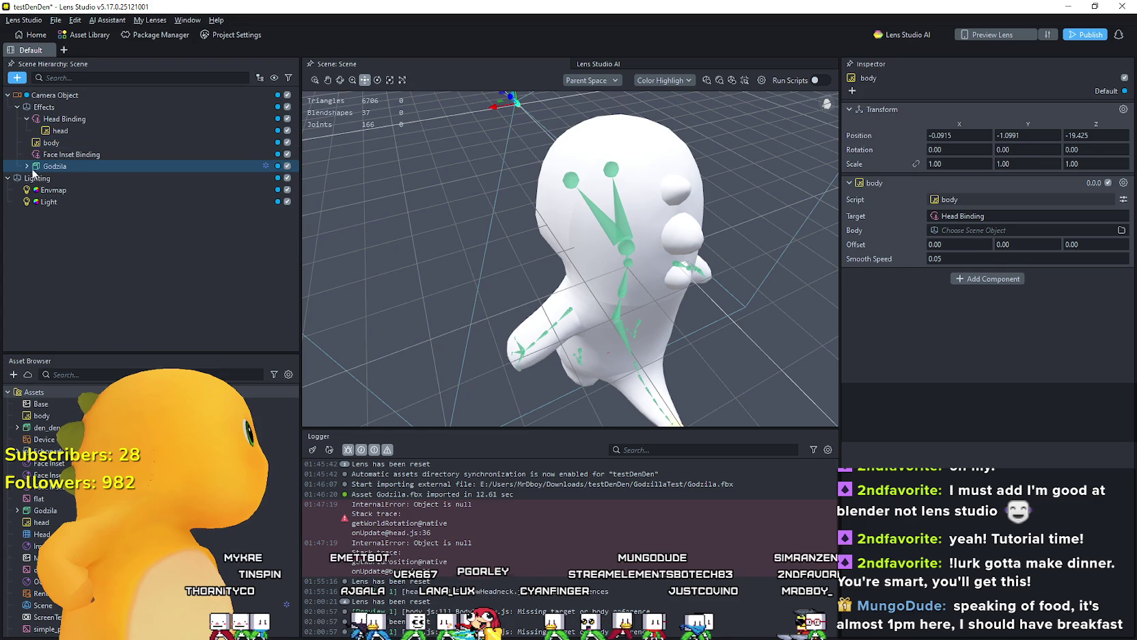
mouse_move(622, 288)
left_mouse_down()
mouse_move(618, 340)
mouse_move(613, 285)
mouse_move(624, 260)
mouse_move(685, 241)
mouse_move(651, 322)
mouse_move(472, 320)
mouse_move(501, 295)
mouse_move(515, 329)
mouse_move(549, 347)
mouse_move(557, 326)
mouse_move(642, 361)
left_mouse_up()
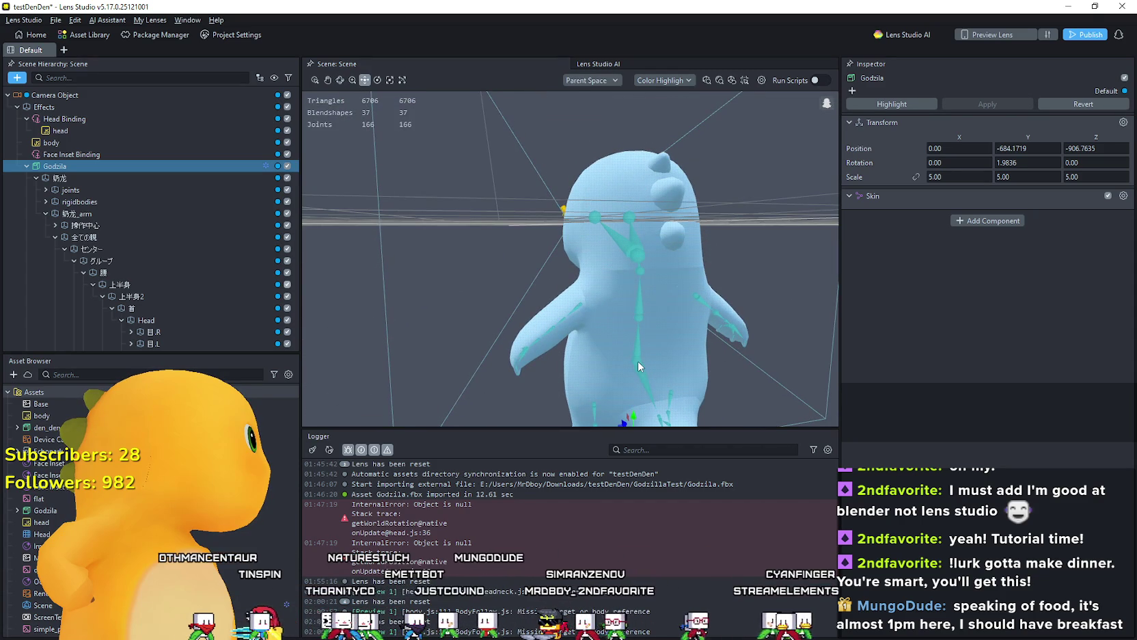
Step: Undo the accidental move of the 下半身 bone and select the 上半身 bone instead
left_click(637, 360)
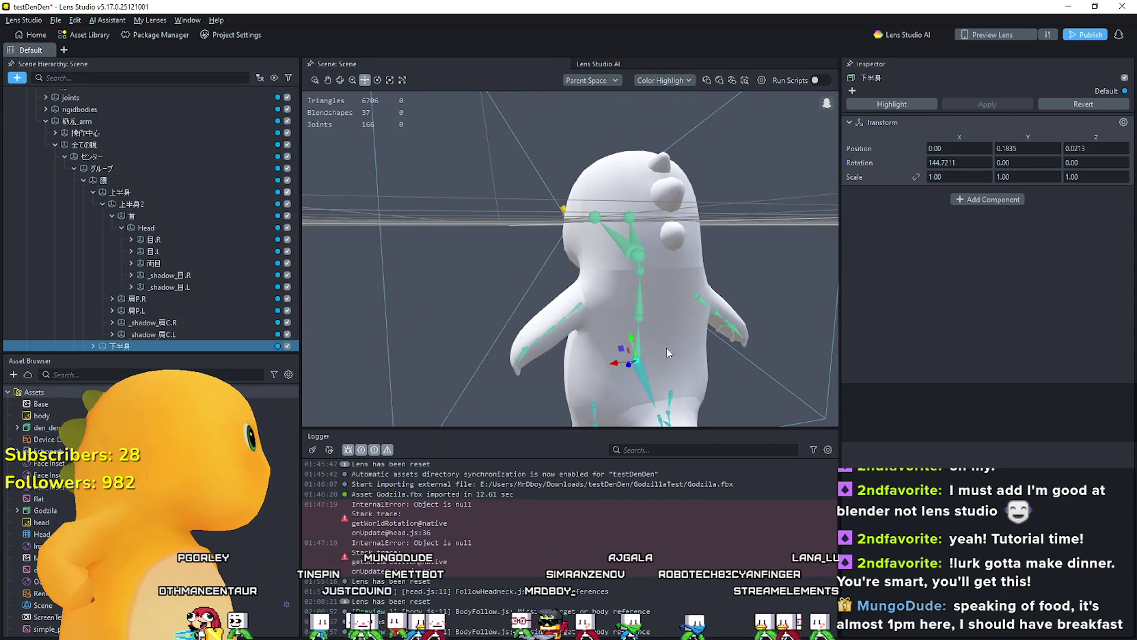
mouse_move(666, 347)
left_mouse_down()
mouse_move(611, 352)
mouse_move(518, 328)
mouse_move(502, 349)
mouse_move(631, 369)
mouse_move(564, 324)
mouse_move(536, 325)
mouse_move(683, 321)
mouse_move(611, 334)
left_mouse_up()
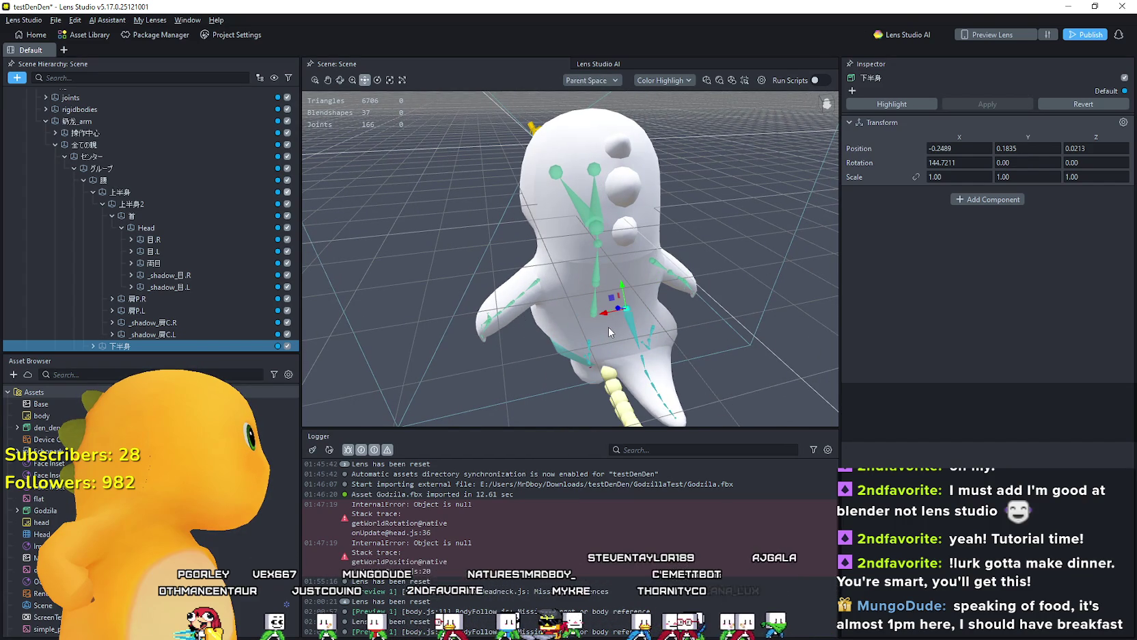
key("ctrl+z")
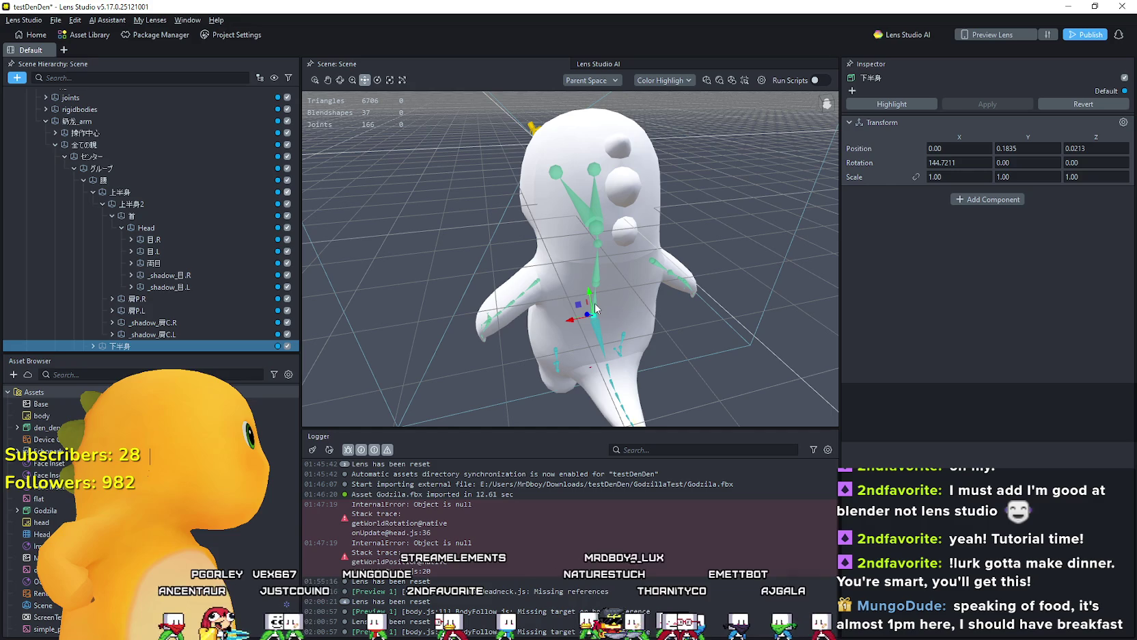
left_click(595, 309)
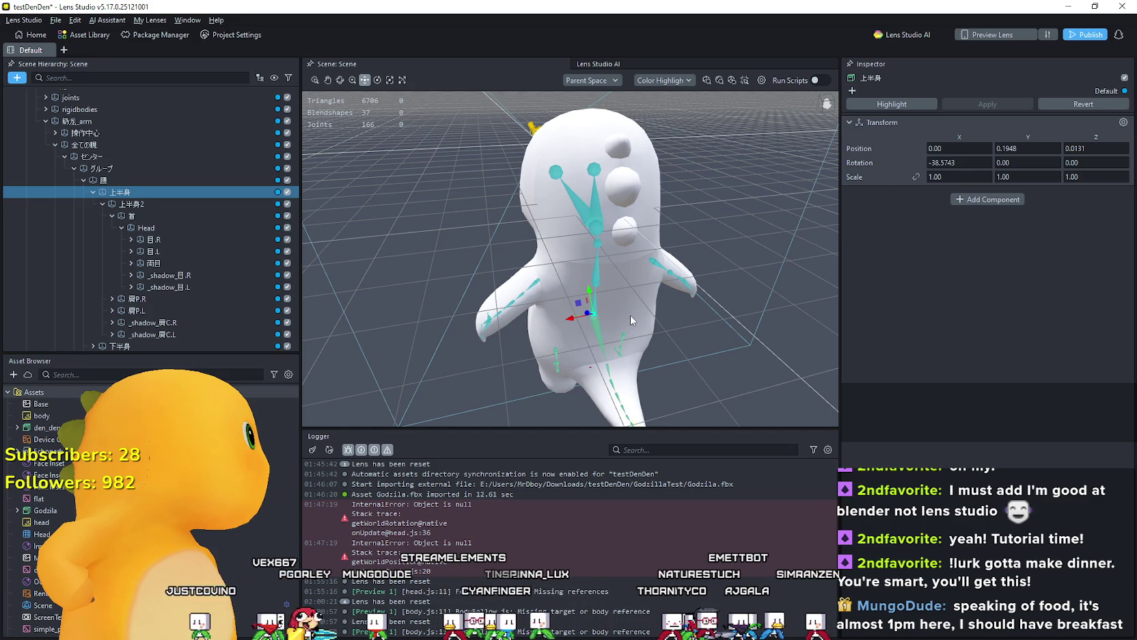
mouse_move(630, 315)
left_mouse_down()
mouse_move(591, 304)
mouse_move(612, 320)
left_mouse_up()
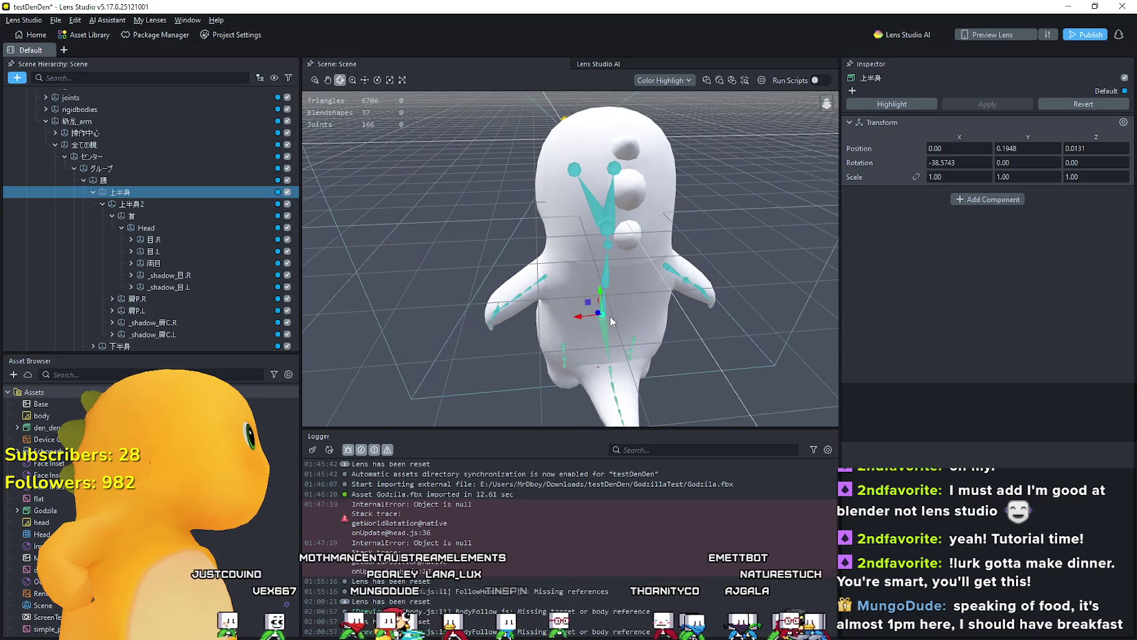
key("w")
Step: Rename the 上半身 bone to 'Body'
left_click(127, 192)
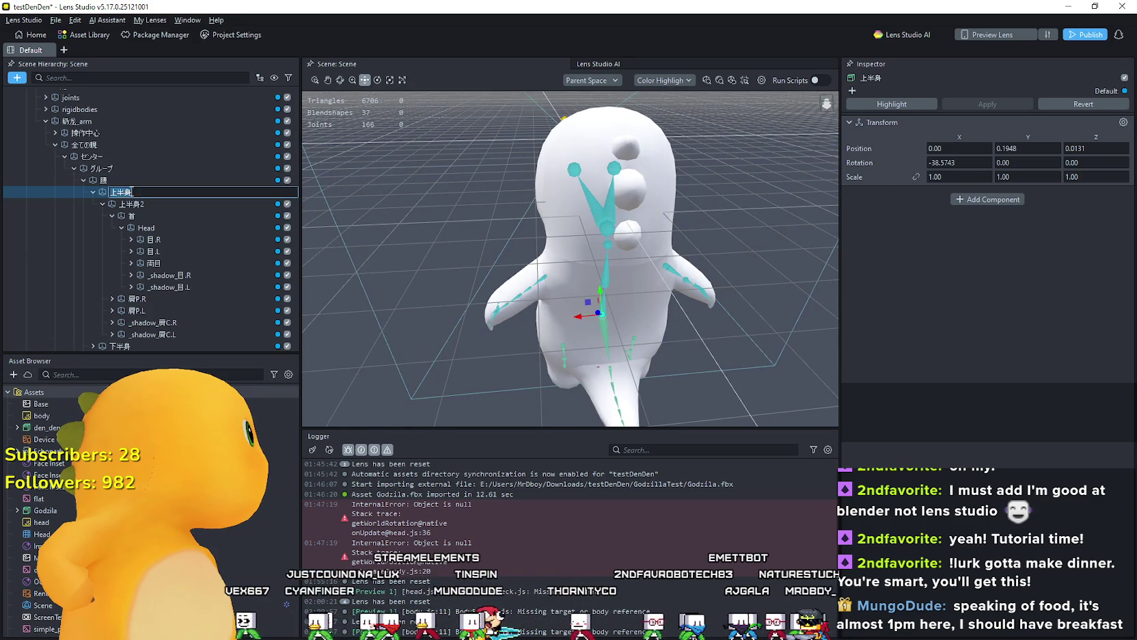
right_click(132, 192)
left_click(157, 283)
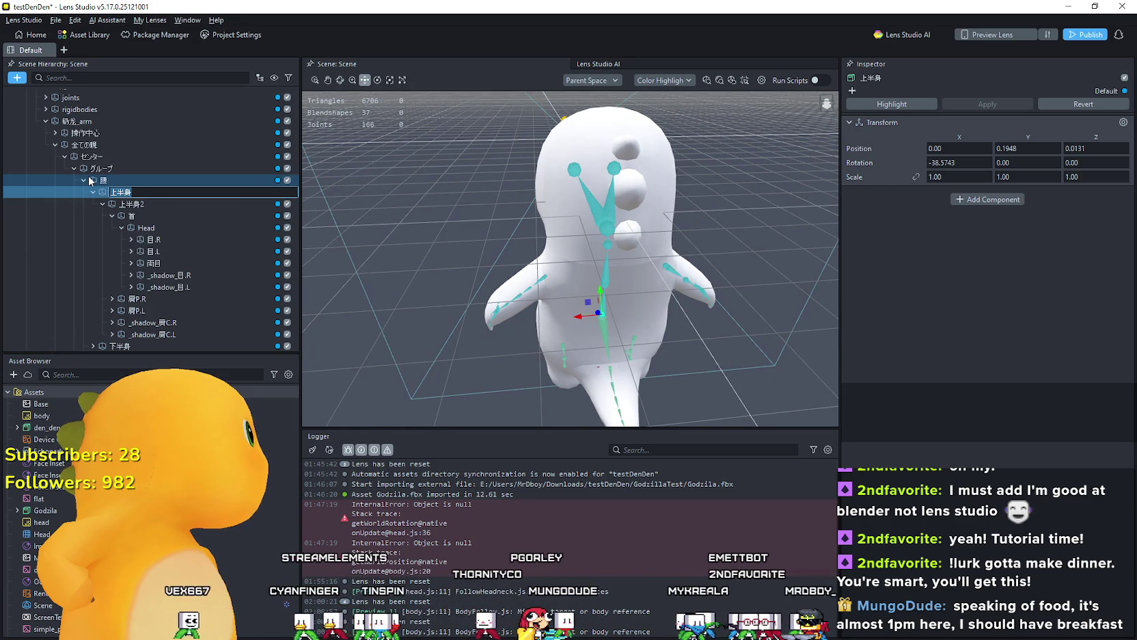
type("Body")
key("Return")
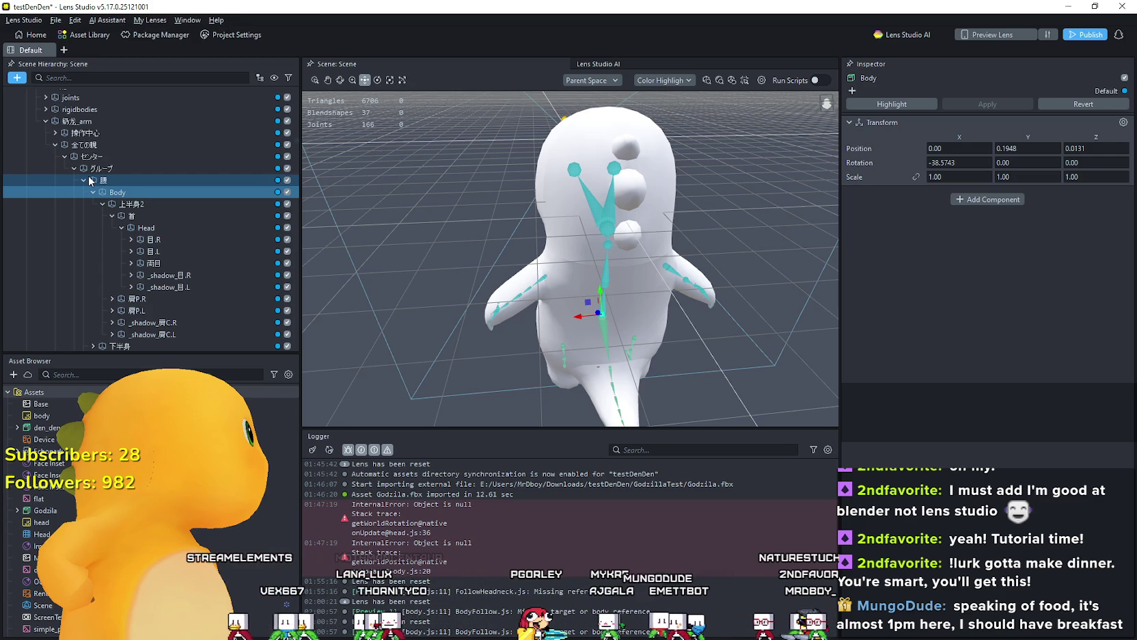
scroll(115, 310, "up", 3)
left_click(90, 143)
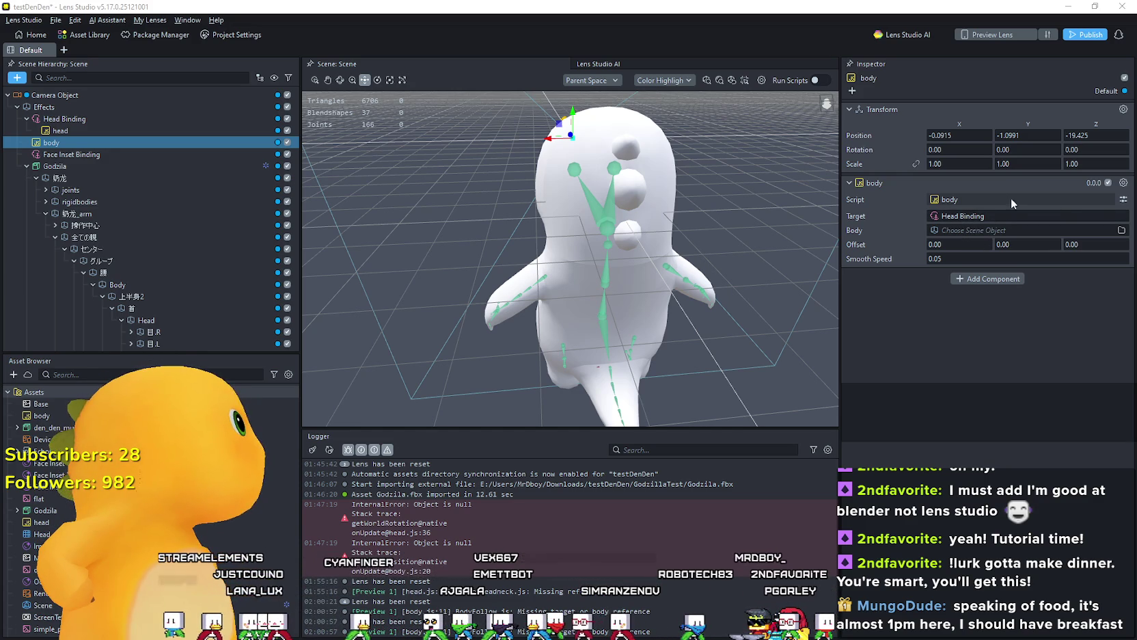
Step: Search 'Body' in the object picker and assign the Body bone to the script's Body field
left_click(956, 230)
type("Body")
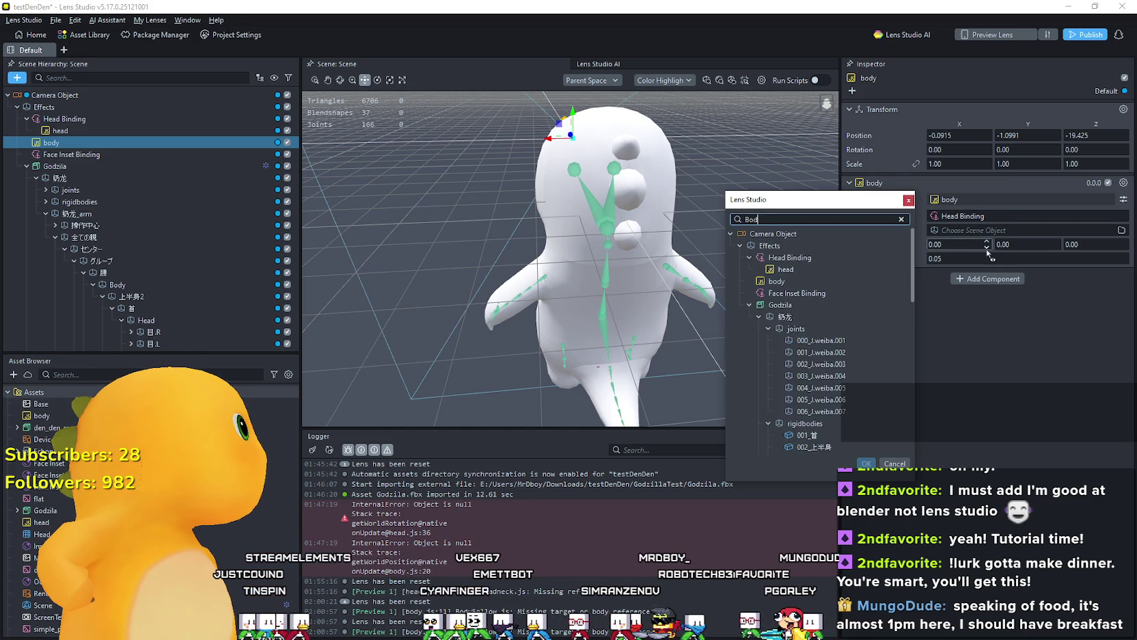
left_click(838, 352)
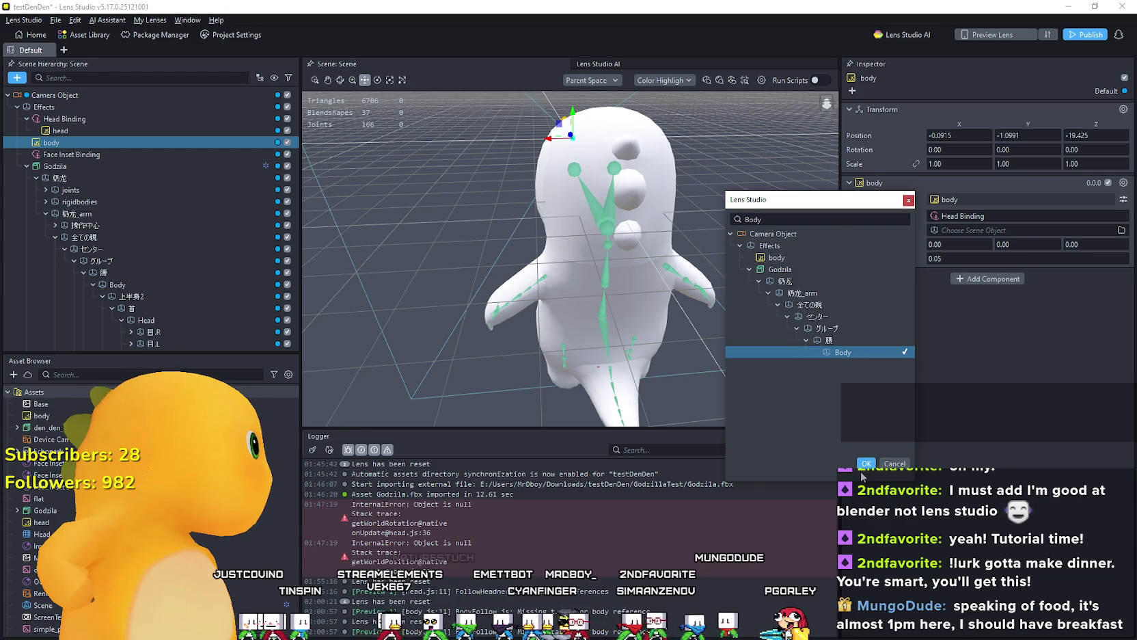
left_click(864, 464)
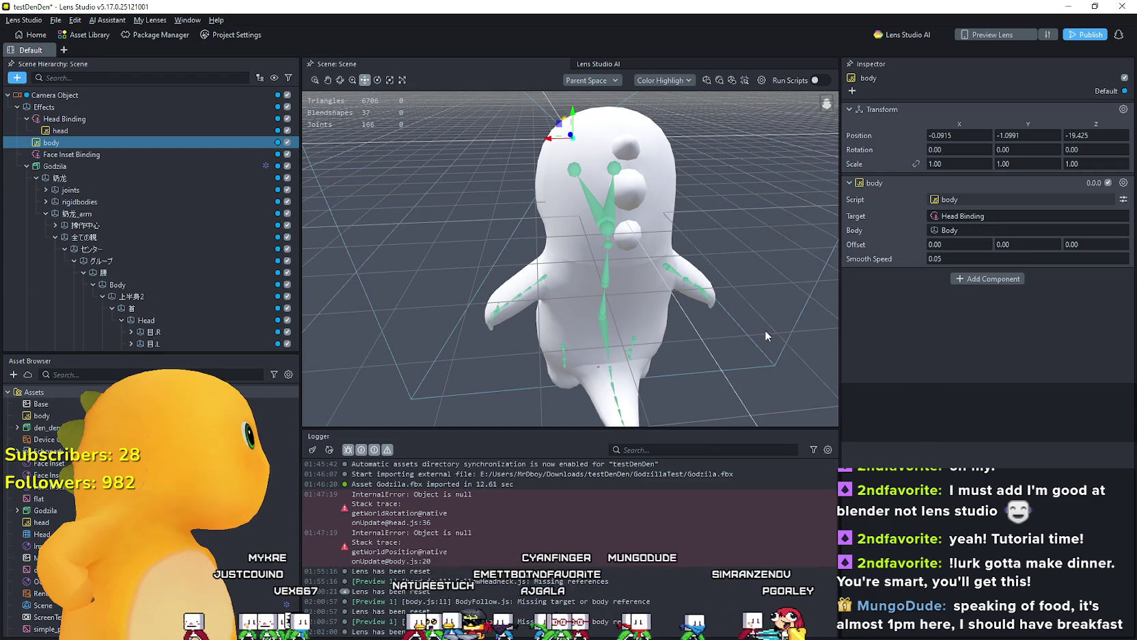
Step: Zoom out, select Godzila and drag its Z gizmo back to about Z -3106.62
scroll(651, 285, "down", 2)
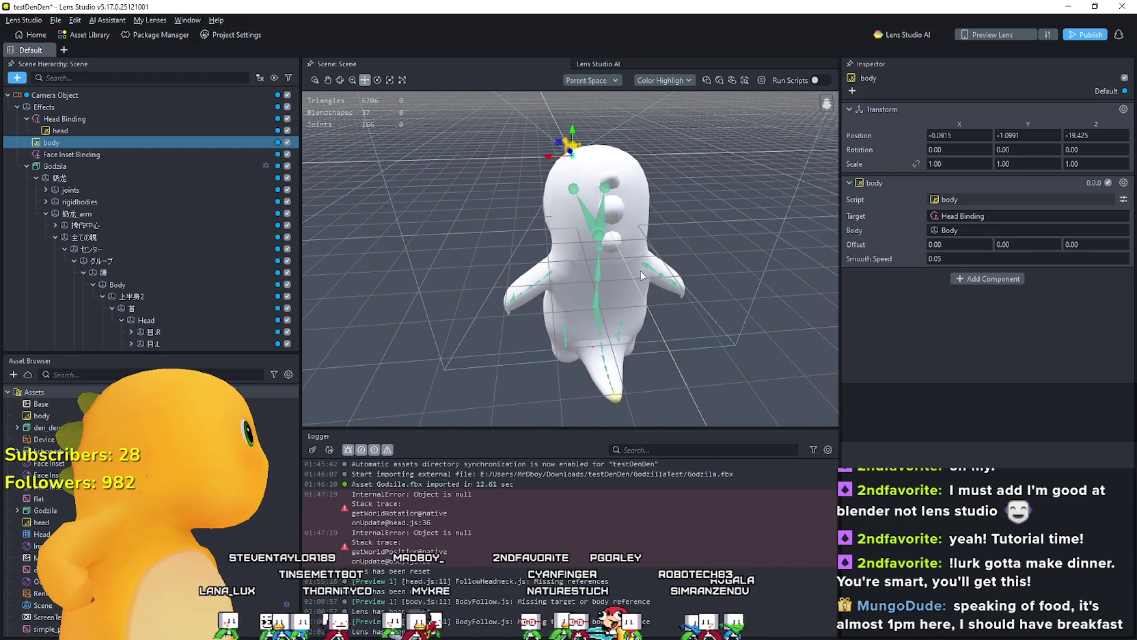
scroll(641, 270, "down", 1)
scroll(617, 359, "down", 1)
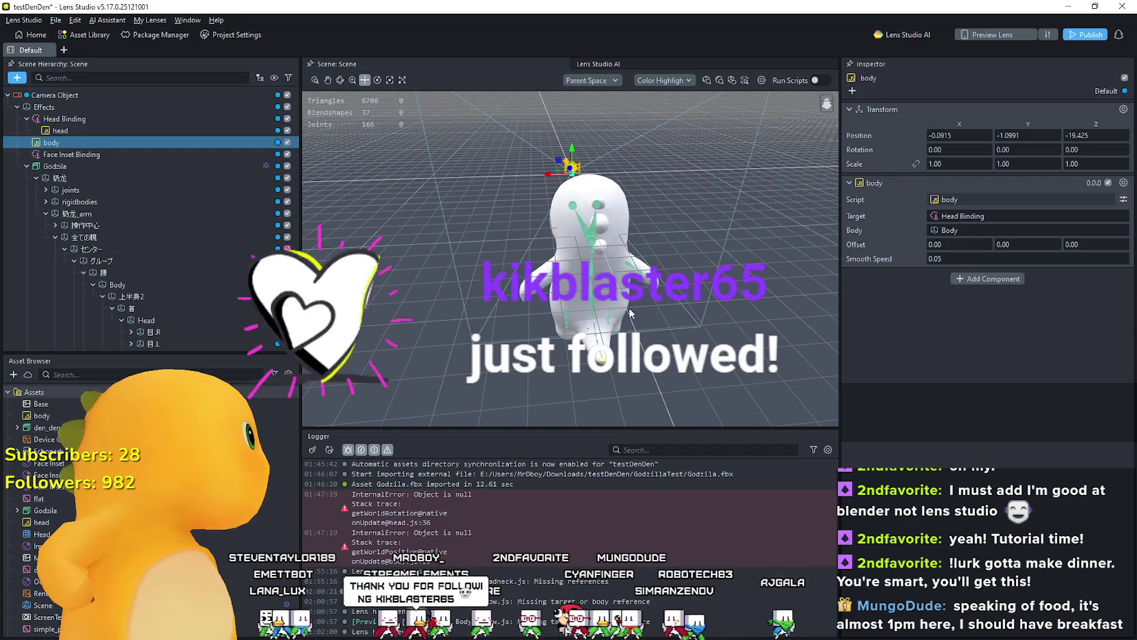
scroll(686, 302, "down", 1)
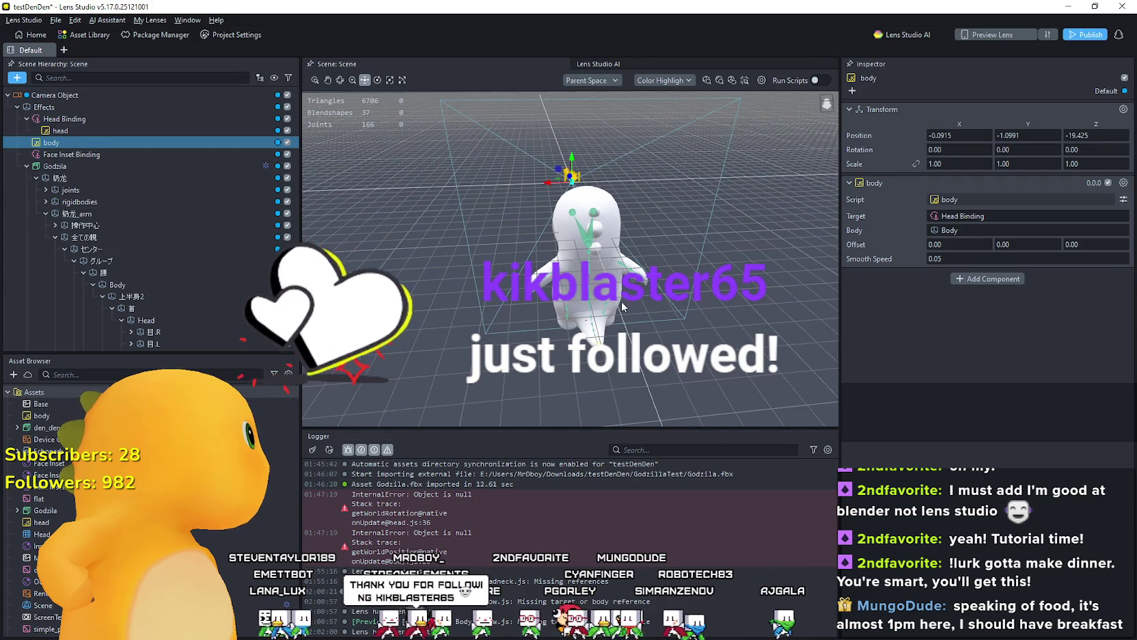
scroll(686, 302, "down", 1)
mouse_move(686, 302)
left_mouse_down()
mouse_move(737, 311)
mouse_move(369, 211)
left_mouse_up()
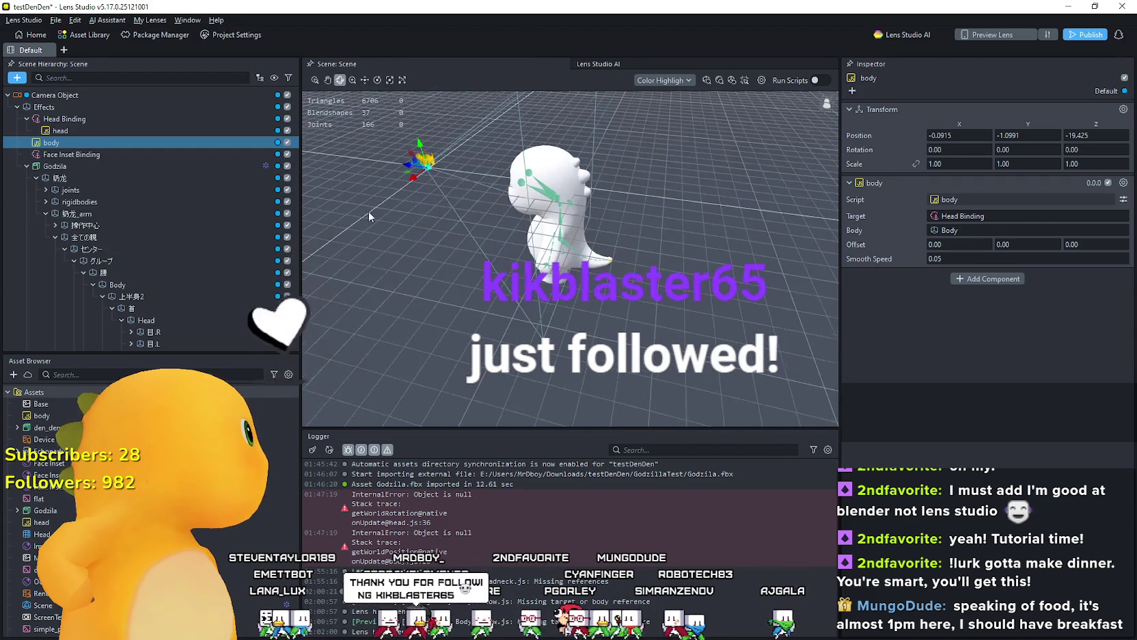
left_click(339, 207)
left_click(537, 269)
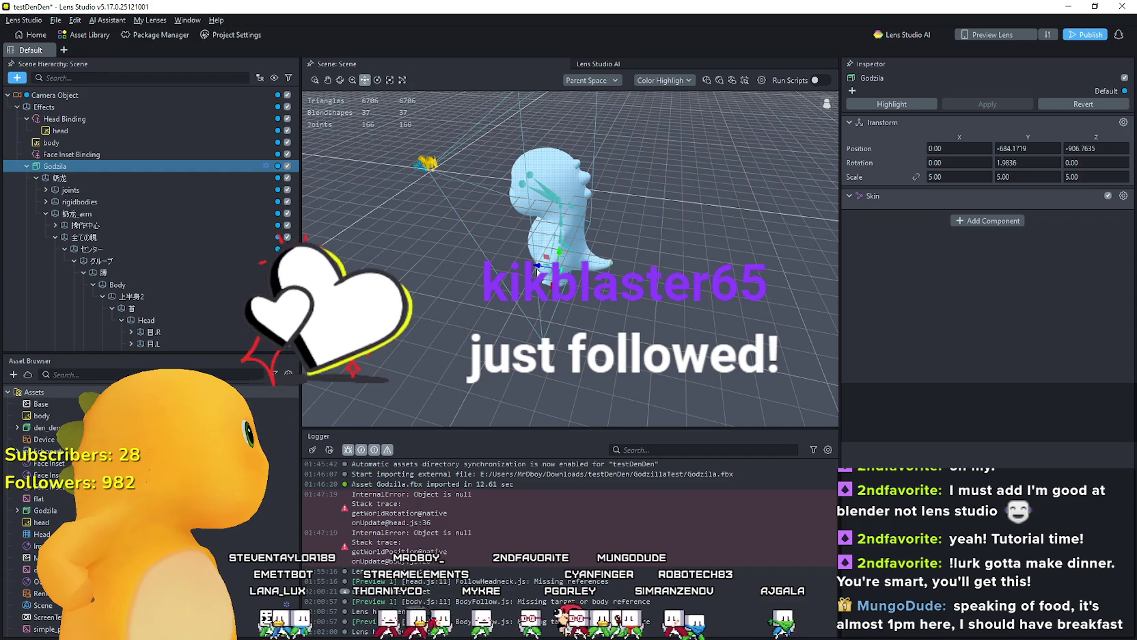
left_click_drag(581, 263, 699, 291)
scroll(689, 290, "down", 4)
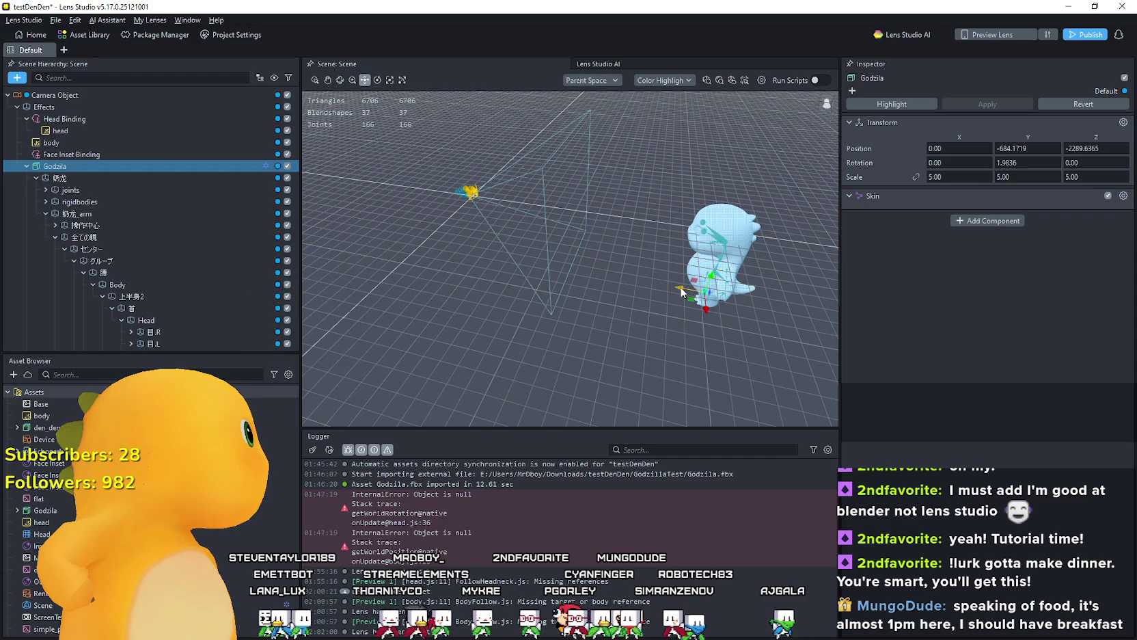
left_click_drag(680, 289, 1044, 328)
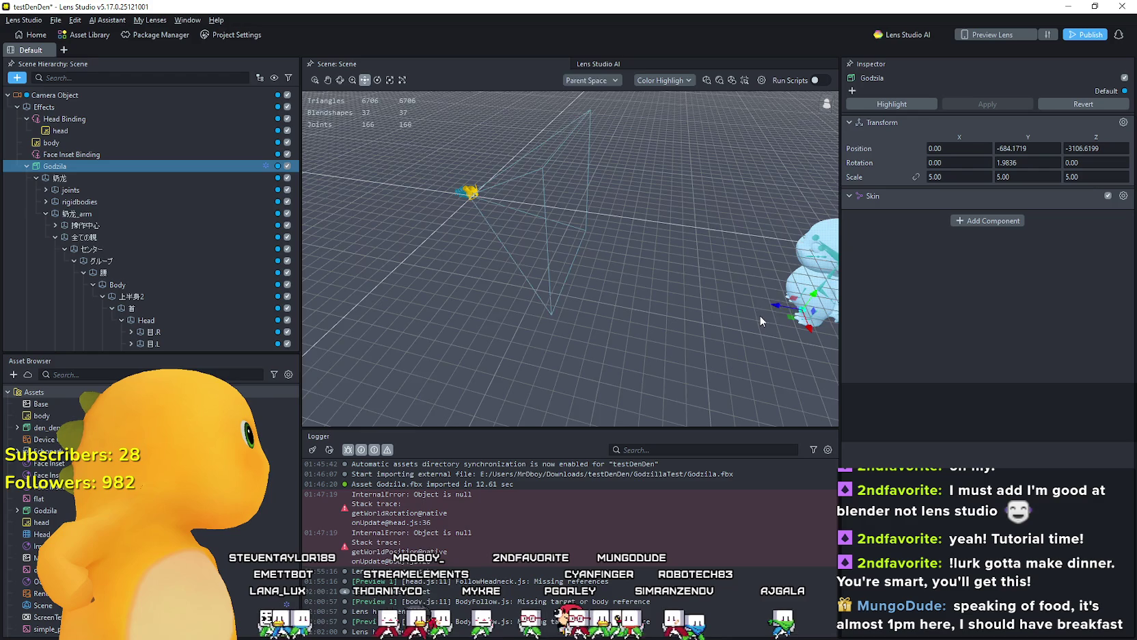
mouse_move(762, 320)
left_mouse_down()
mouse_move(682, 291)
mouse_move(730, 311)
mouse_move(671, 254)
left_mouse_up()
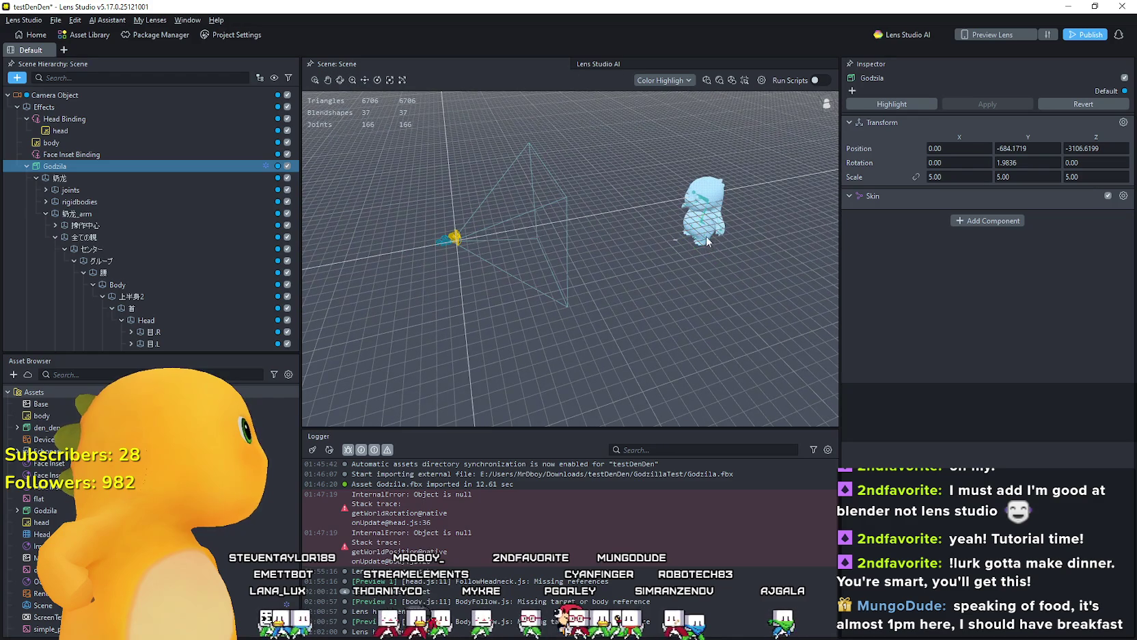
Step: Drag Godzilla farther back to Z -4187.24, dropping it to Y -684.17
left_click(76, 164)
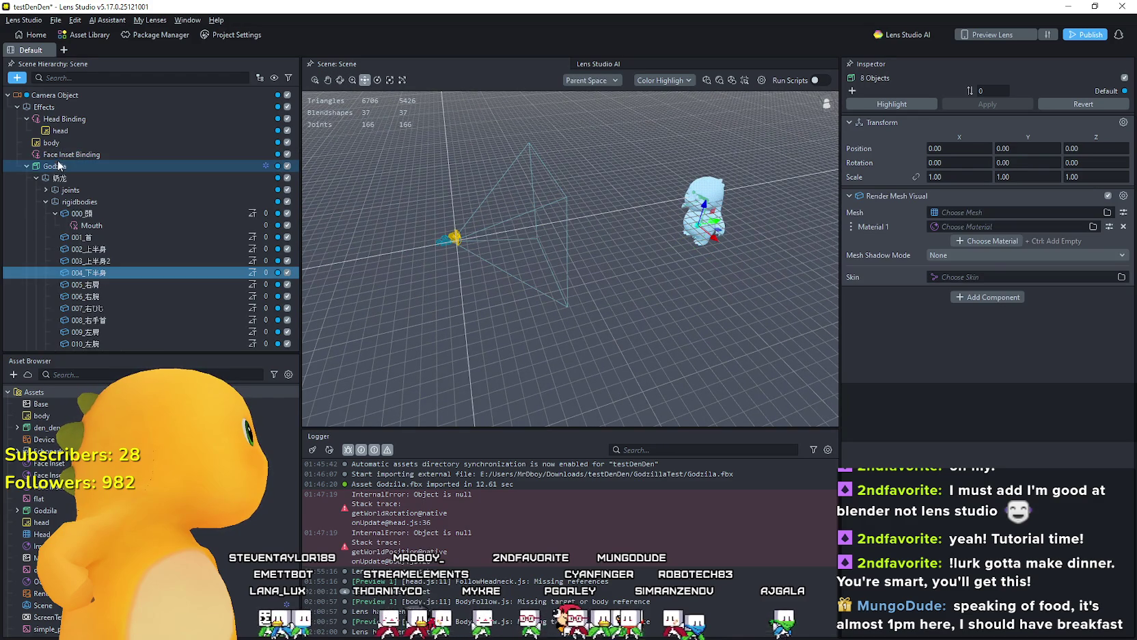
mouse_move(679, 240)
left_mouse_down()
mouse_move(813, 203)
mouse_move(722, 213)
left_mouse_up()
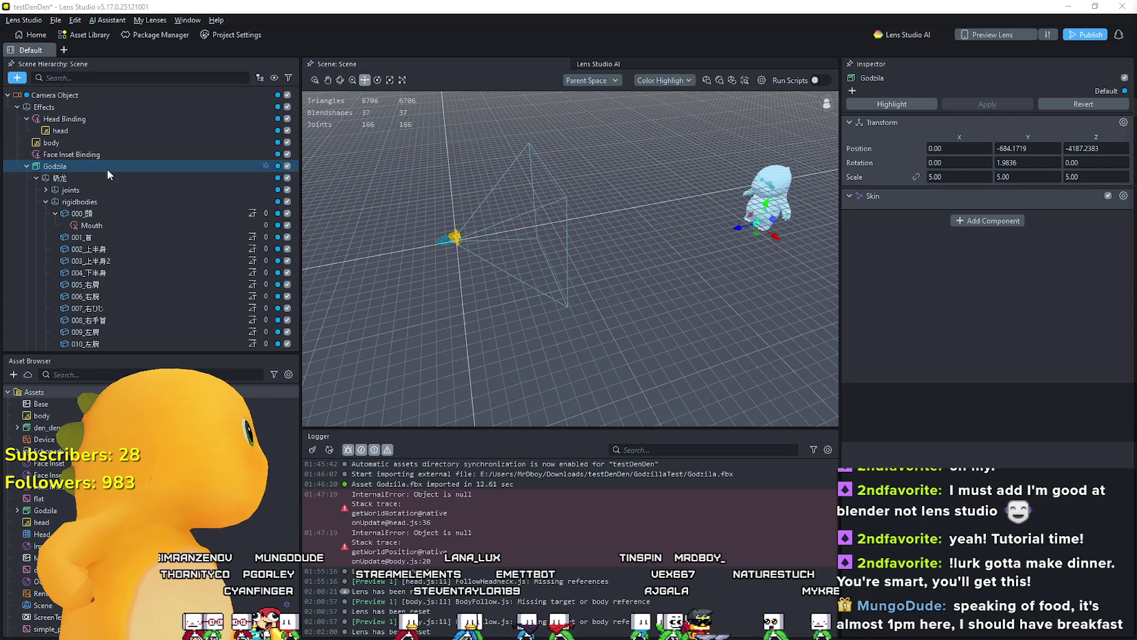
Step: Disable the body object, bring Godzilla forward to Z -801.33, and inspect the Mouth inset
left_click(287, 143)
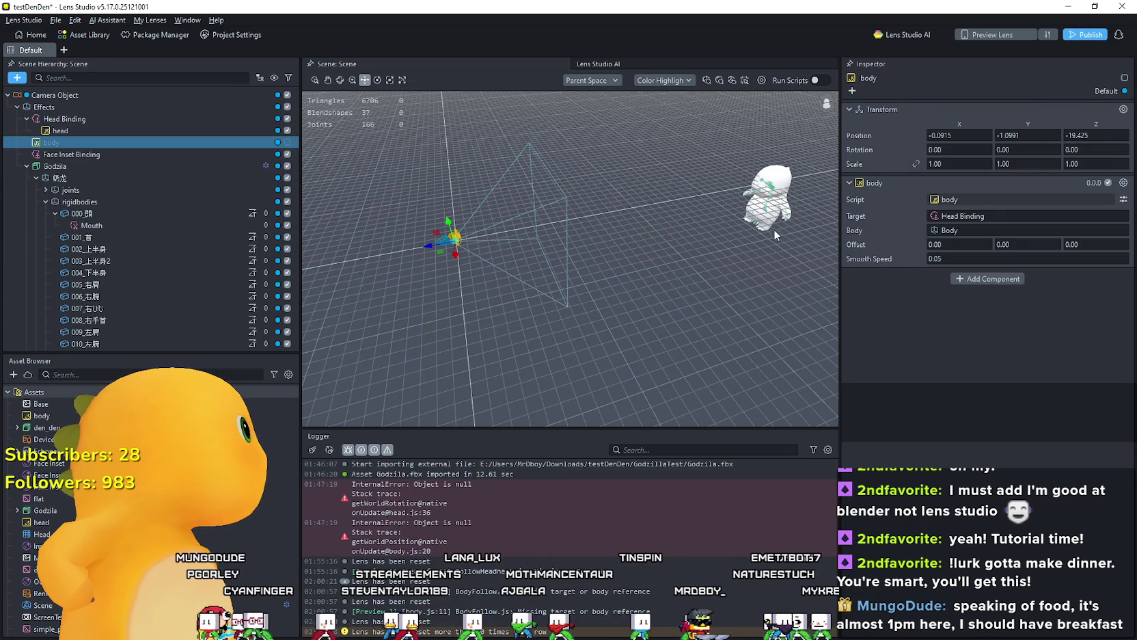
left_click(70, 166)
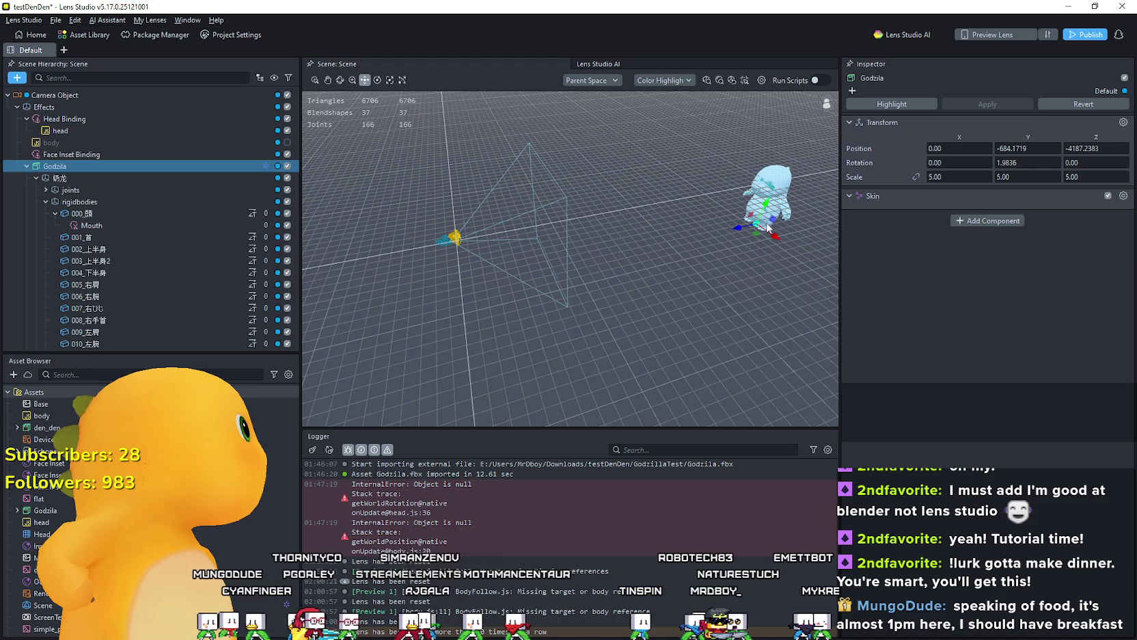
mouse_move(742, 227)
left_mouse_down()
mouse_move(498, 260)
mouse_move(558, 251)
mouse_move(517, 243)
left_mouse_up()
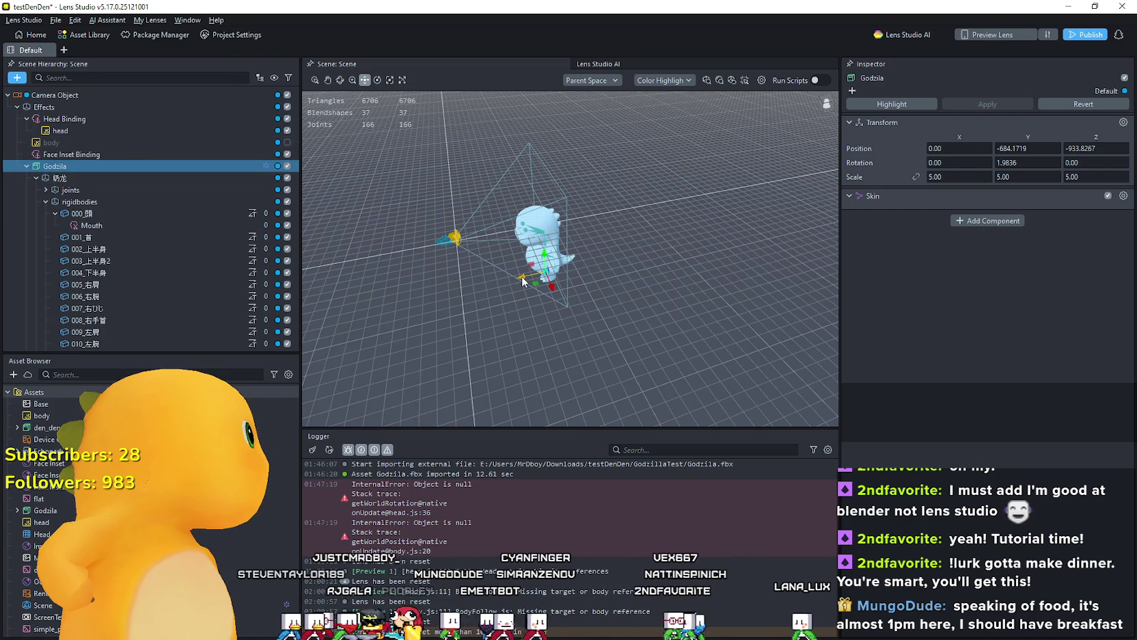
mouse_move(521, 276)
left_mouse_down()
mouse_move(553, 276)
mouse_move(476, 280)
mouse_move(504, 271)
left_mouse_up()
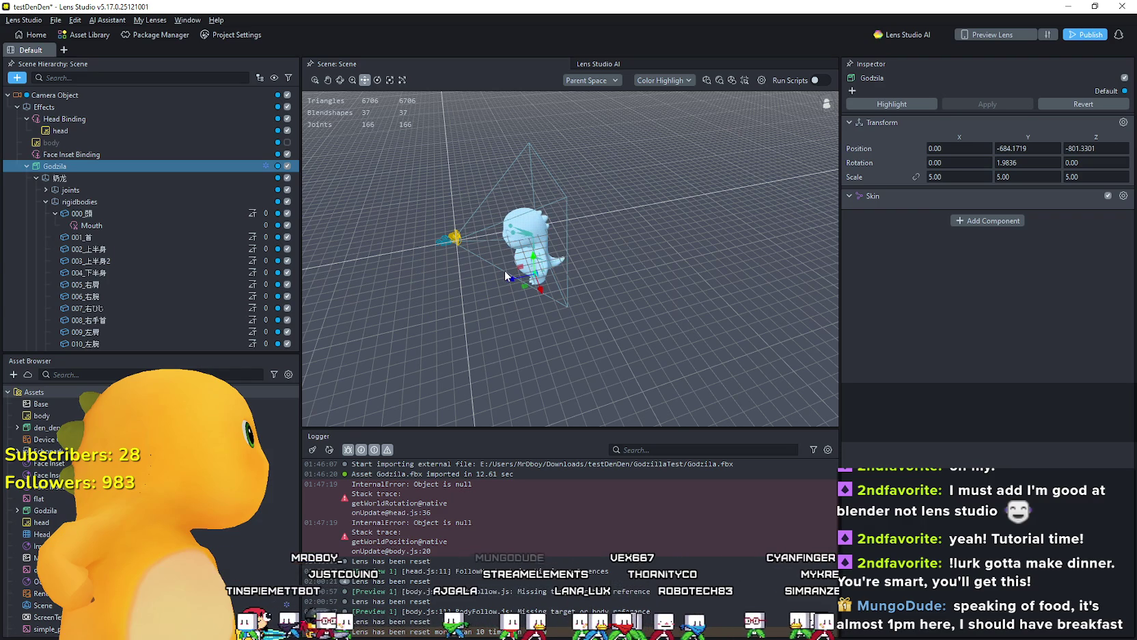
left_click(135, 225)
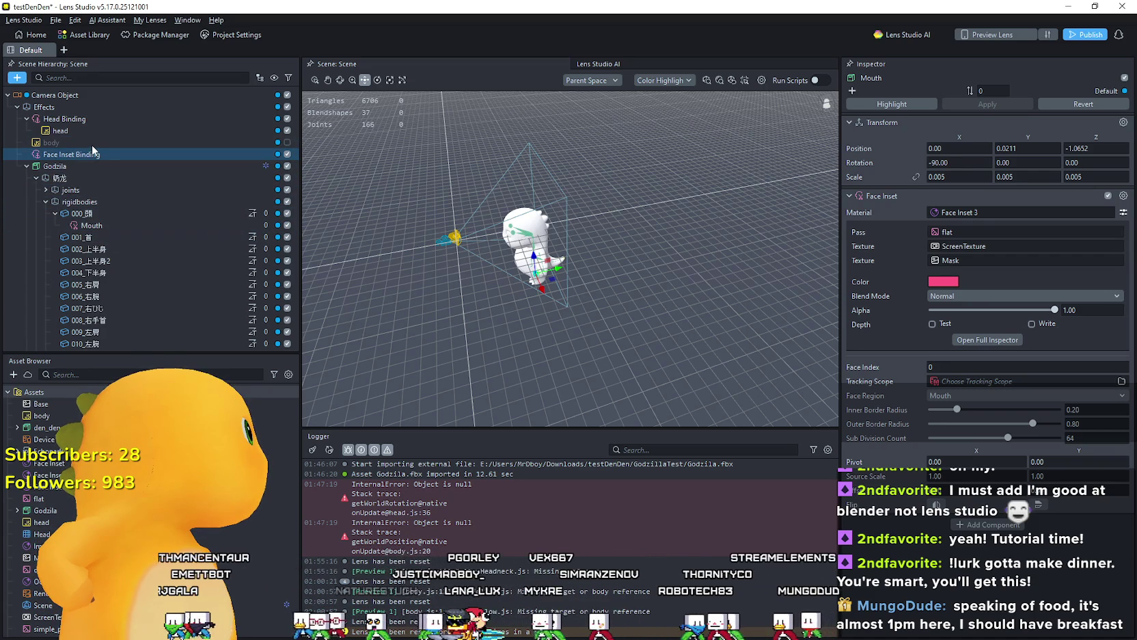
Step: Select the body object and pick Godzila for its script's Body field in the object picker
left_click(72, 142)
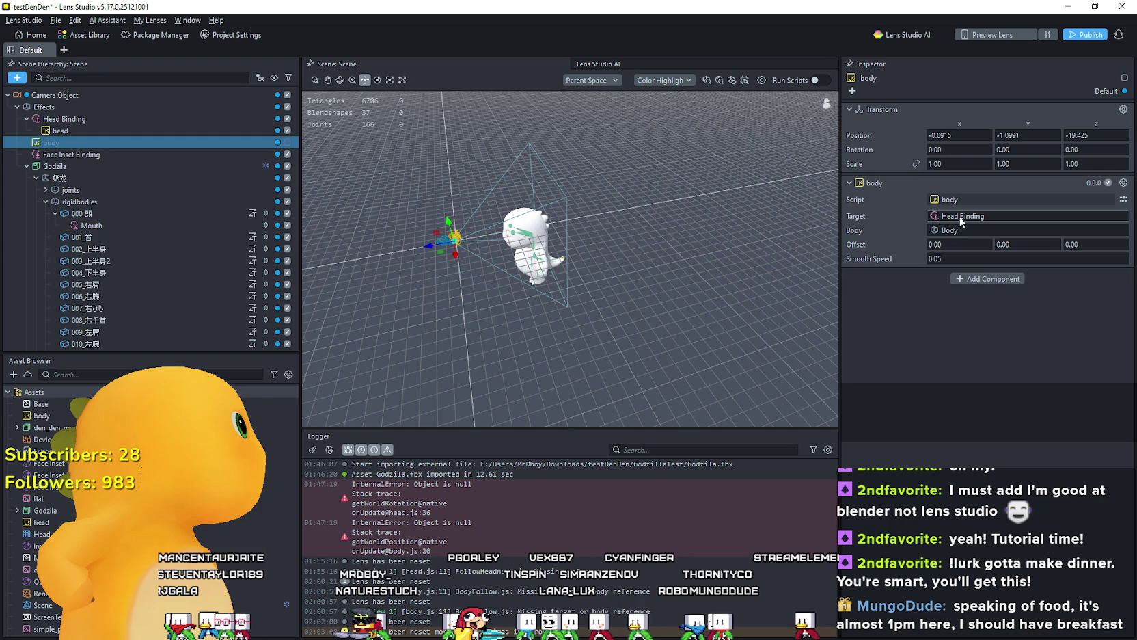
left_click(956, 230)
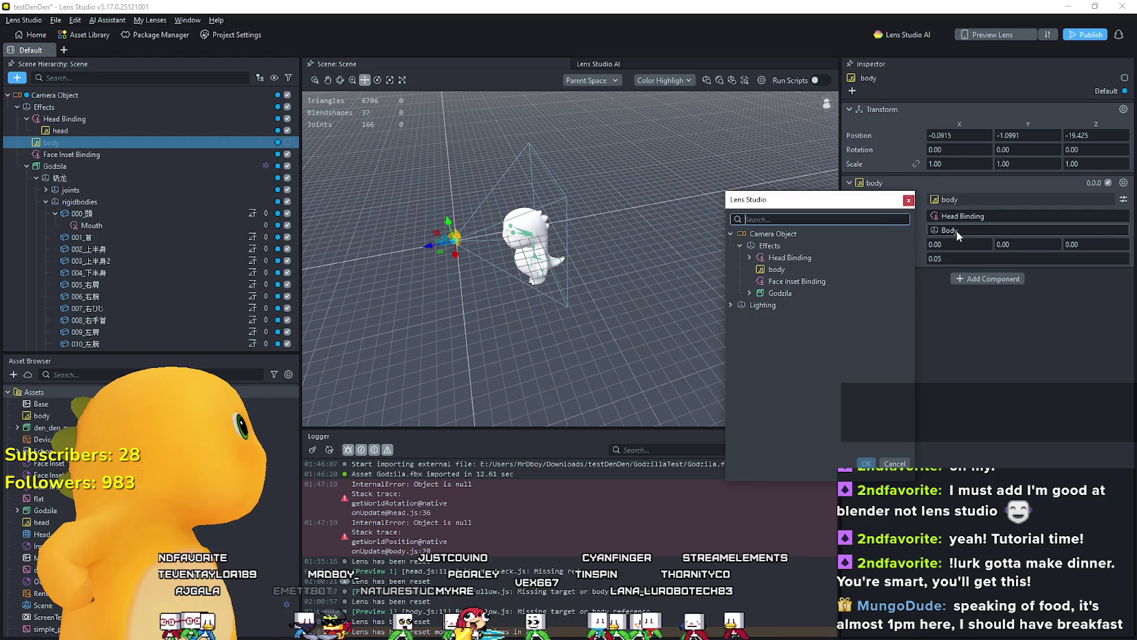
left_click(780, 296)
left_click(867, 464)
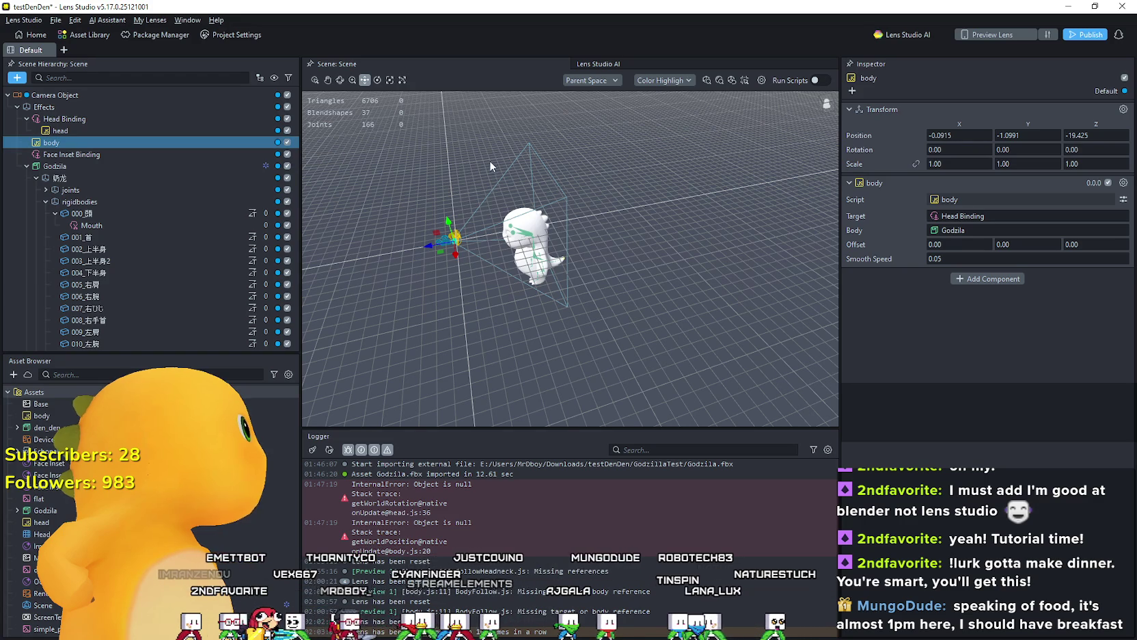
Step: Select Godzila and drag it back in two moves to Z -1733.4456
left_click(53, 166)
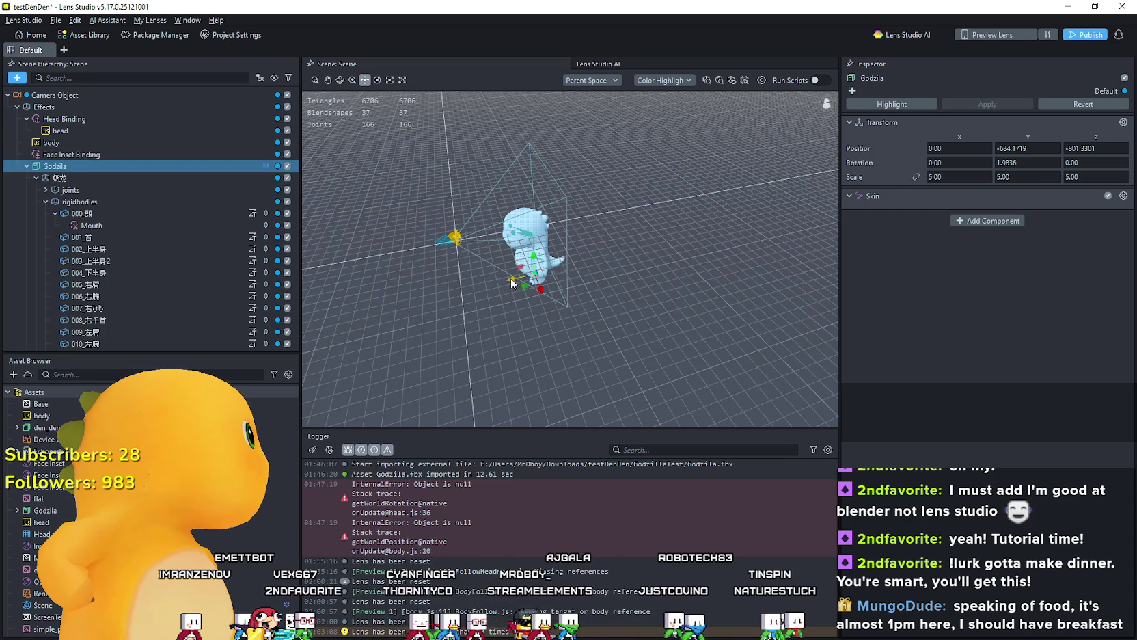
left_click_drag(516, 276, 539, 277)
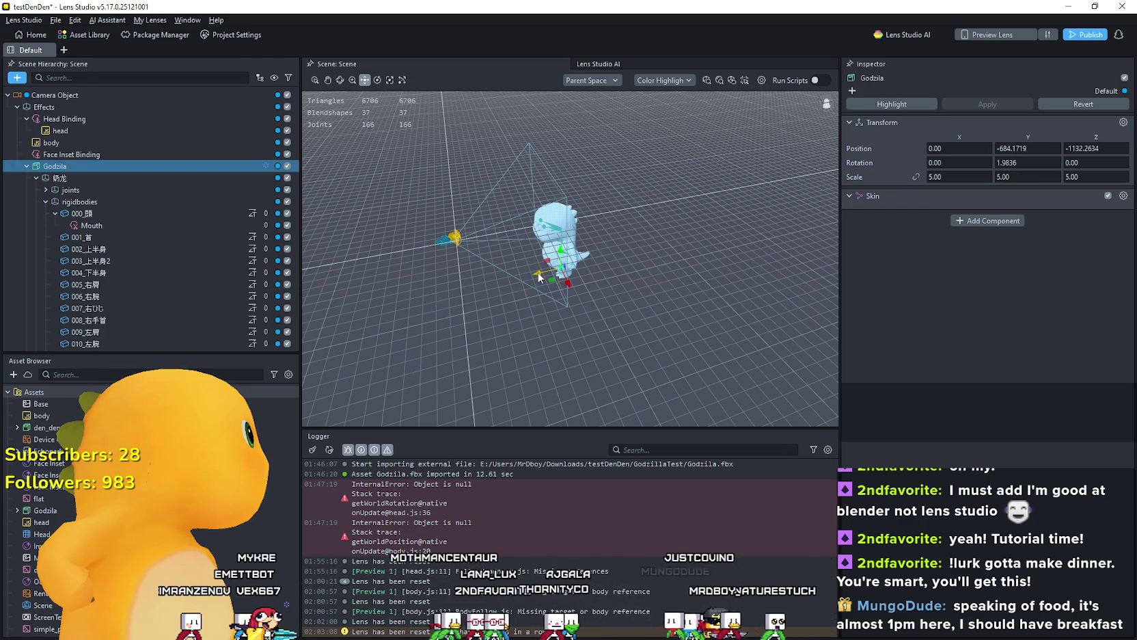
left_click_drag(539, 277, 582, 269)
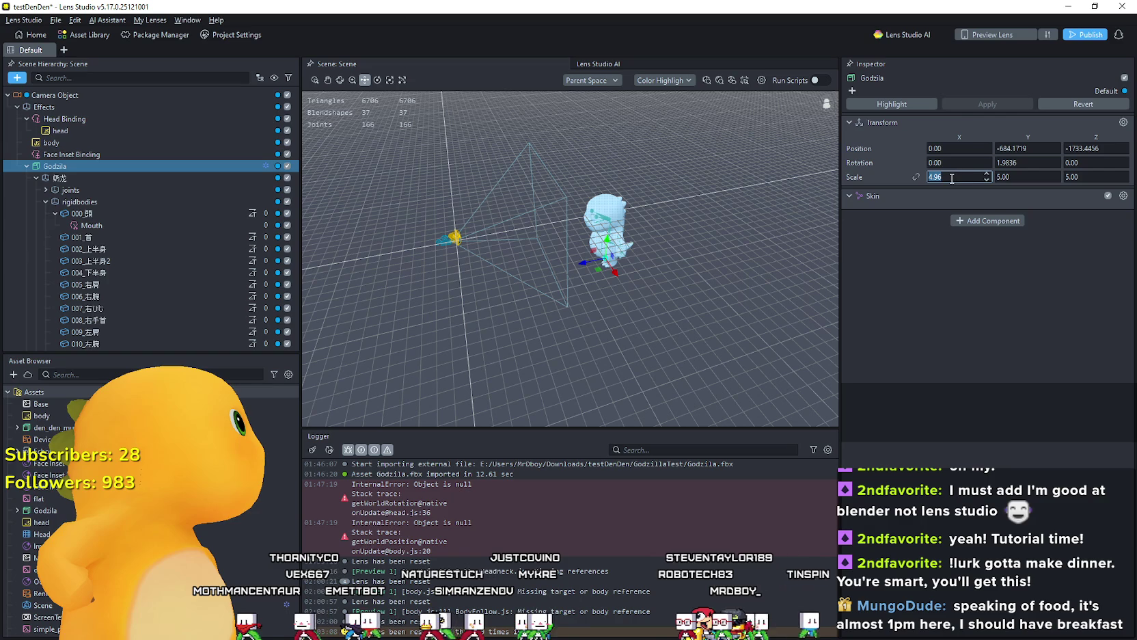
type("2")
key("Return")
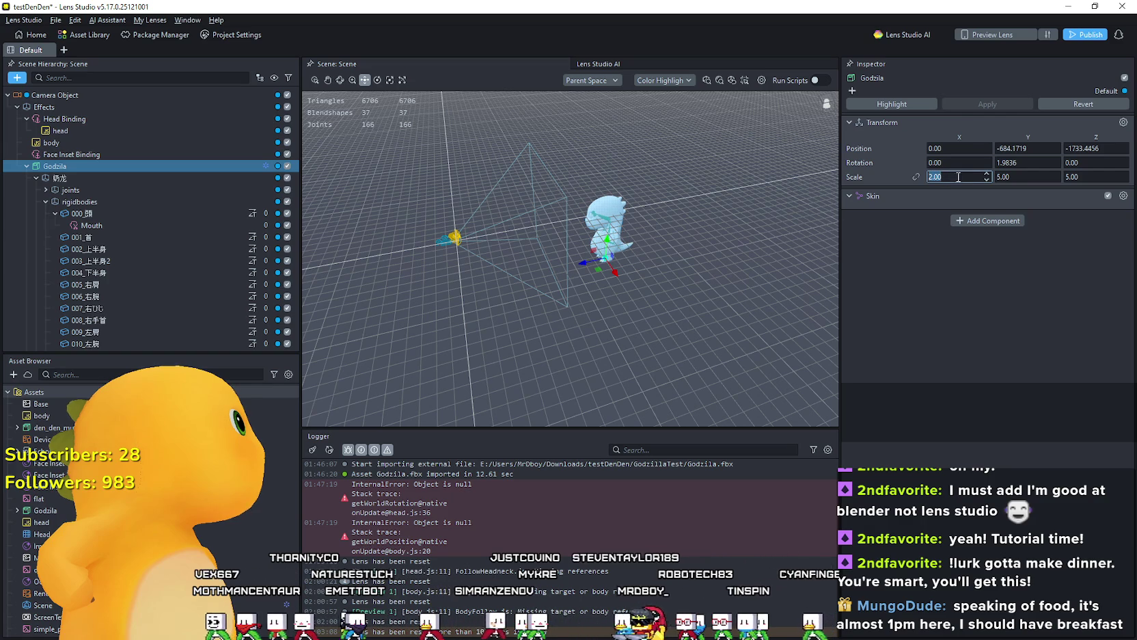
key("Tab")
type("2")
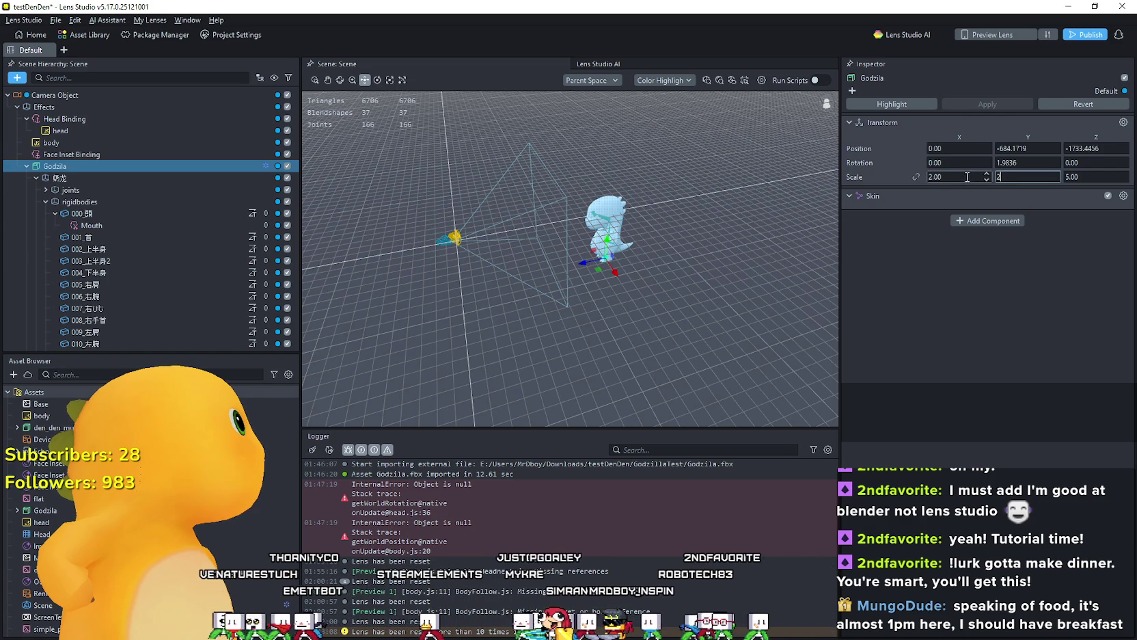
key("Return")
left_click(1085, 177)
type("2")
key("Return")
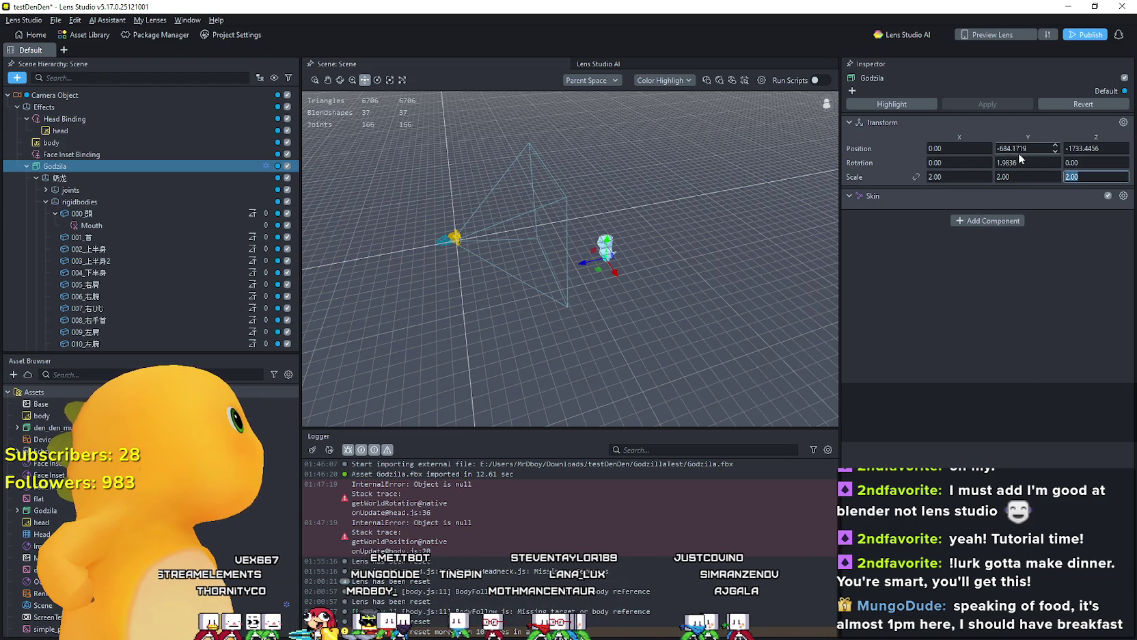
left_click(1056, 151)
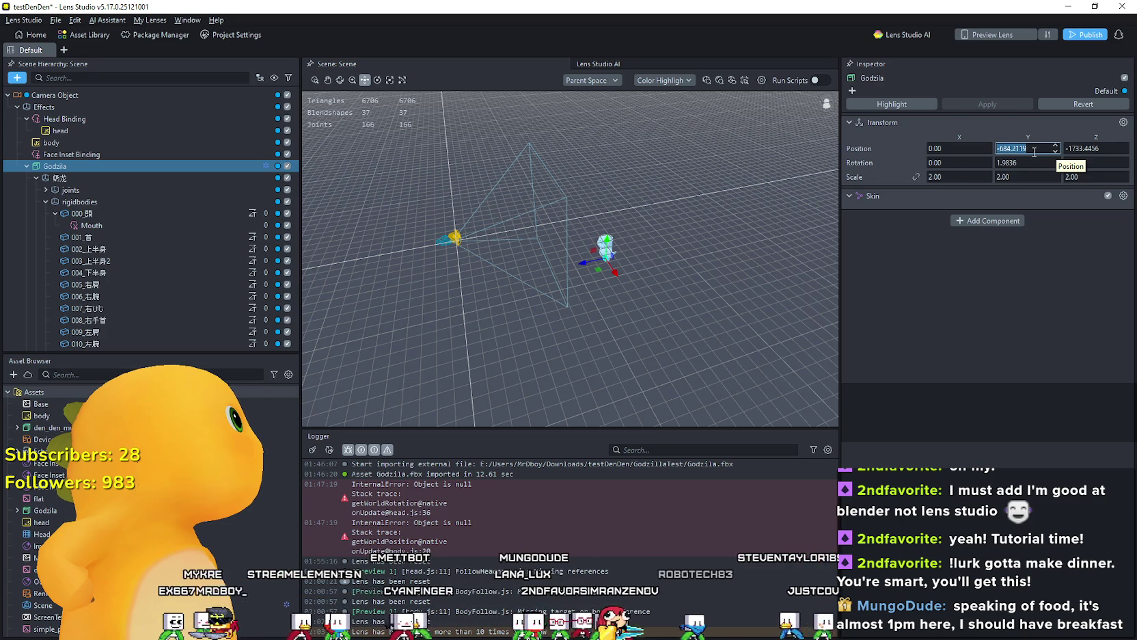
type("0")
key("Return")
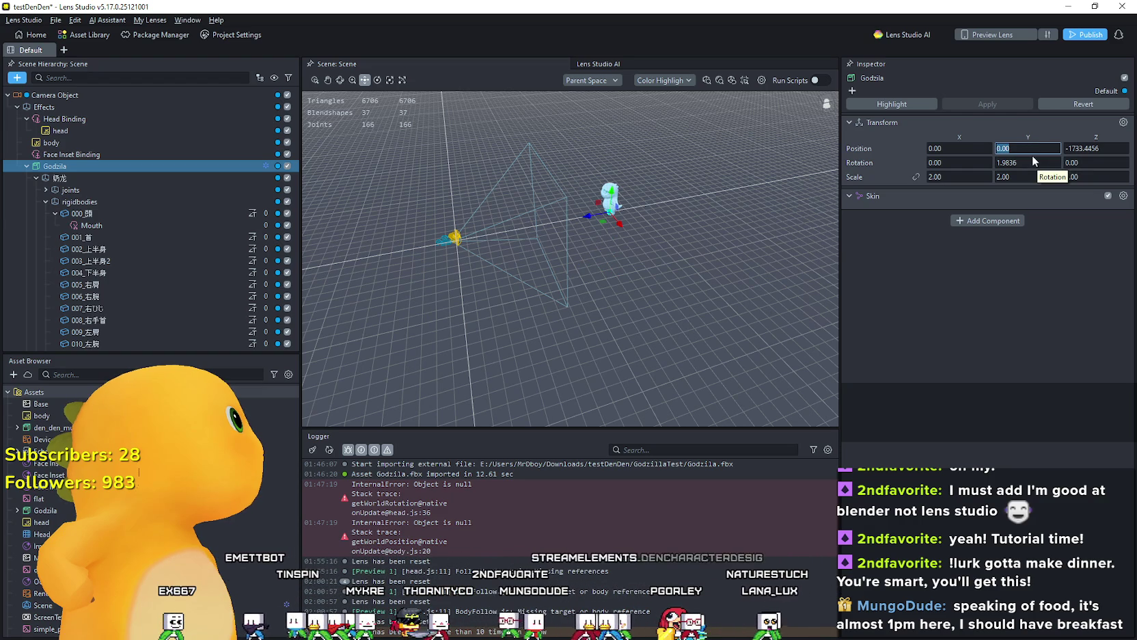
type("-684.1719")
key("Return")
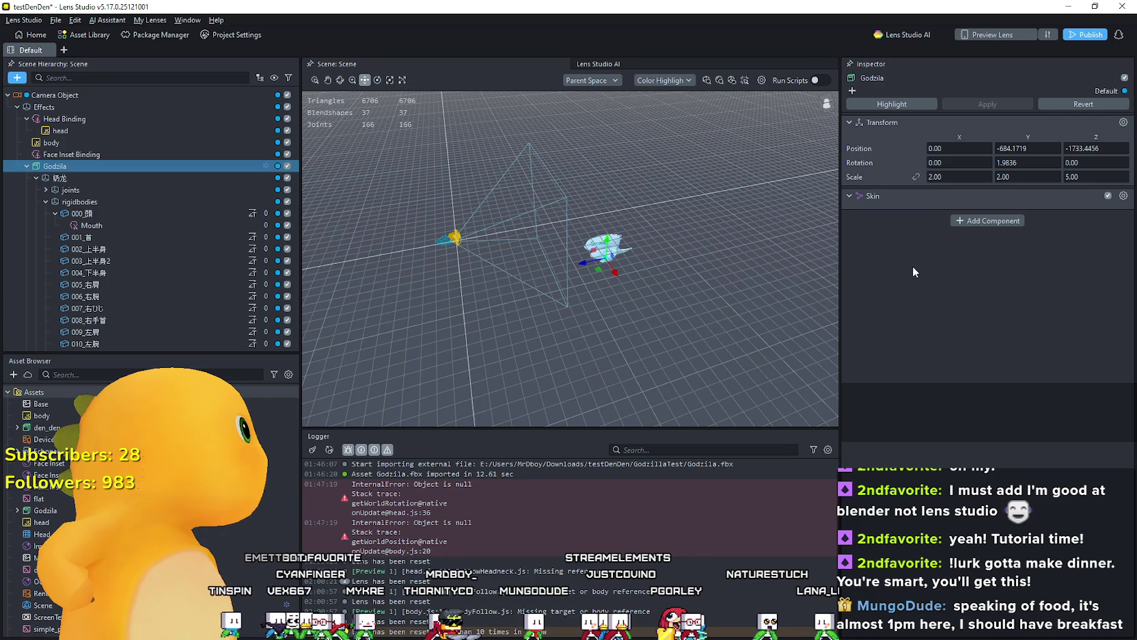
key("ctrl+z")
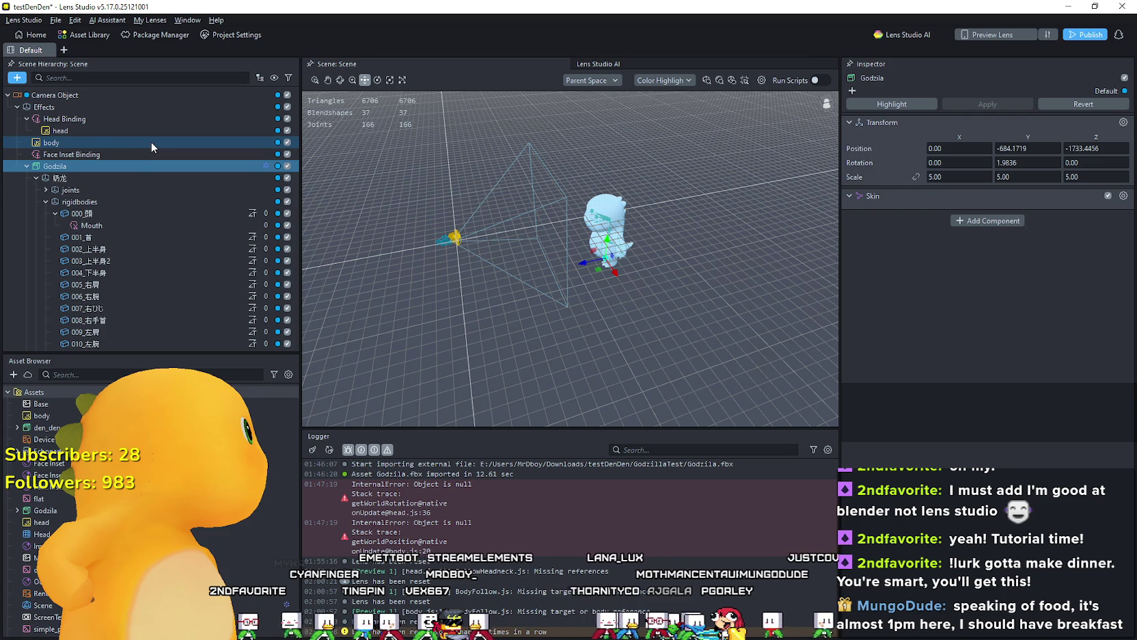
left_click(93, 186)
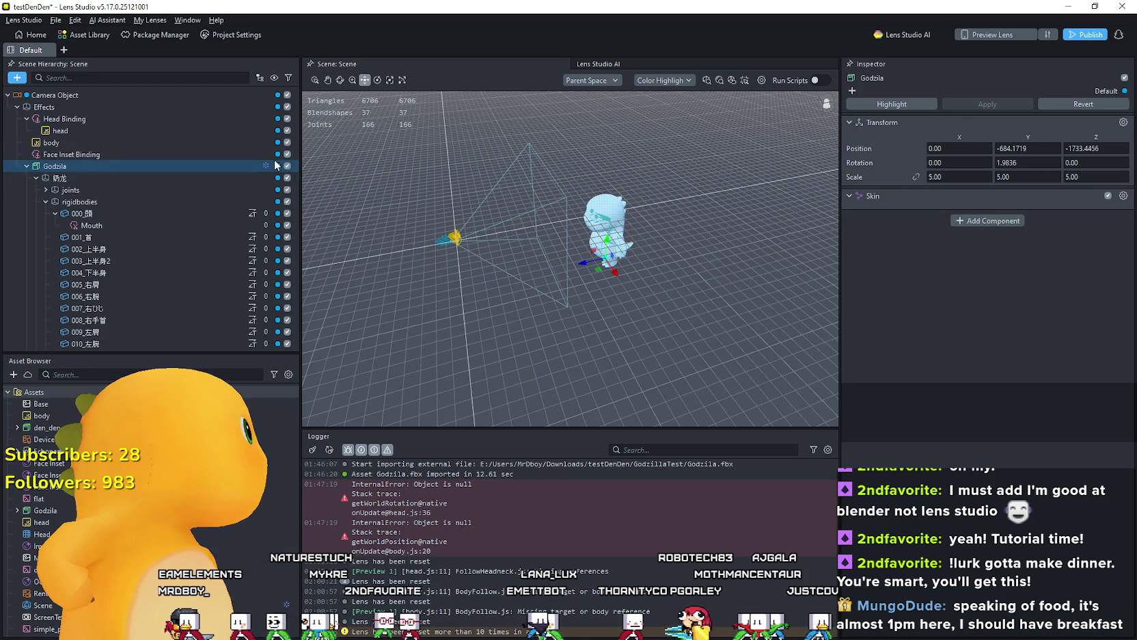
left_click(225, 143)
Step: Disable the body object, reselect Godzila with its move handles, and drag it toward the camera
left_click(288, 142)
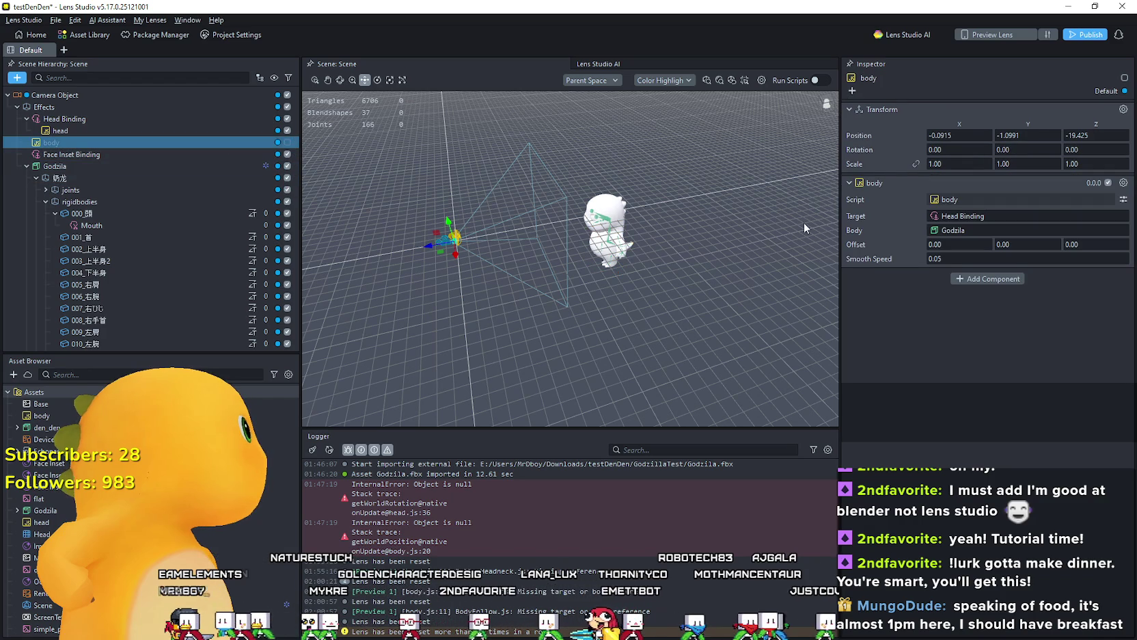
left_click(161, 166)
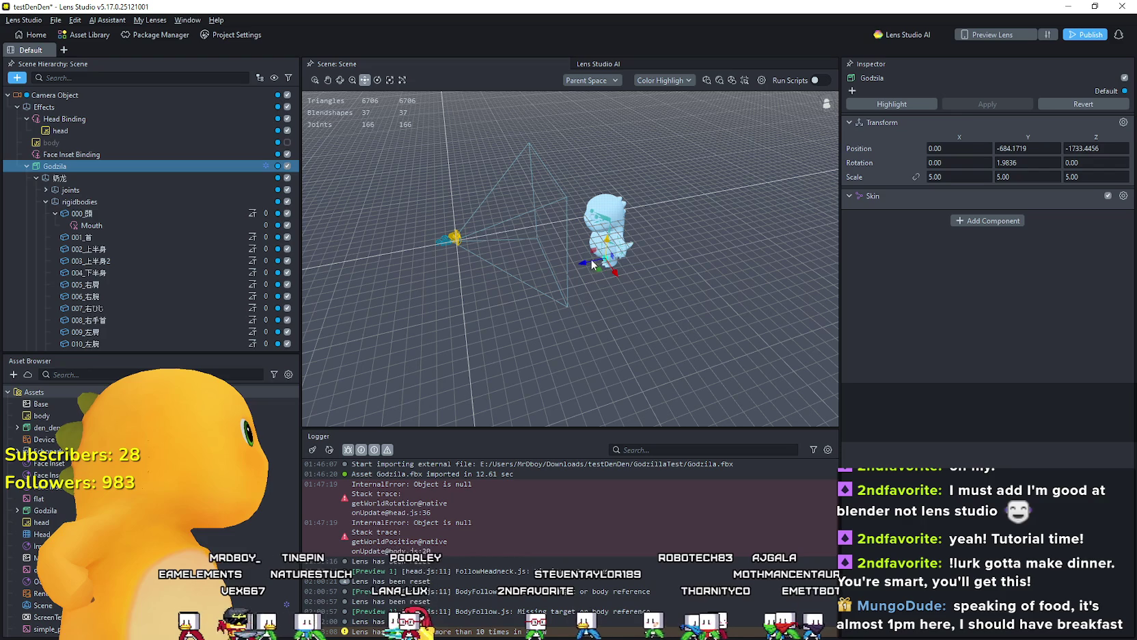
left_click(595, 260)
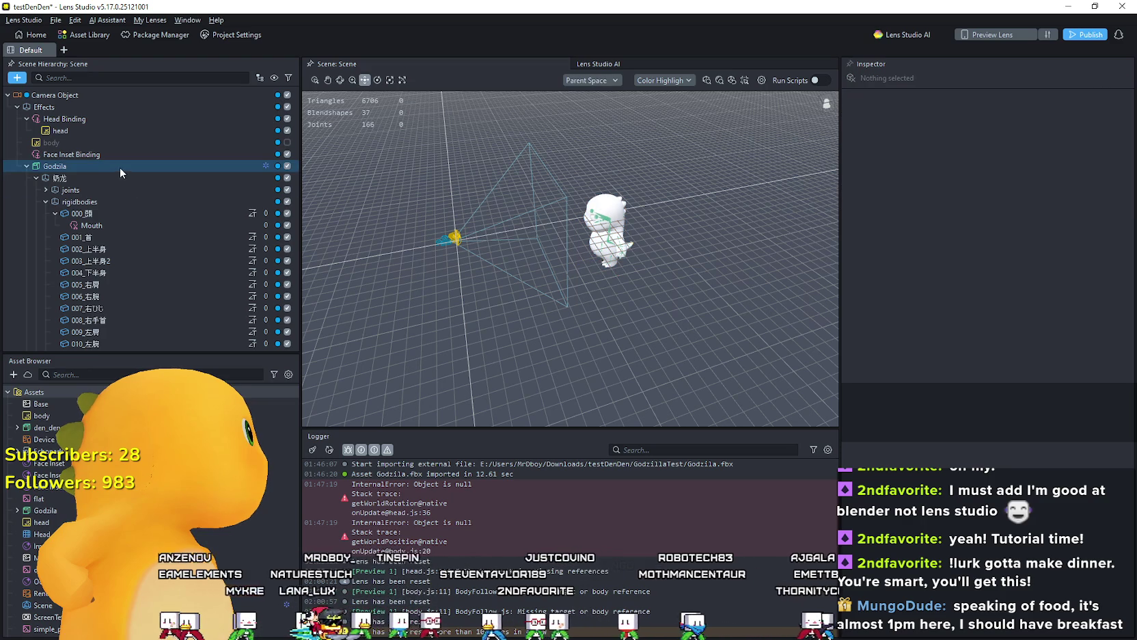
left_click(597, 263)
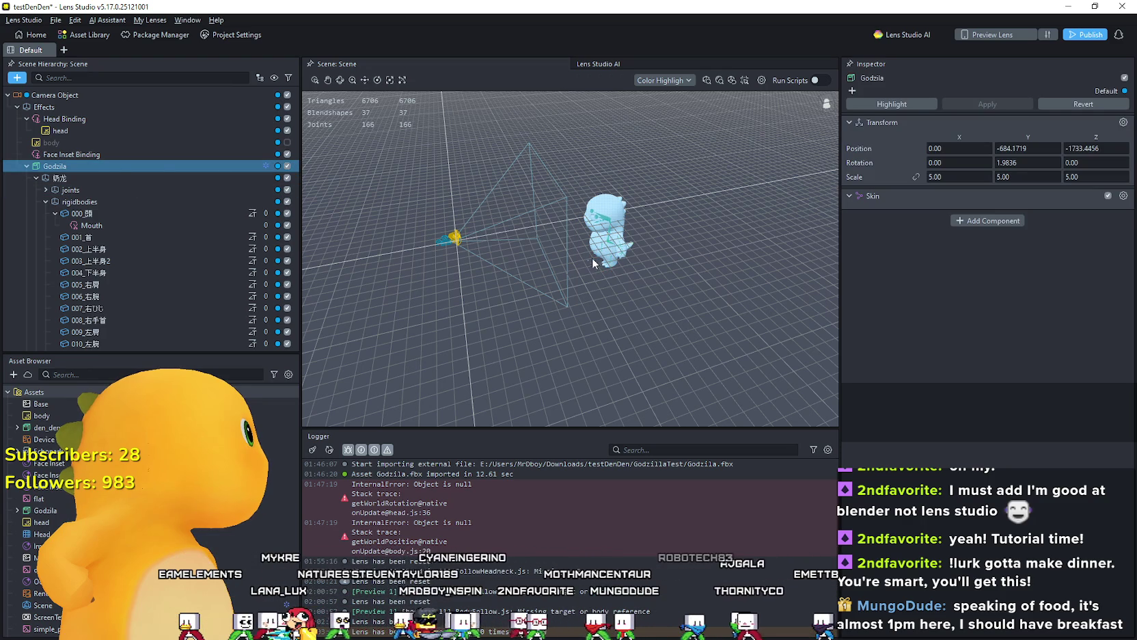
left_click(102, 156)
left_click(602, 272)
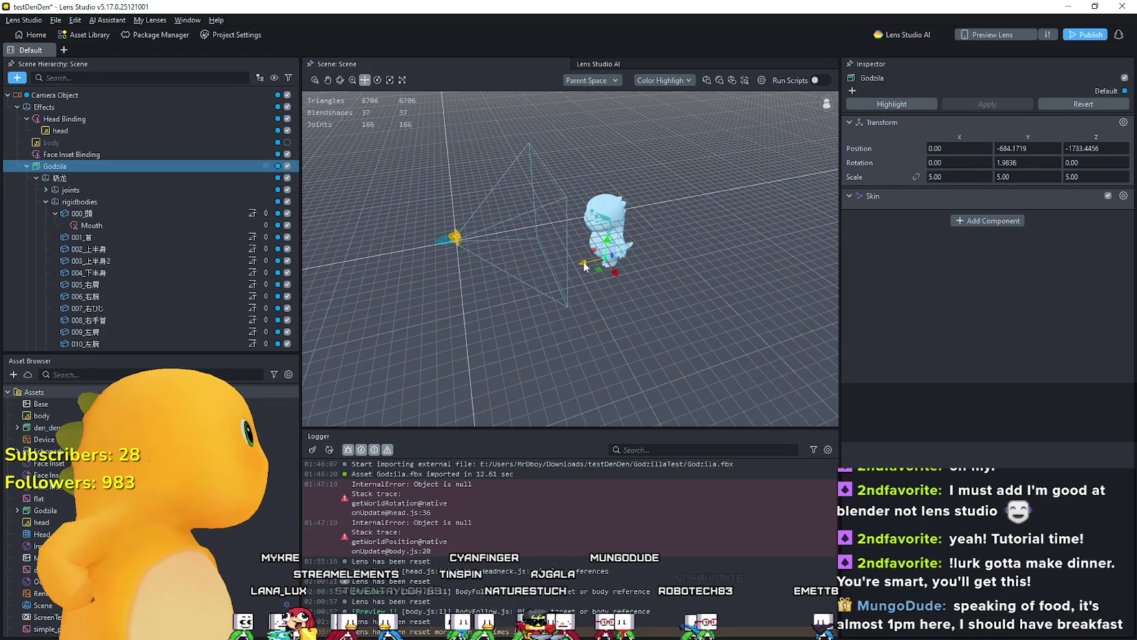
left_click_drag(584, 267, 516, 272)
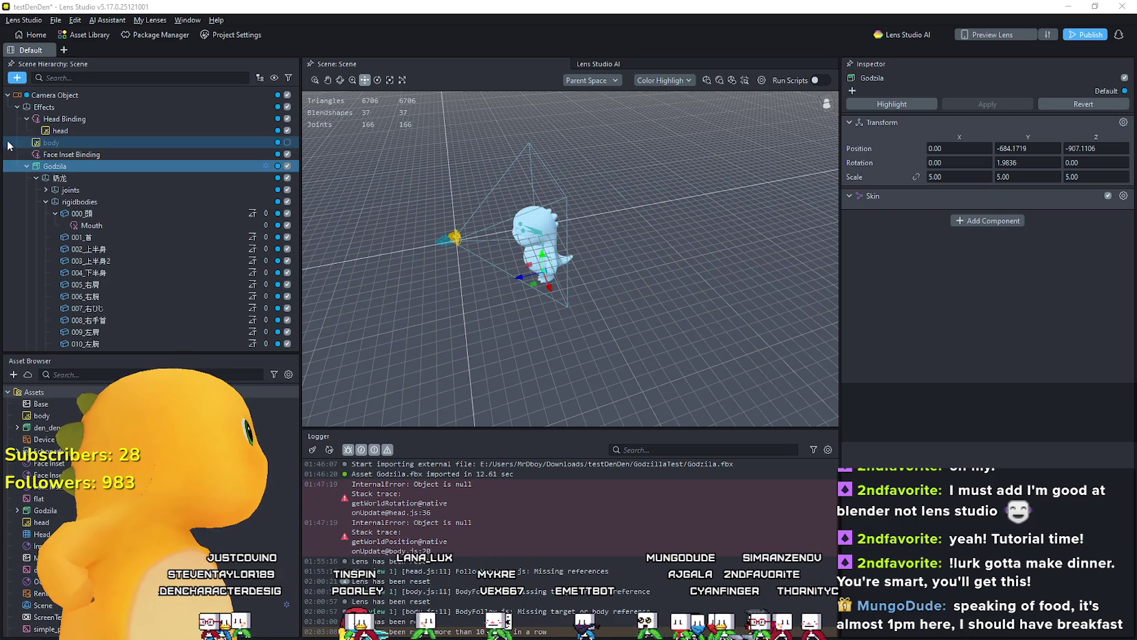
left_click(59, 130)
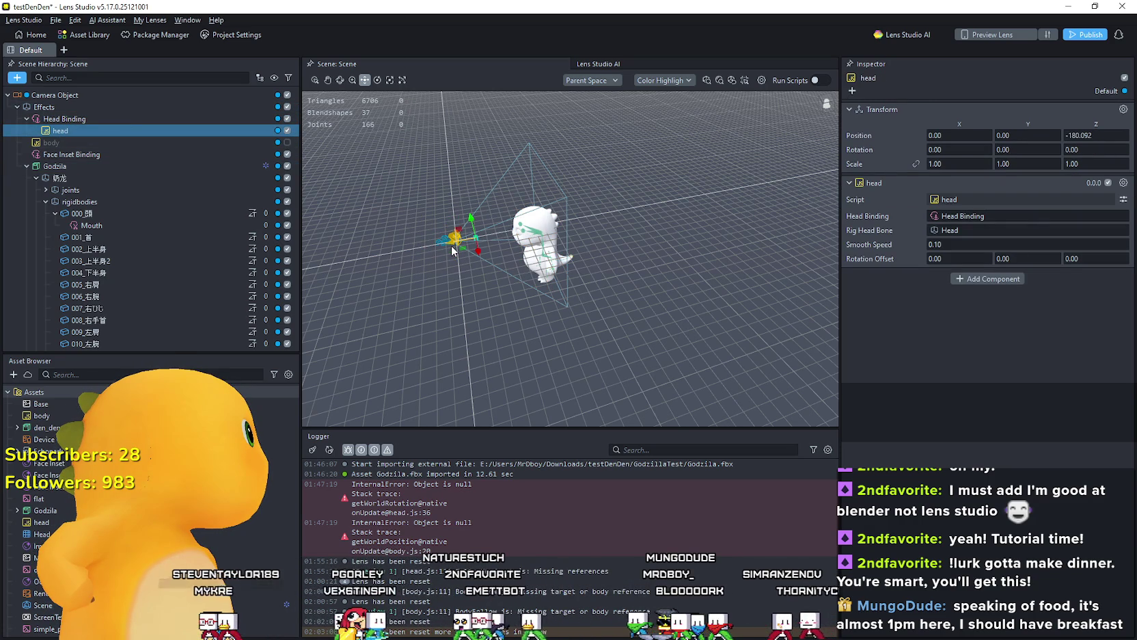
Step: Move Head Binding with the move tool to about X -0.10, Y -8.54, Z -363.36
mouse_move(452, 250)
left_mouse_down()
mouse_move(547, 219)
mouse_move(689, 272)
mouse_move(462, 264)
left_mouse_up()
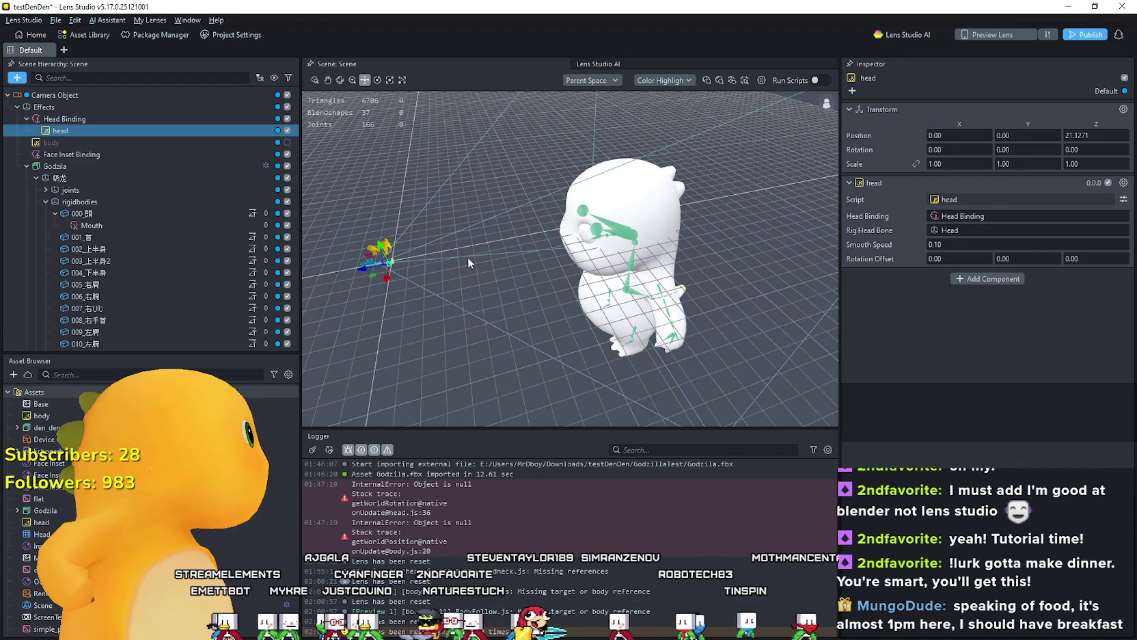
left_click(133, 118)
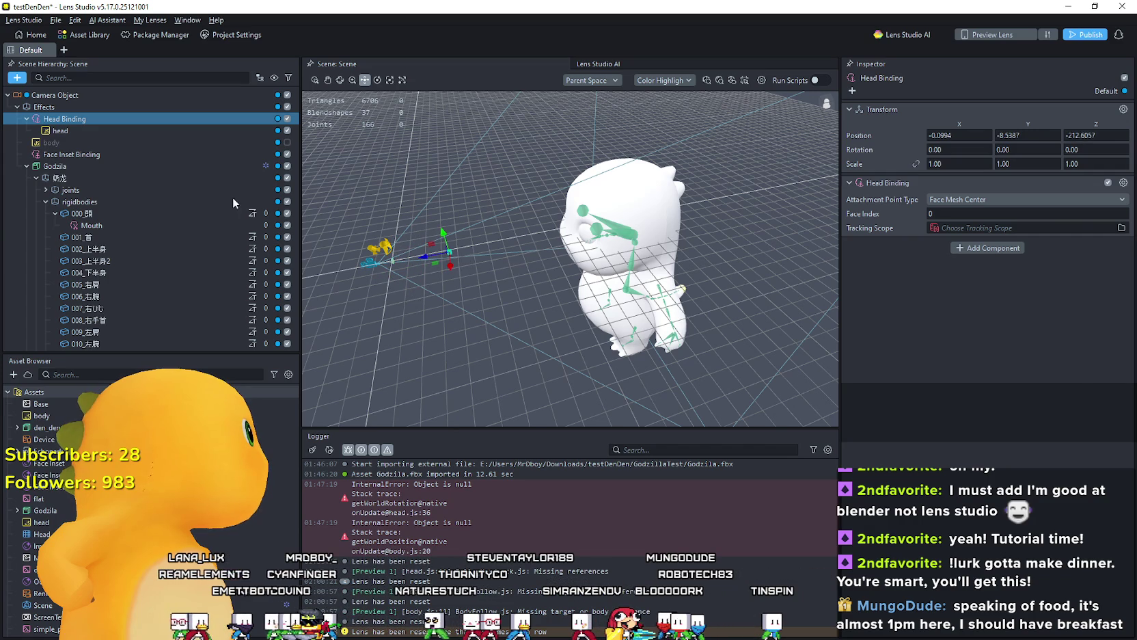
scroll(410, 260, "up", 2)
mouse_move(426, 271)
left_mouse_down()
mouse_move(469, 243)
mouse_move(577, 245)
mouse_move(529, 239)
mouse_move(515, 261)
left_mouse_up()
scroll(552, 247, "up", 1)
scroll(550, 242, "down", 2)
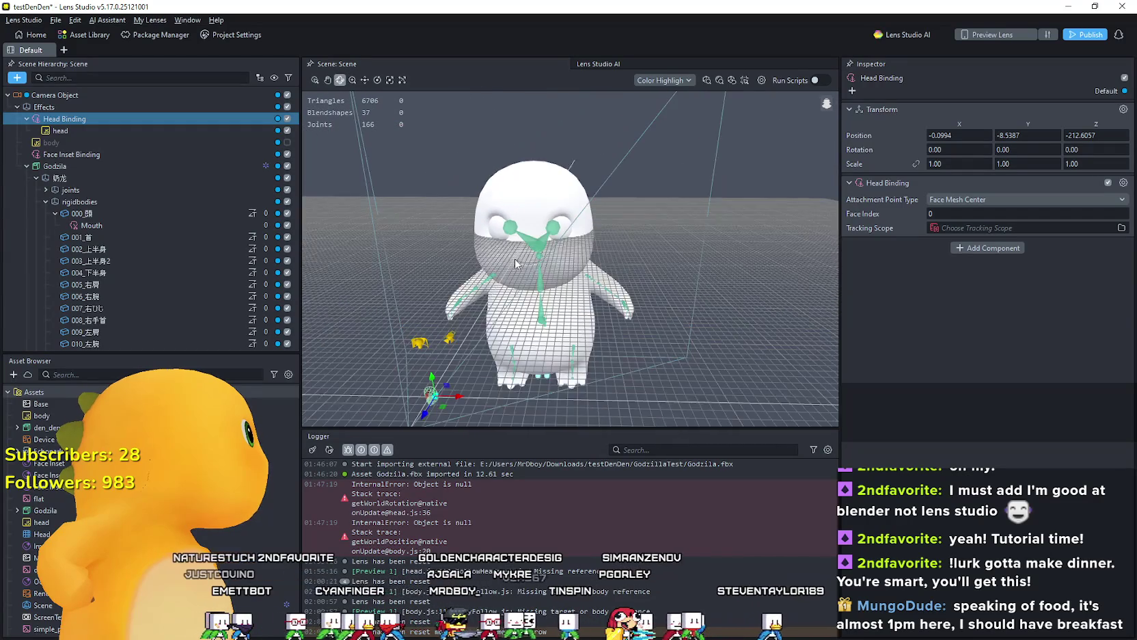
key("w")
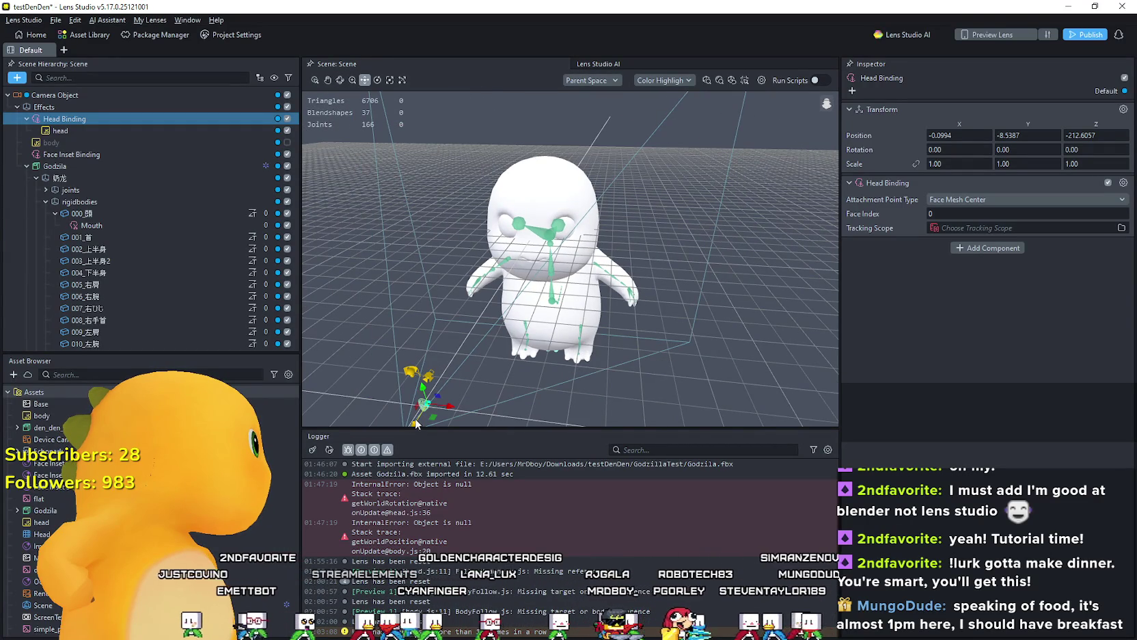
mouse_move(416, 422)
left_mouse_down()
mouse_move(511, 298)
mouse_move(494, 315)
left_mouse_up()
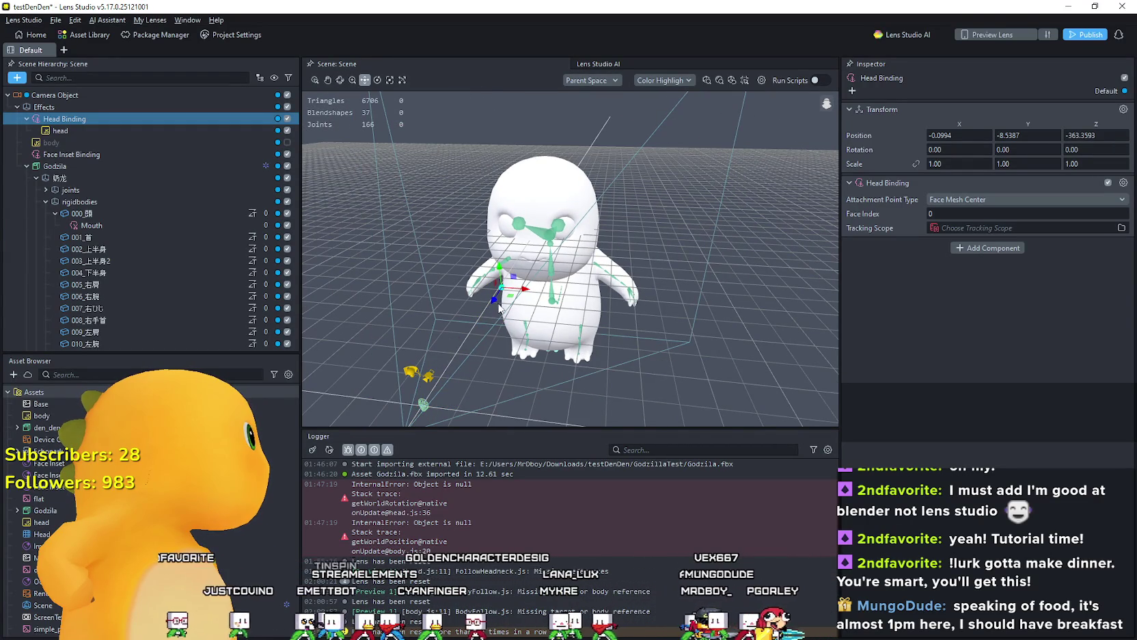
Step: Select the 奶龙_mesh, pan the view across the model, and return to the Move tool
left_click(423, 410)
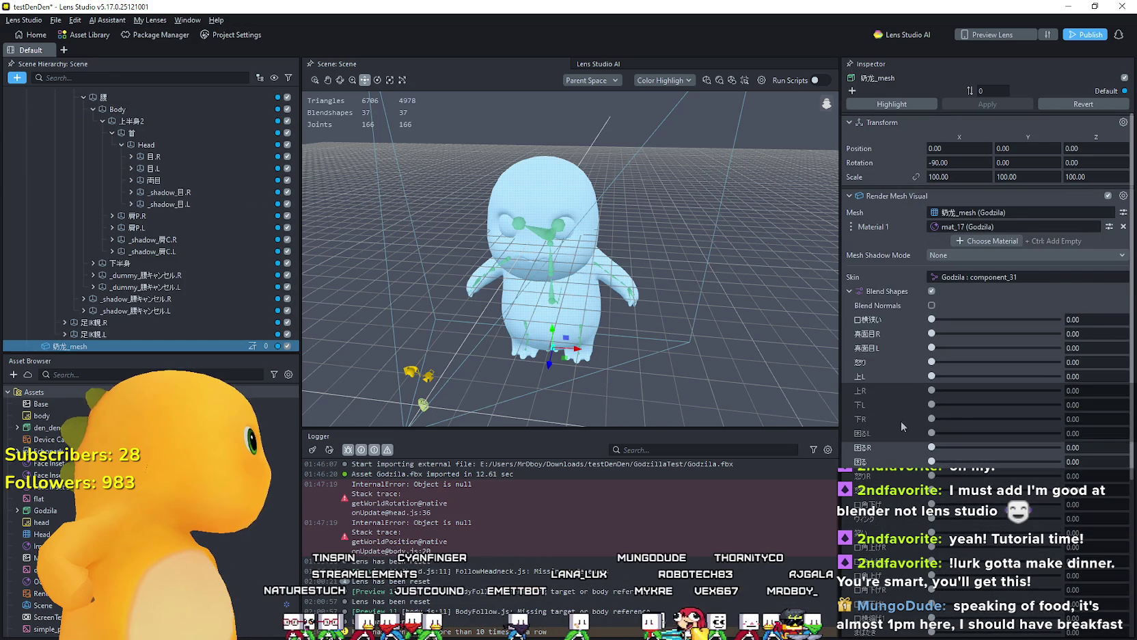
mouse_move(518, 356)
left_mouse_down()
mouse_move(465, 350)
mouse_move(506, 369)
mouse_move(453, 362)
left_mouse_up()
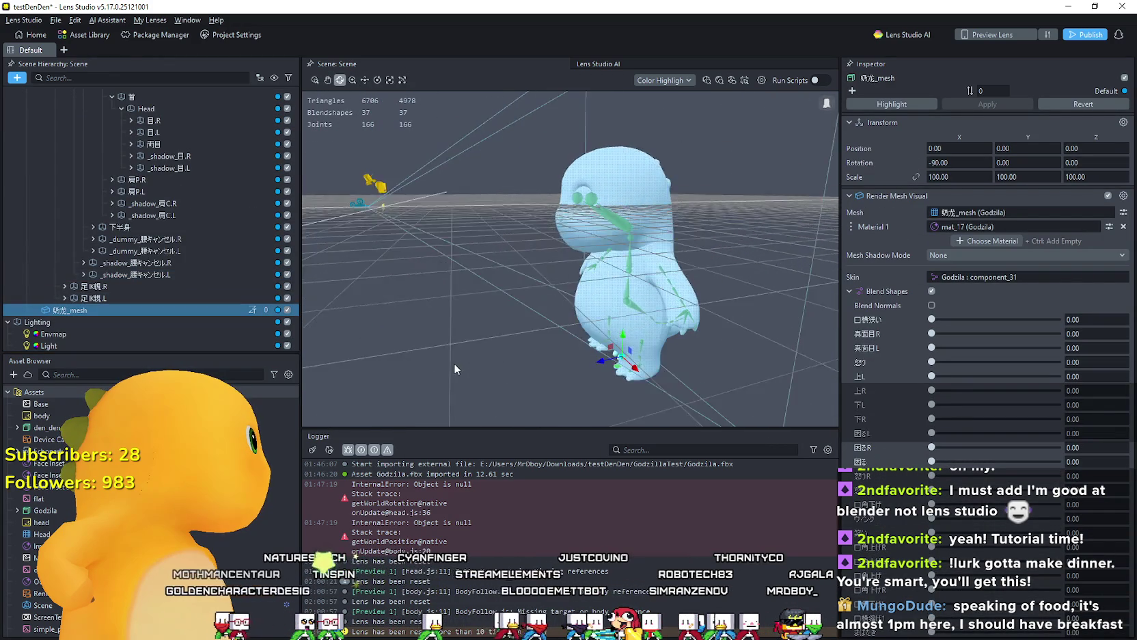
scroll(1022, 424, "down", 3)
scroll(1022, 424, "up", 5)
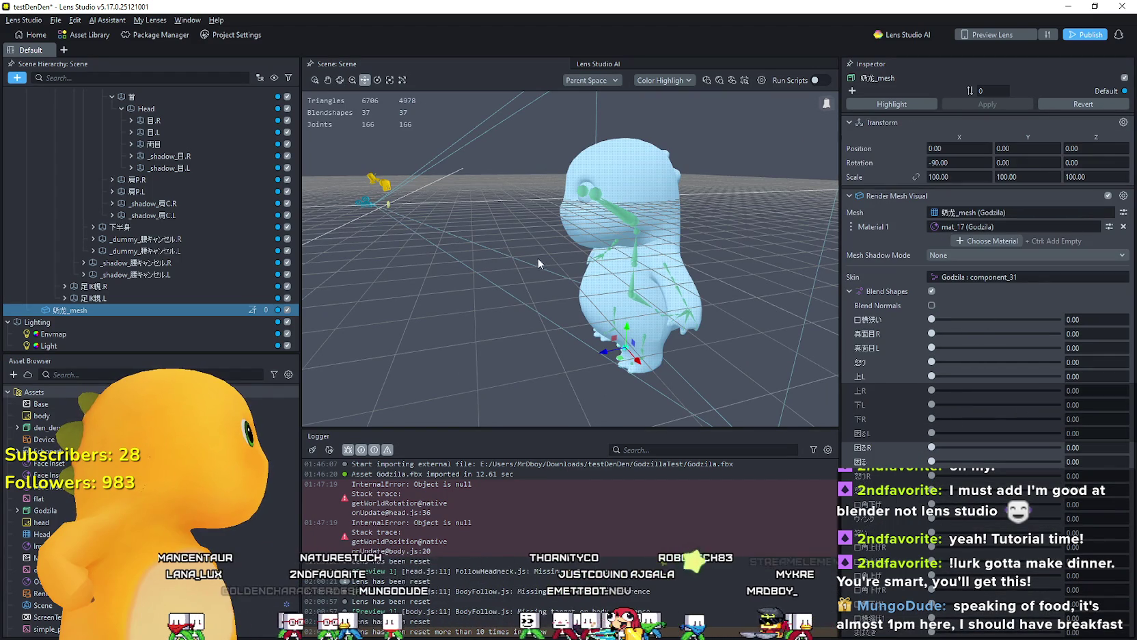
mouse_move(537, 258)
left_mouse_down()
mouse_move(573, 281)
mouse_move(492, 262)
mouse_move(537, 278)
mouse_move(416, 291)
mouse_move(473, 242)
mouse_move(572, 251)
mouse_move(442, 282)
mouse_move(511, 190)
left_mouse_up()
key("w")
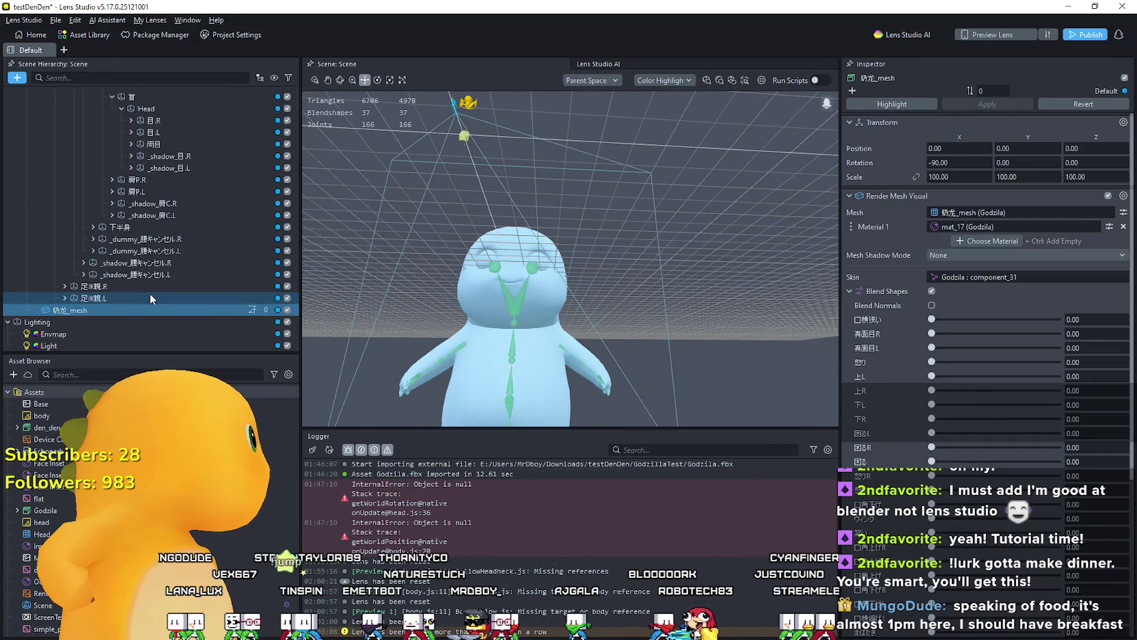
Step: Toggle the mesh off to compare with the skeleton, frame it, then make the Godzilla mesh visible again
left_click(287, 311)
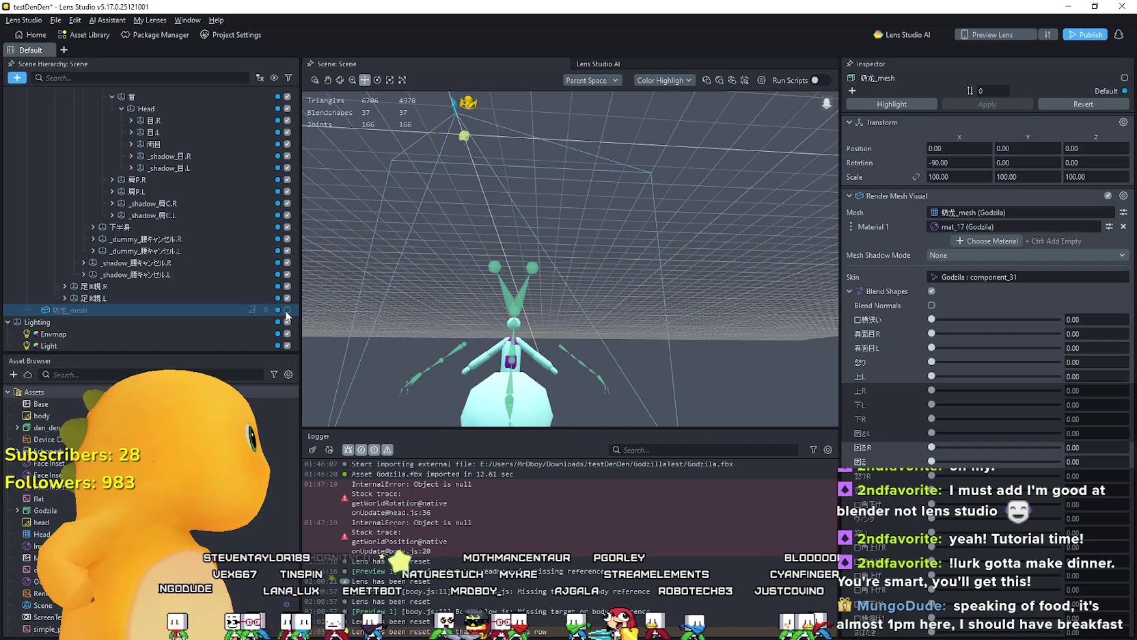
left_click(287, 311)
left_click(287, 311)
key("f")
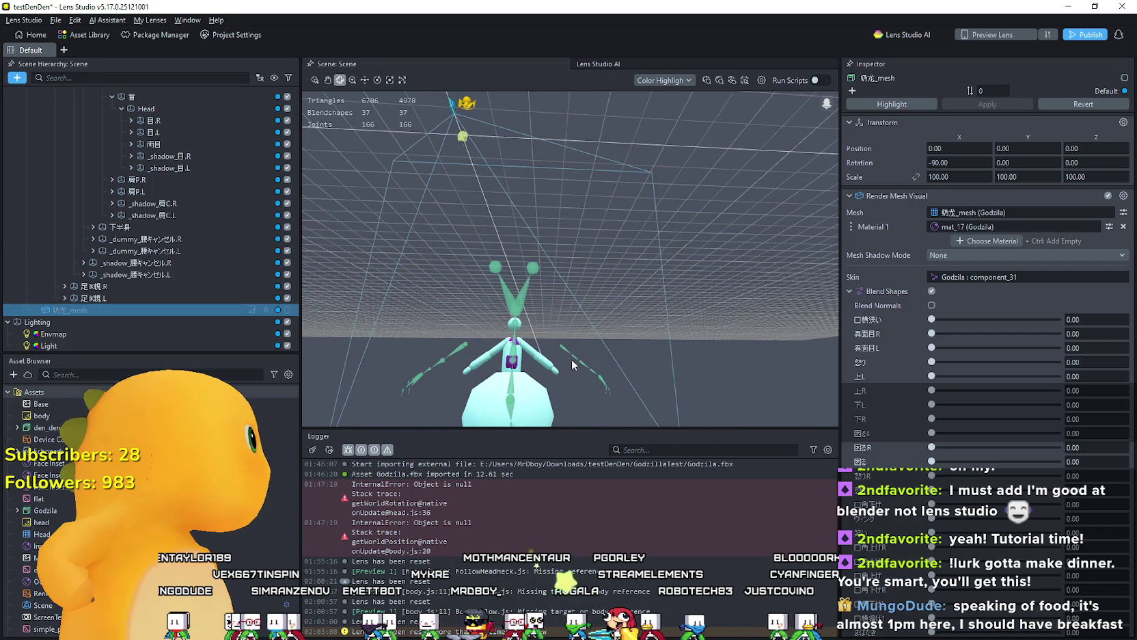
left_click(287, 310)
Step: Select Head Binding at the top of the hierarchy to inspect its position
scroll(250, 242, "up", 2)
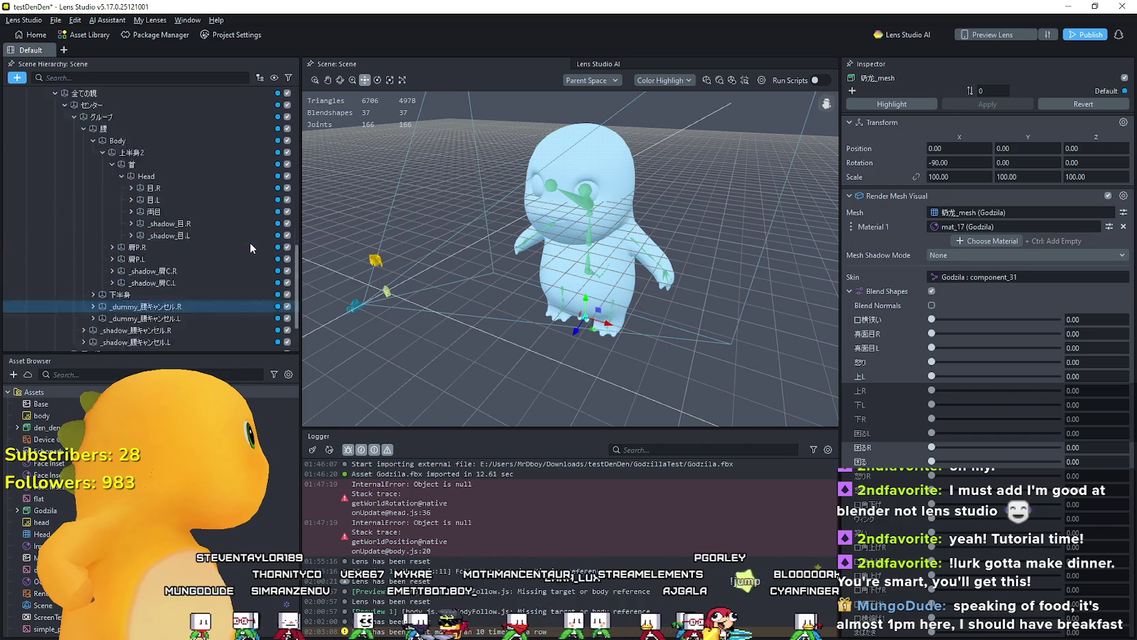
scroll(250, 242, "up", 10)
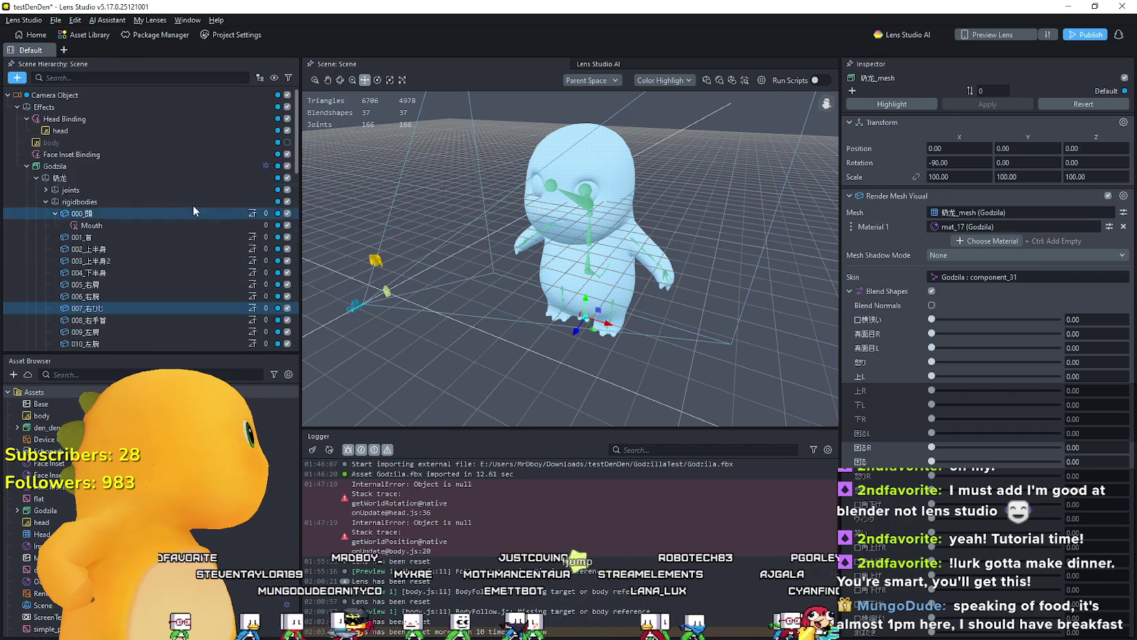
left_click(96, 119)
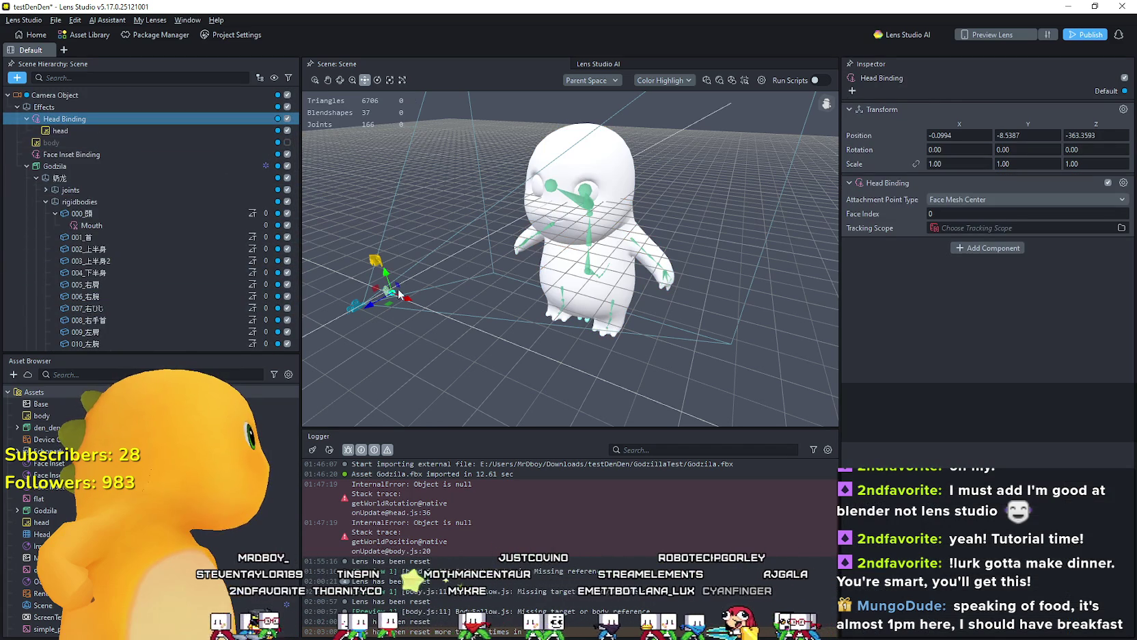
Step: Move the Face Inset Binding with the Move tool to X -0.0453, Y -1.5603, Z -58.4522
scroll(350, 318, "down", 3)
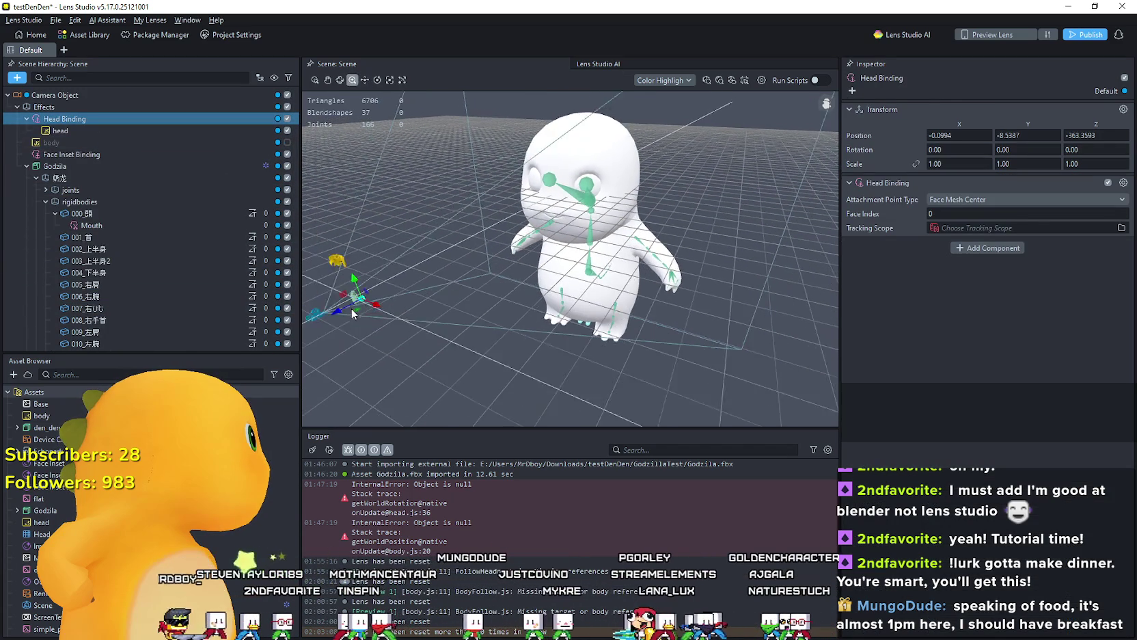
key("w")
left_click(110, 152)
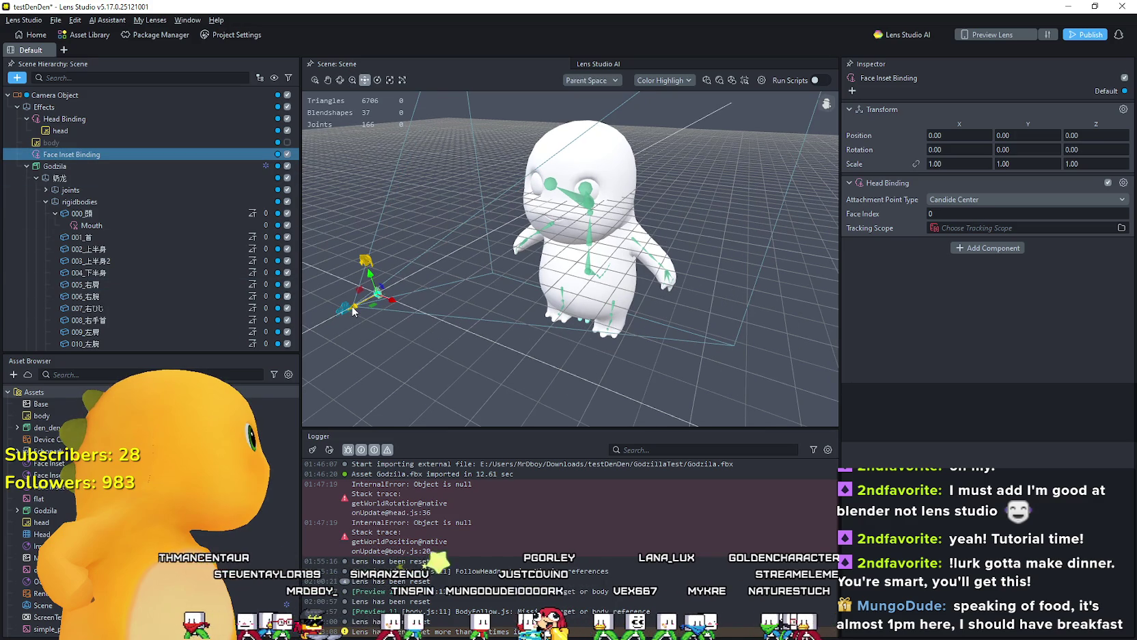
left_click_drag(378, 292, 401, 289)
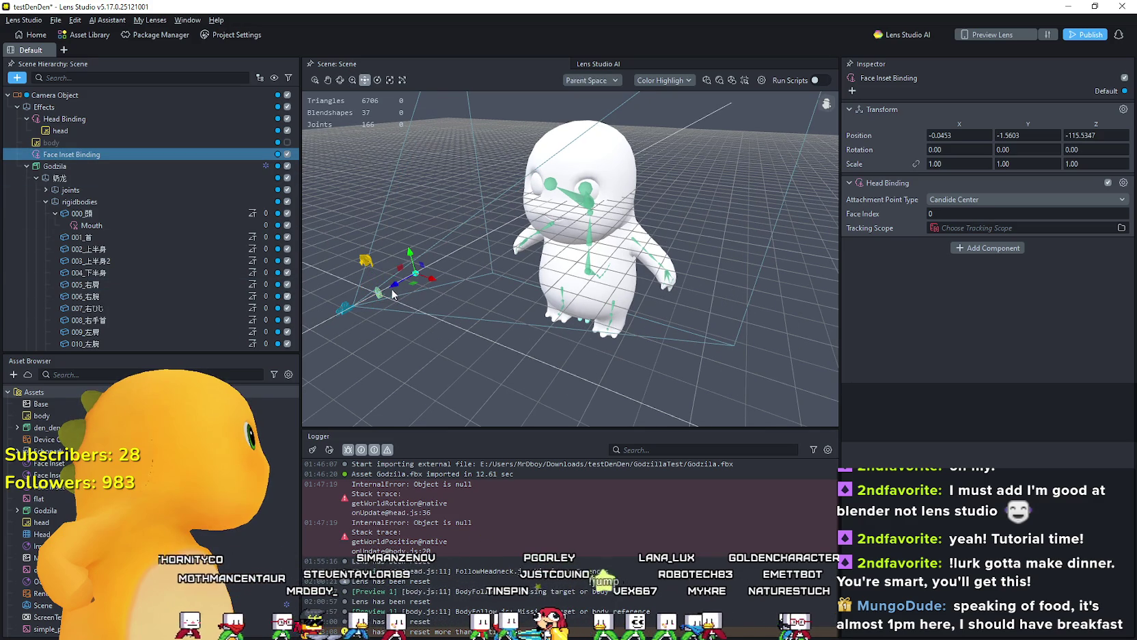
scroll(353, 301, "up", 1)
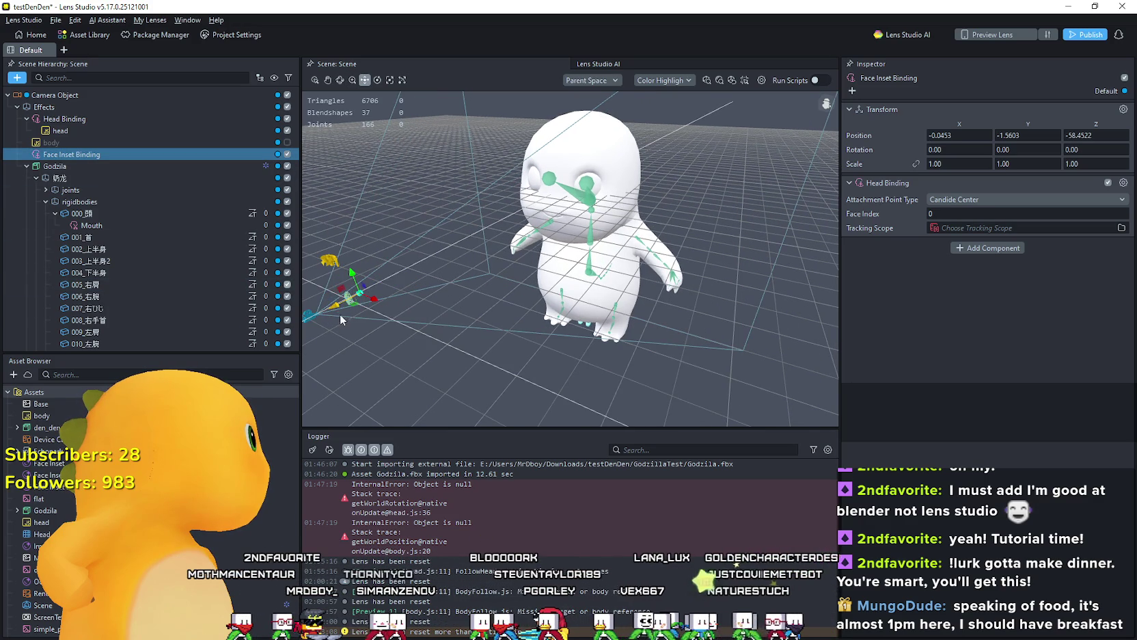
scroll(343, 315, "down", 1)
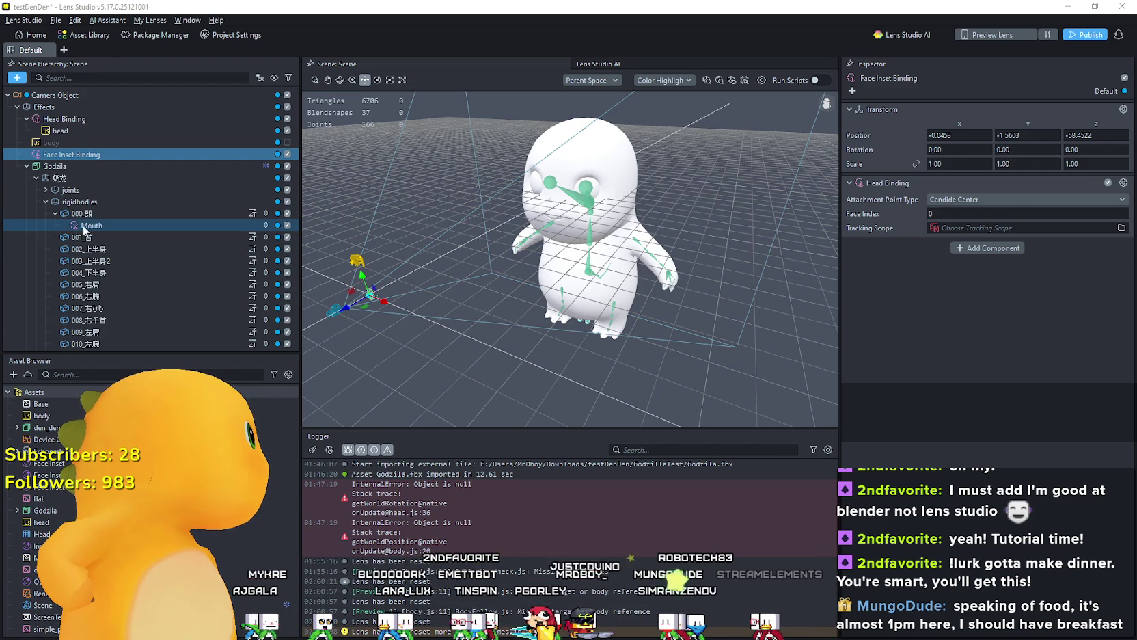
Step: Parent Mouth under Face Inset Binding and pull it toward the camera
left_click_drag(91, 225, 63, 155)
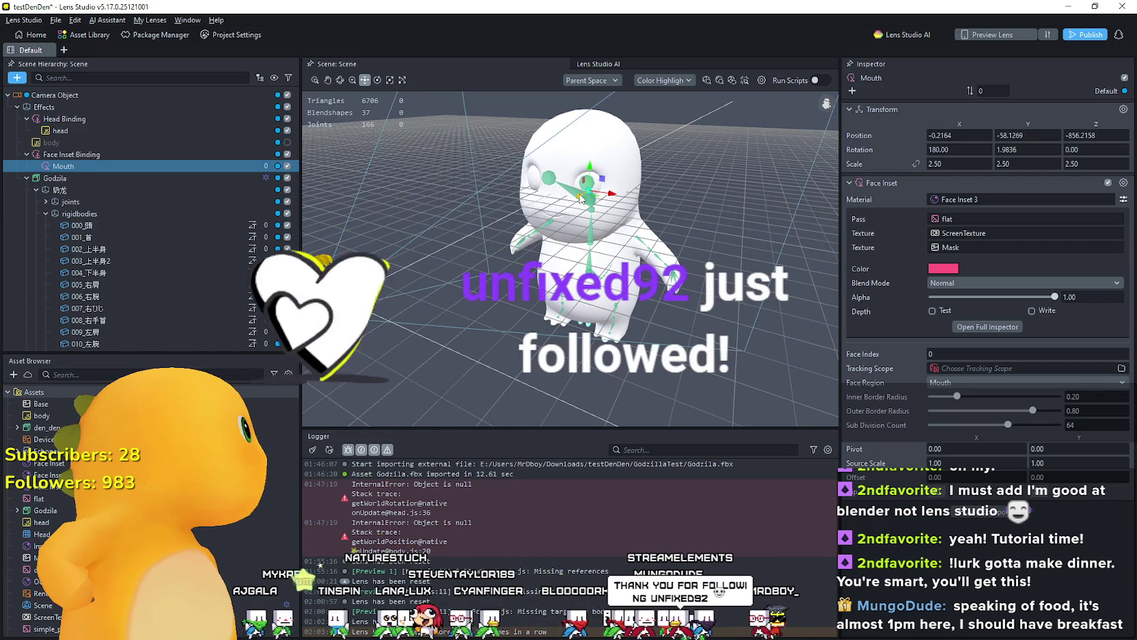
left_click_drag(580, 198, 519, 236)
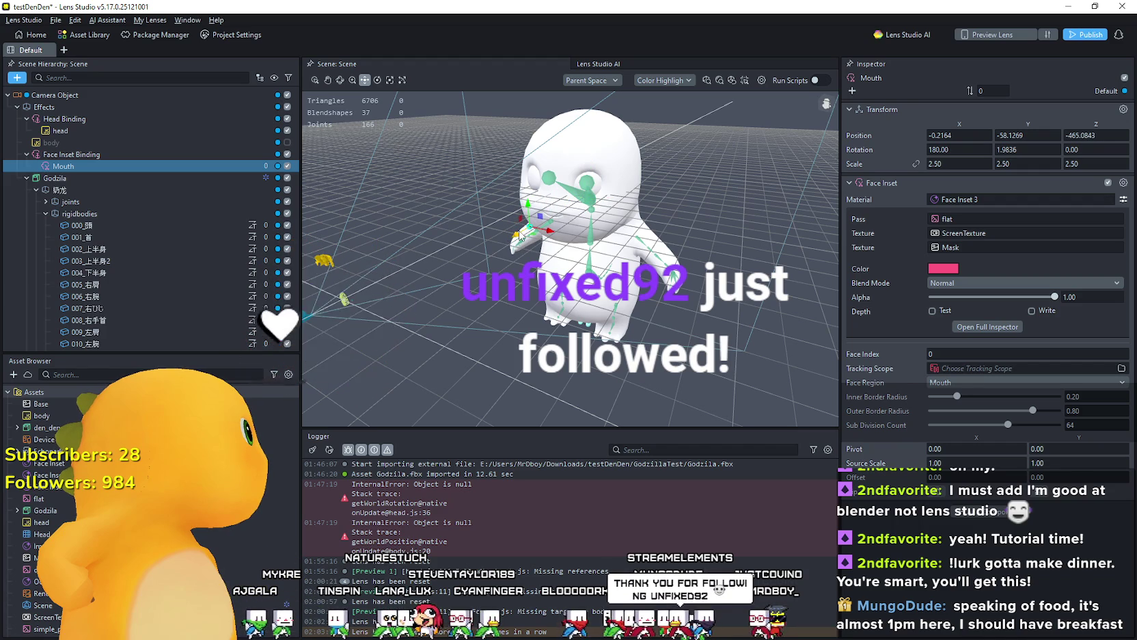
key("q")
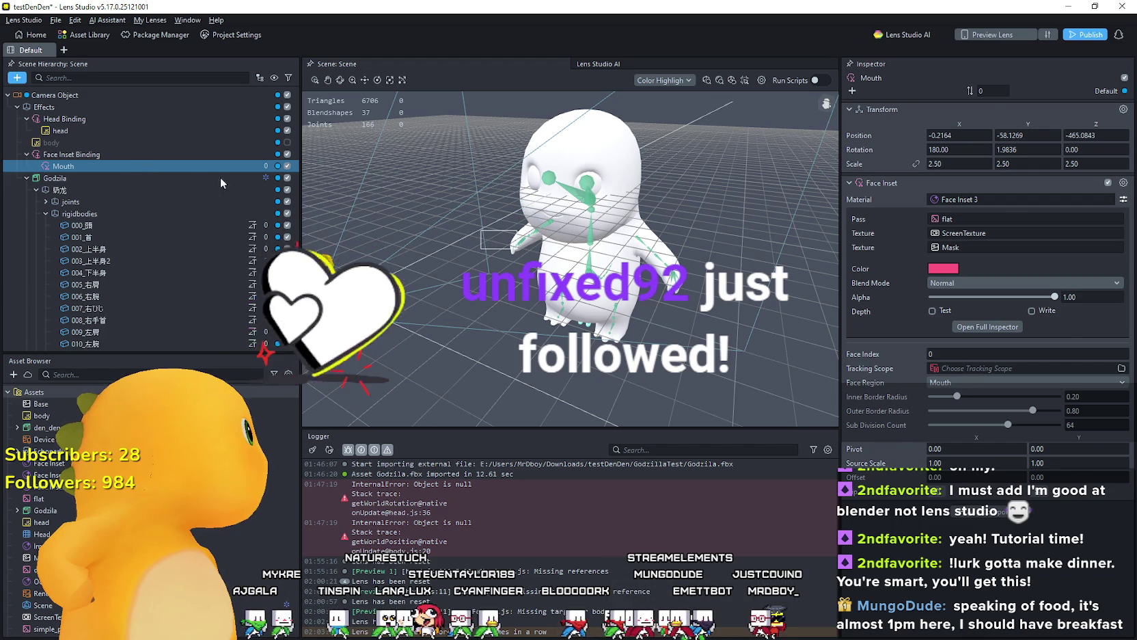
Step: Collapse Godzila's children and disable the Godzila model so it disappears from the scene
left_click(221, 183)
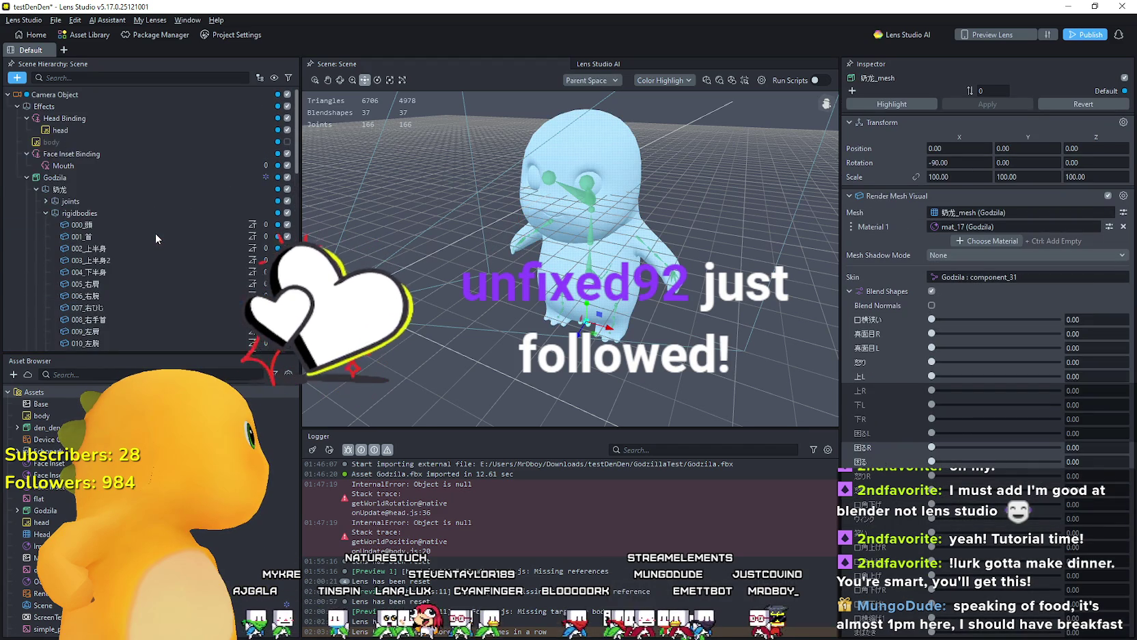
left_click(28, 177)
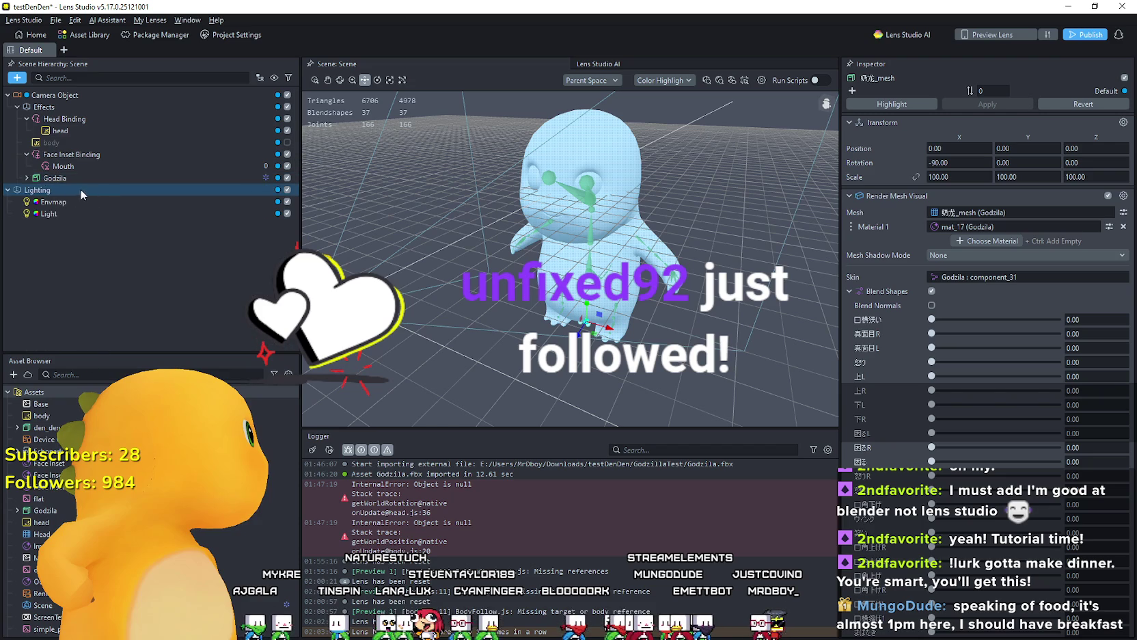
left_click(129, 167)
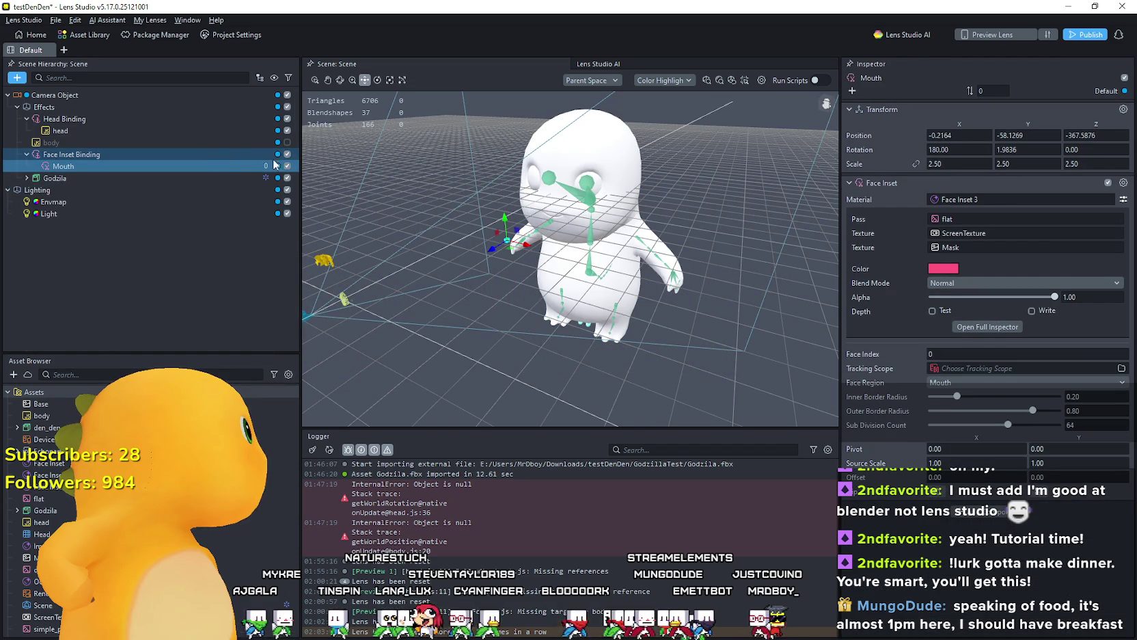
left_click(288, 179)
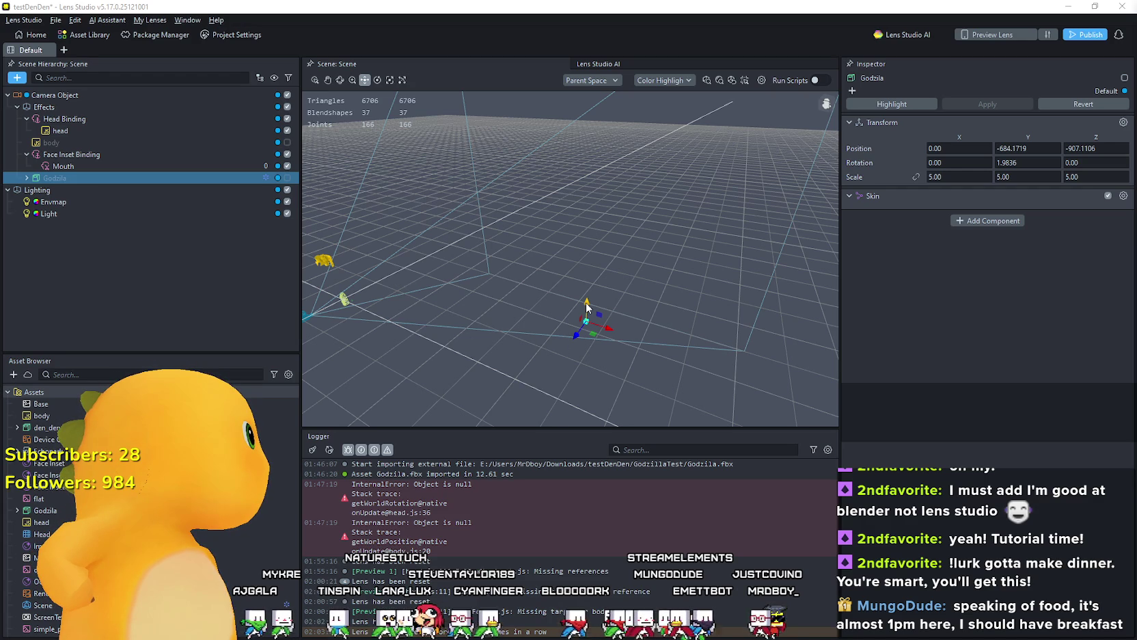
Step: Select the Mouth inset and move it closer to the camera
left_click(104, 154)
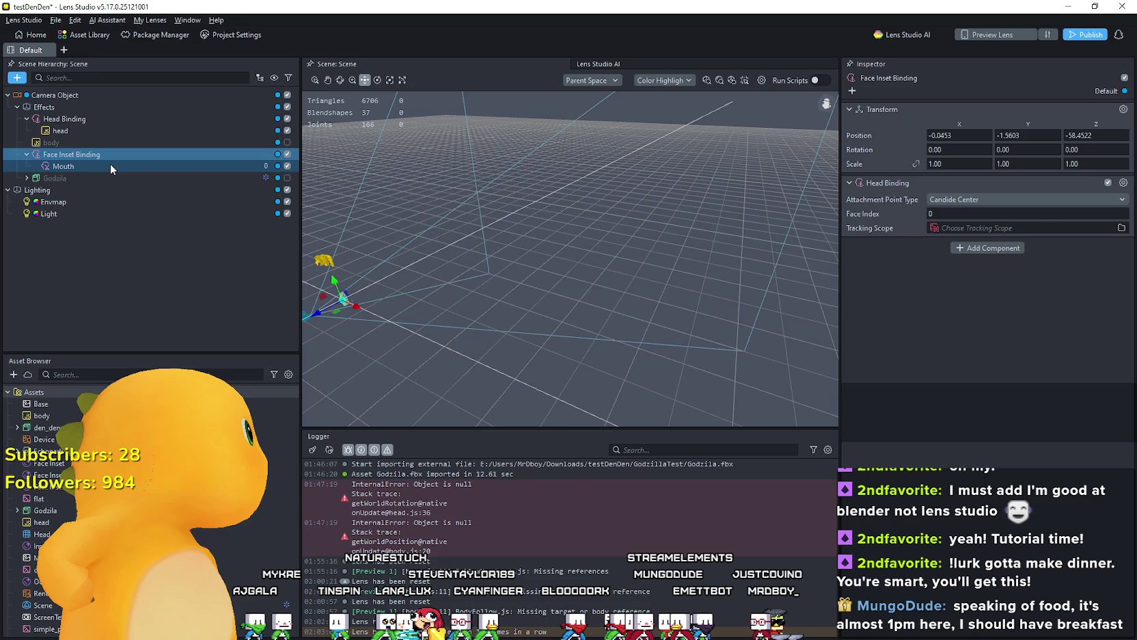
left_click(110, 165)
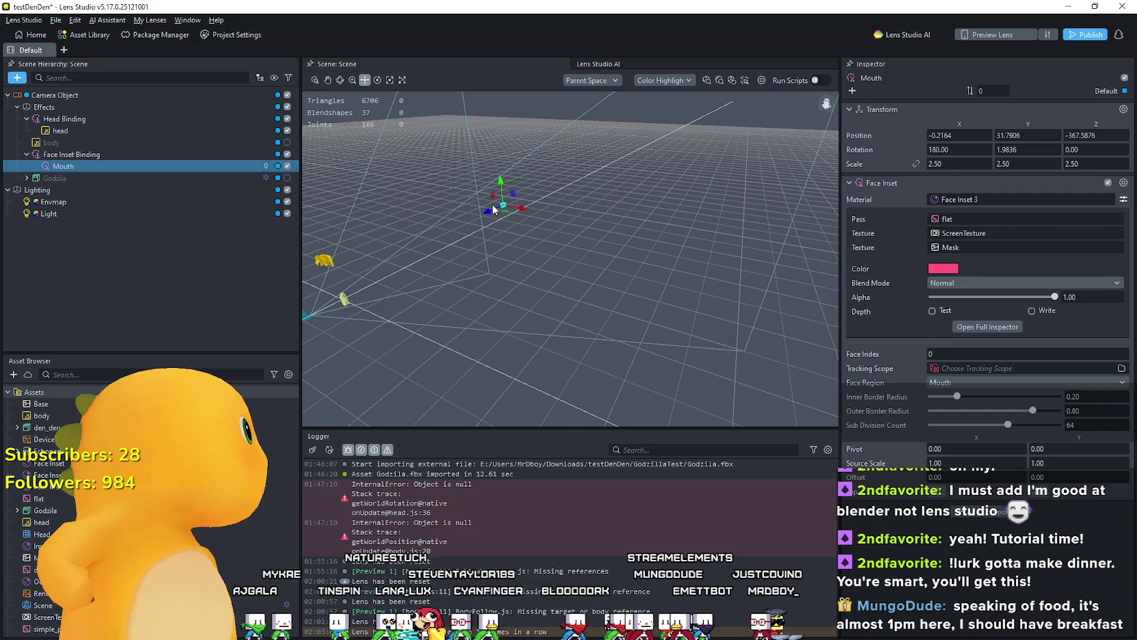
mouse_move(395, 227)
left_mouse_down()
mouse_move(341, 252)
mouse_move(354, 273)
mouse_move(340, 282)
mouse_move(363, 278)
left_mouse_up()
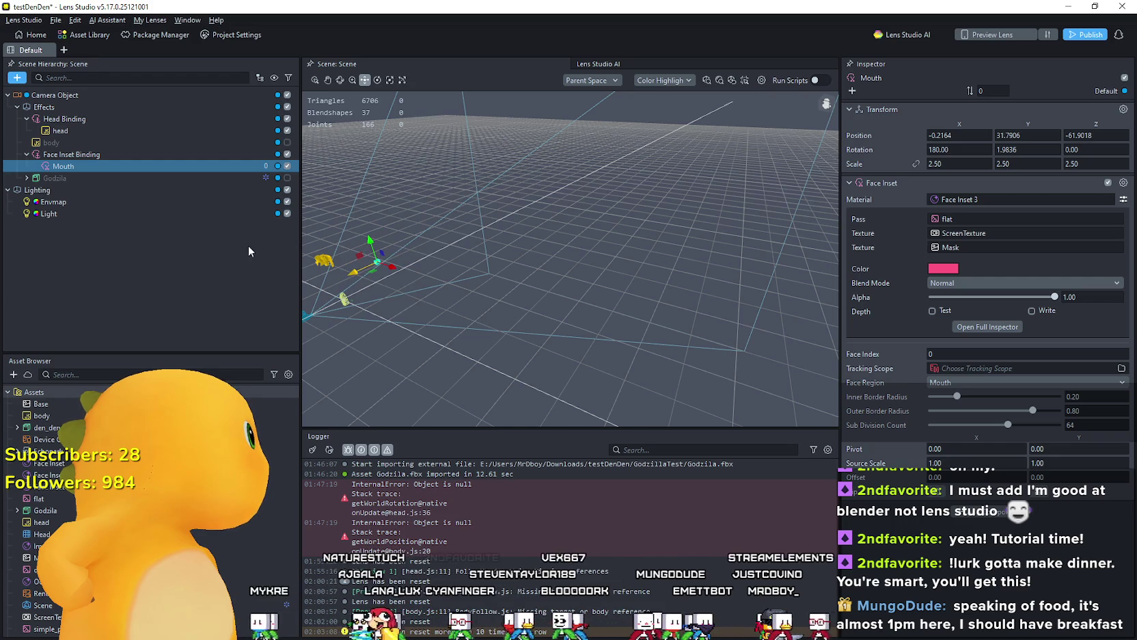
Step: Move Face Inset Binding onto the yellow head marker (Y 66.2737, Z -40) and re-enable Godzila
left_click(79, 156)
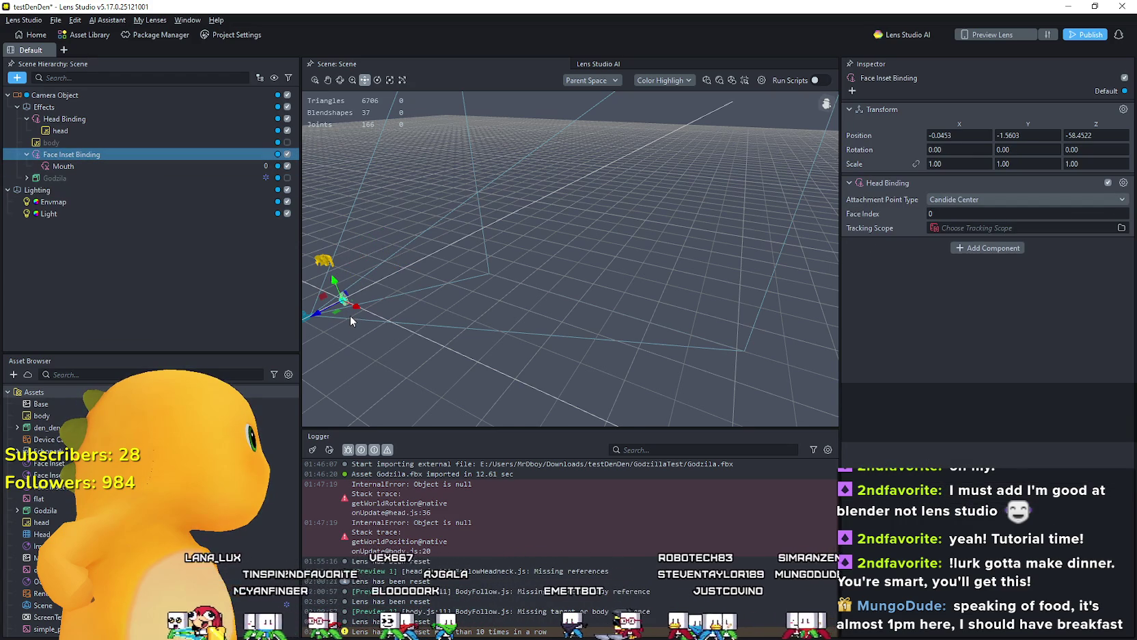
left_click_drag(329, 276, 339, 246)
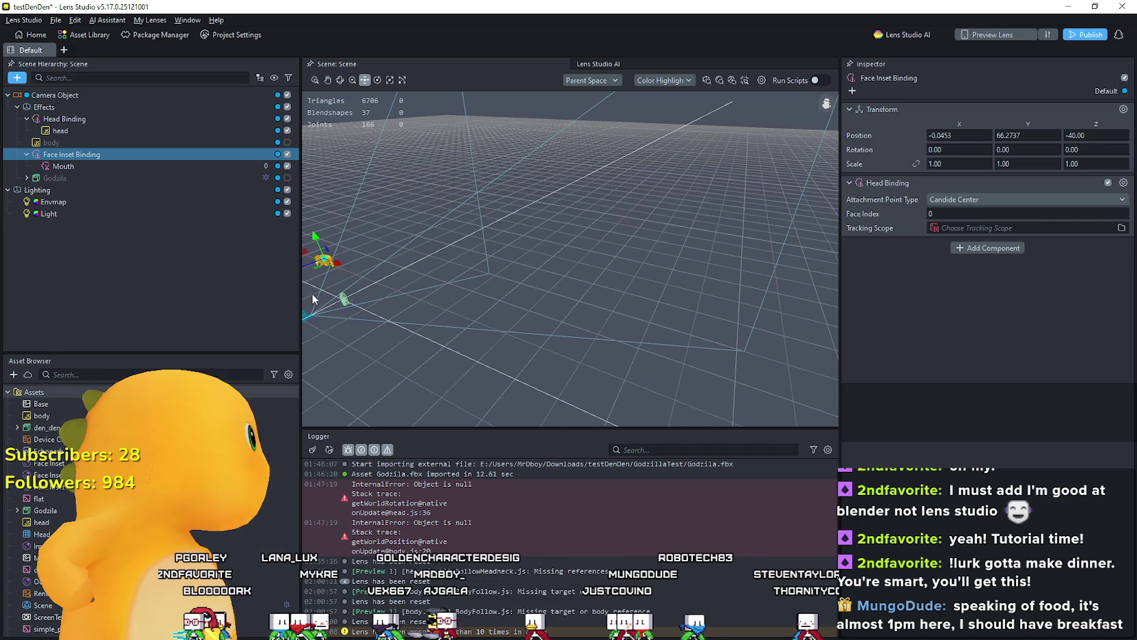
scroll(333, 282, "down", 2)
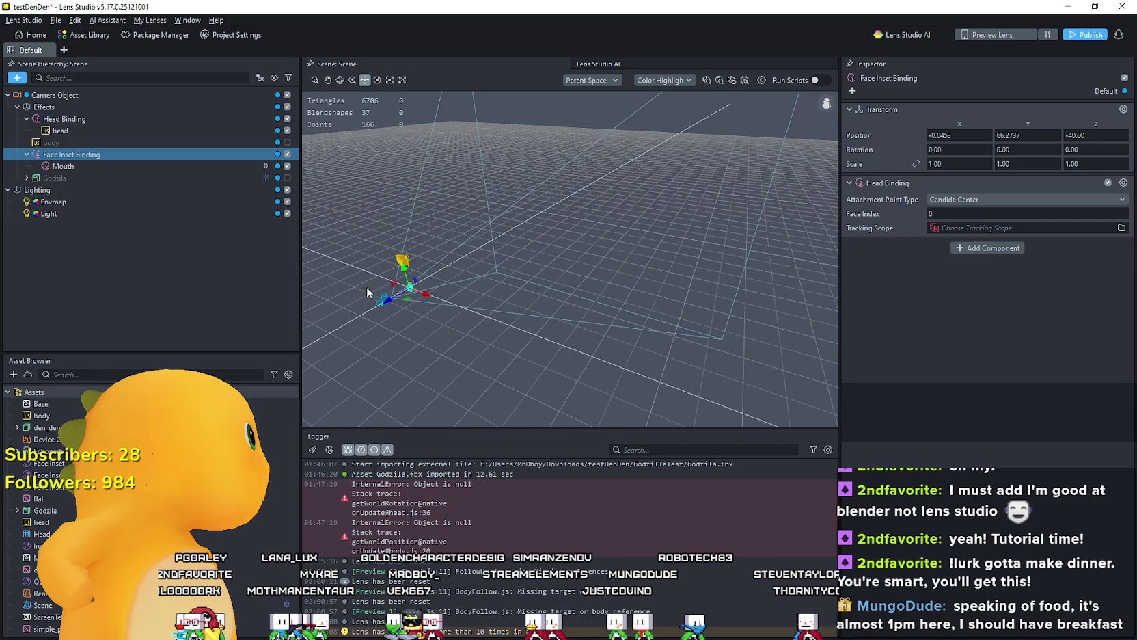
left_click(287, 178)
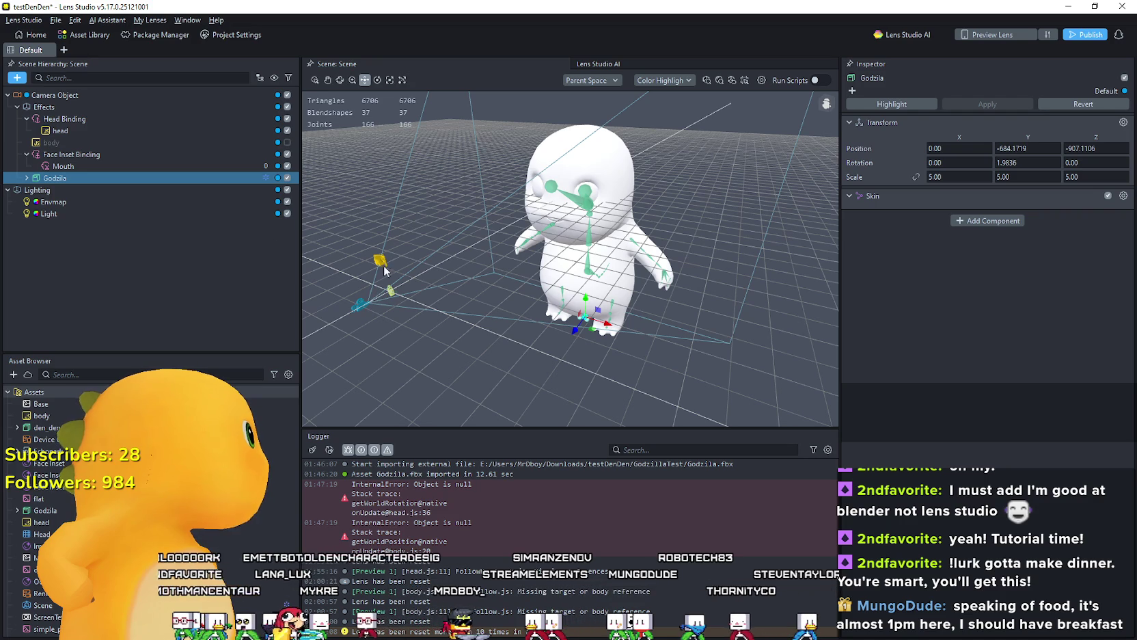
Step: Push Godzila back to Z -1146.1035, then select the Mouth inset and dismiss its context menu
left_click(340, 80)
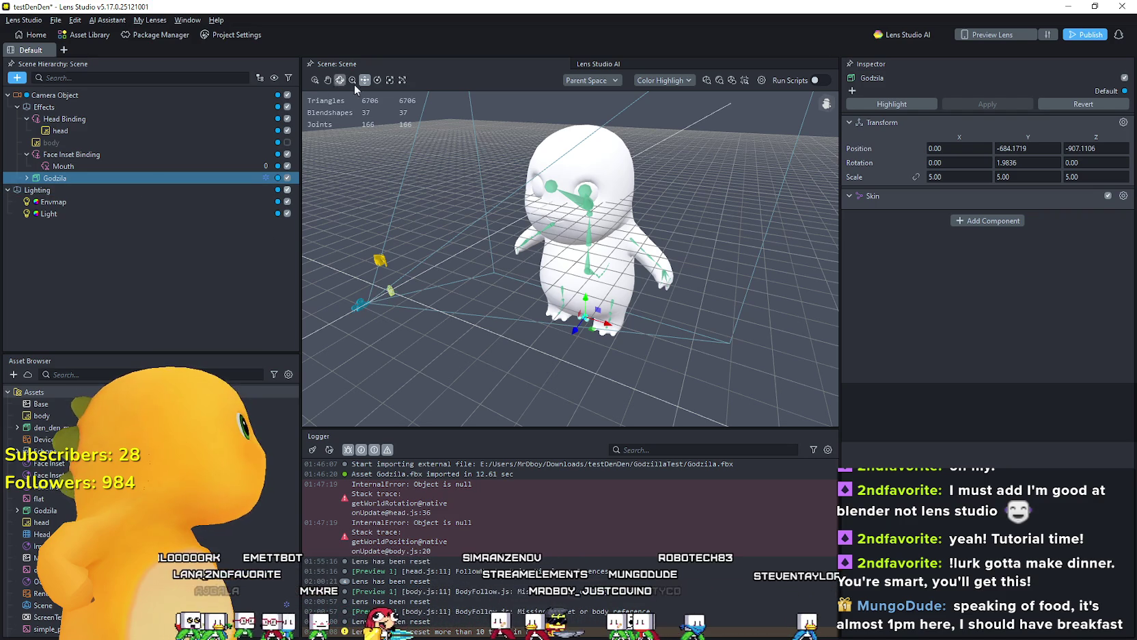
mouse_move(575, 335)
left_mouse_down()
mouse_move(606, 309)
mouse_move(586, 300)
left_mouse_up()
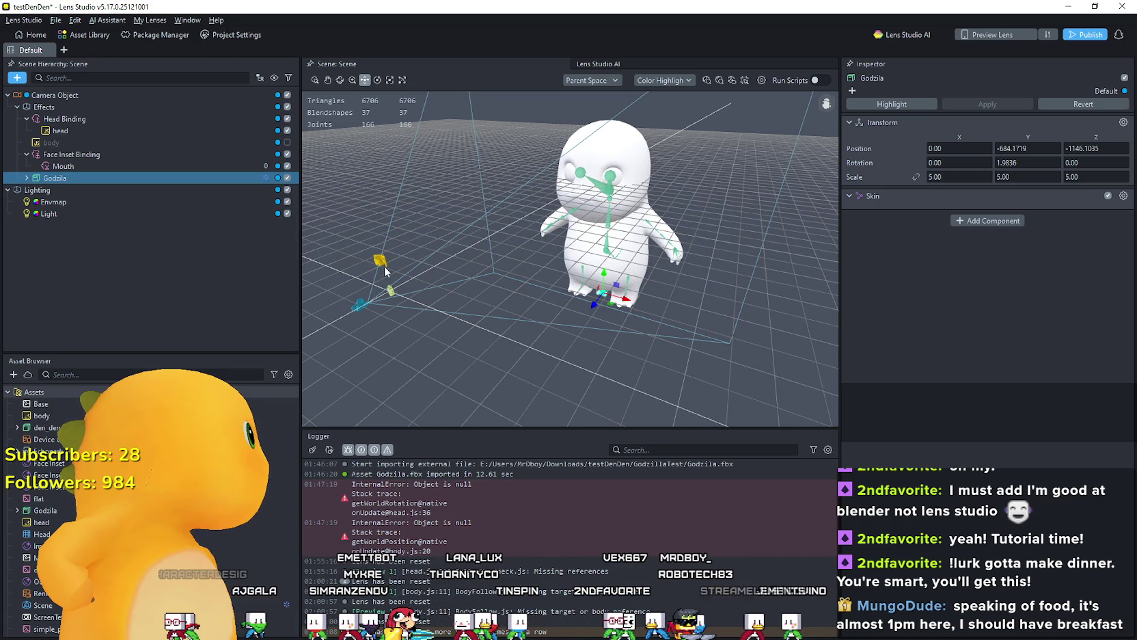
left_click(91, 156)
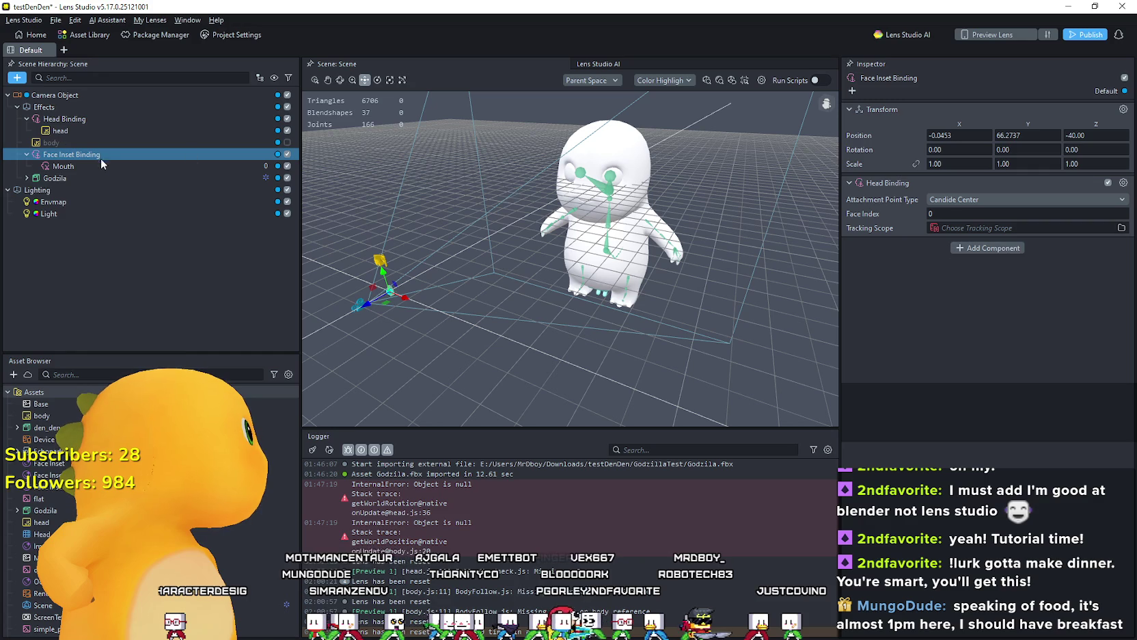
left_click(91, 165)
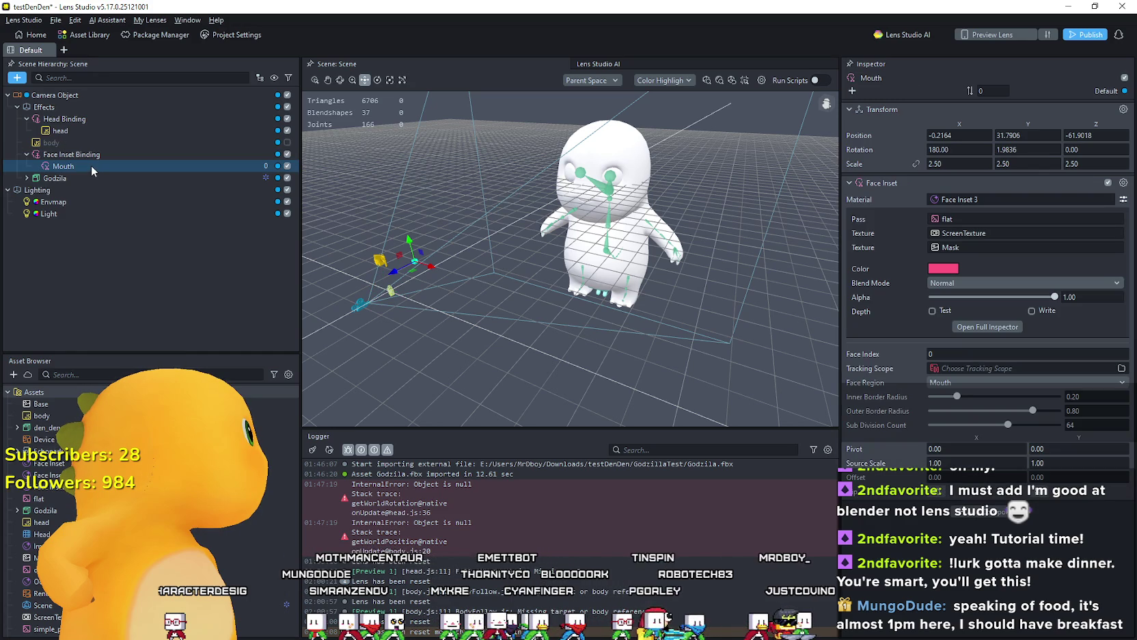
right_click(91, 170)
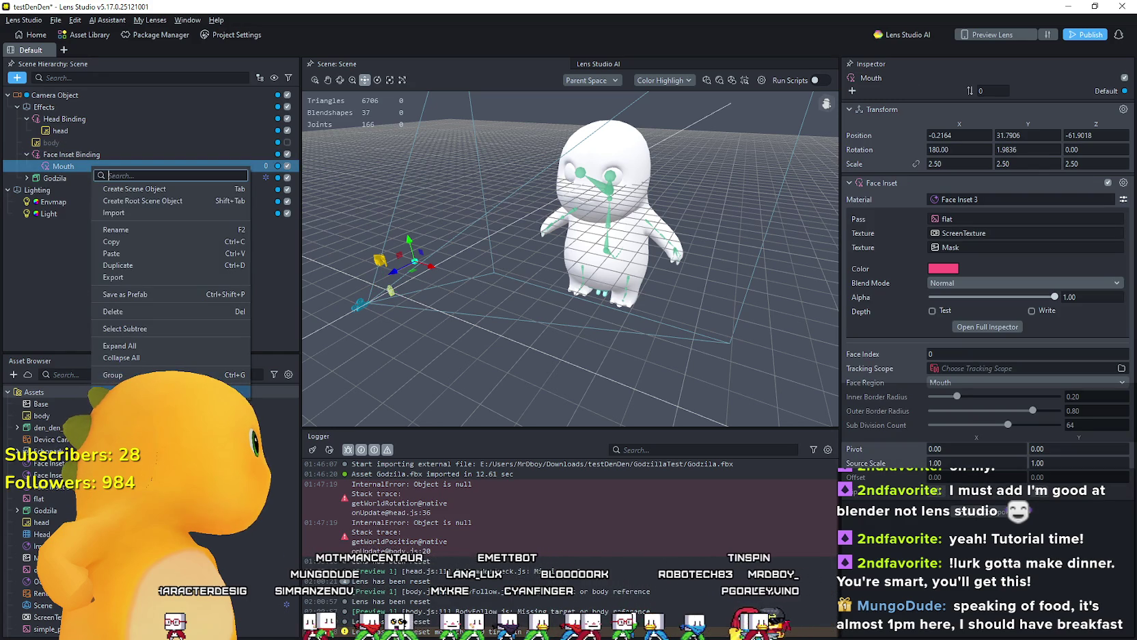
left_click(85, 221)
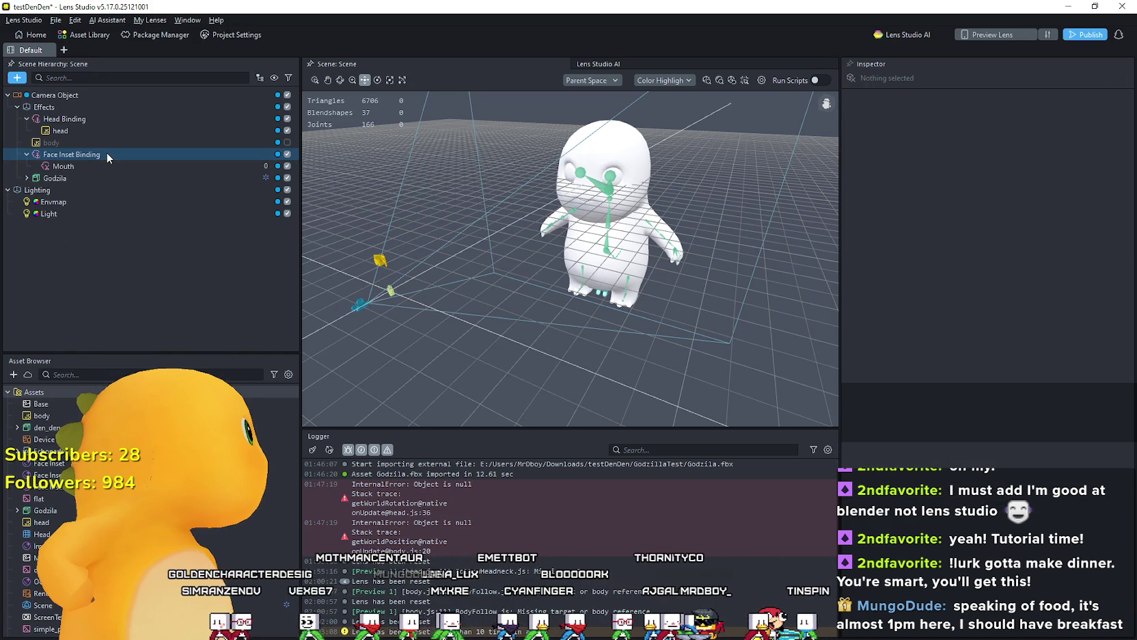
Step: Nudge the old Face Inset Binding, then delete it
left_click(107, 153)
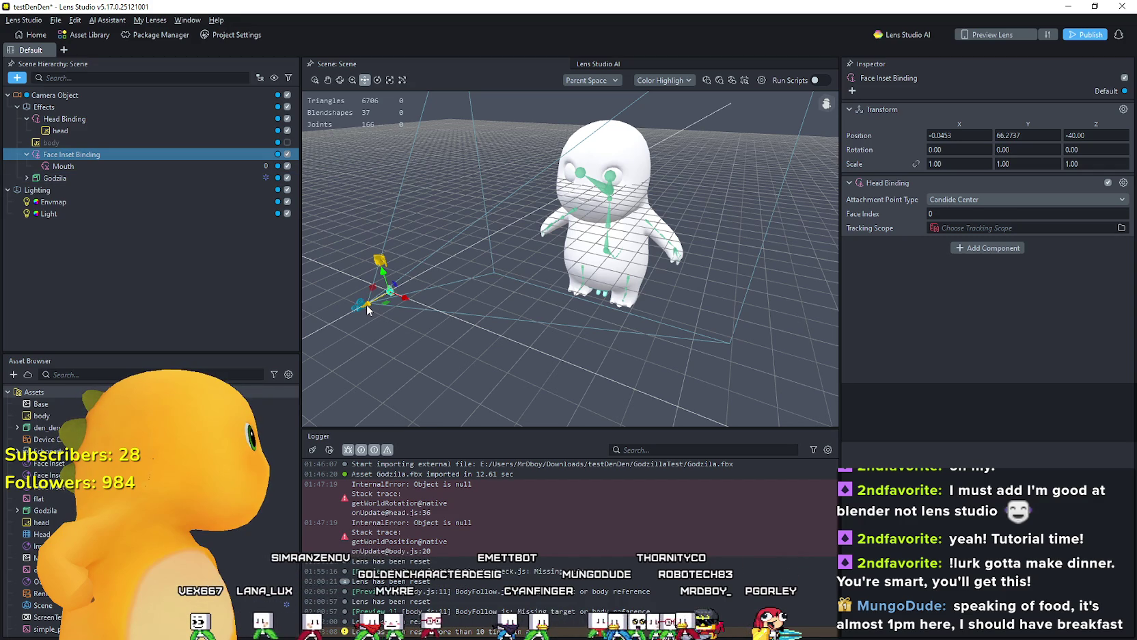
left_click_drag(367, 309, 397, 299)
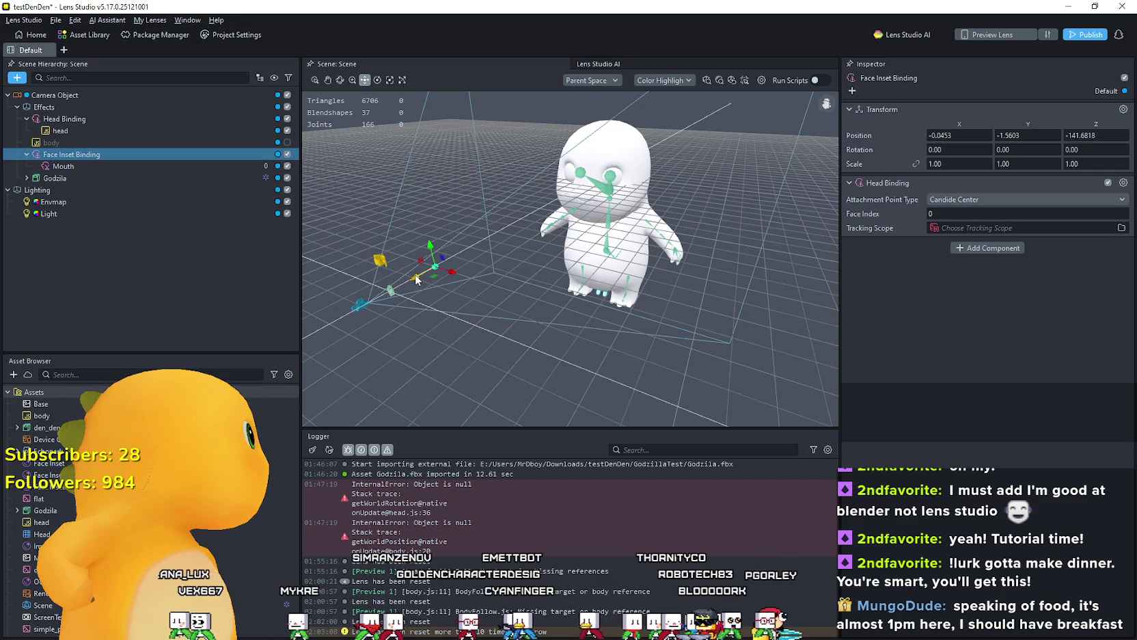
right_click(97, 162)
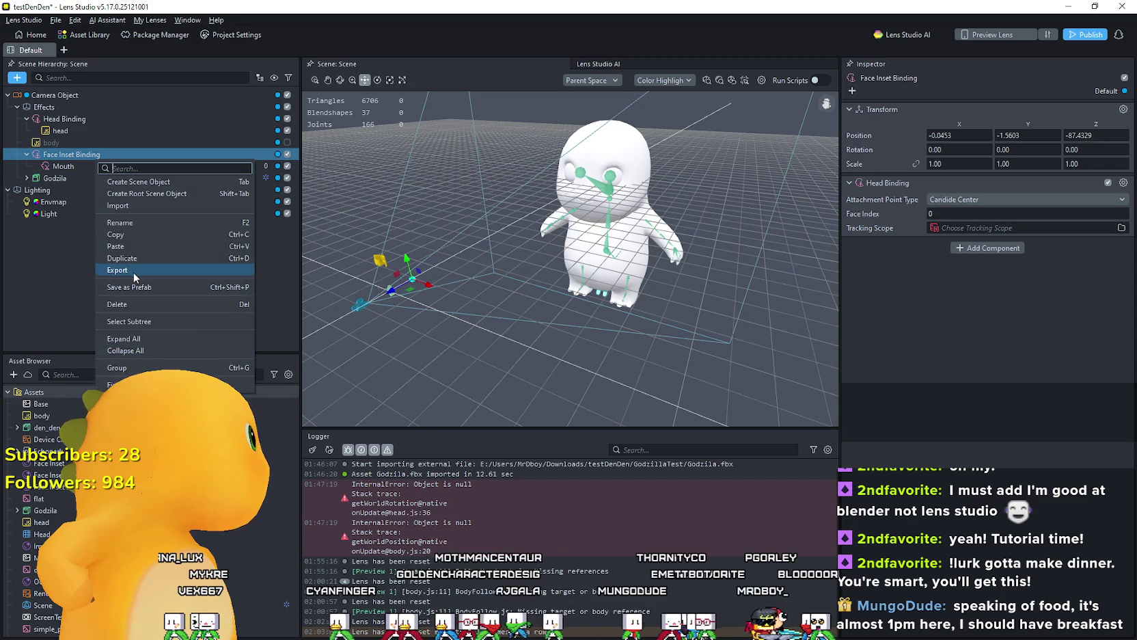
left_click(151, 303)
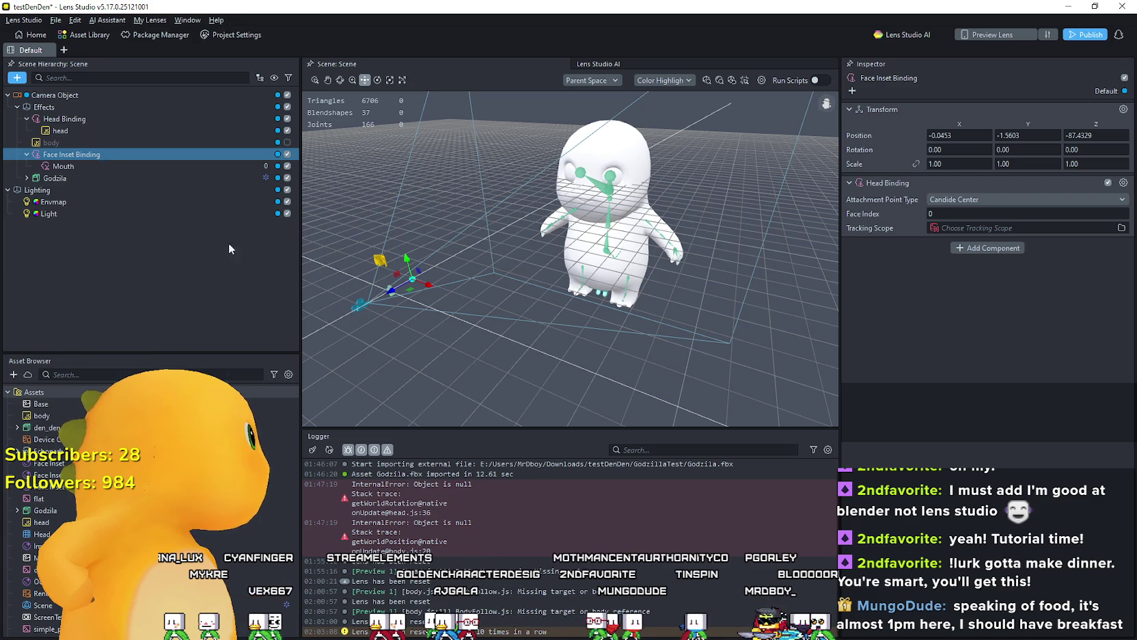
Step: Add a new Face Inset to the Effects group by searching 'face'
left_click(58, 108)
left_click(15, 77)
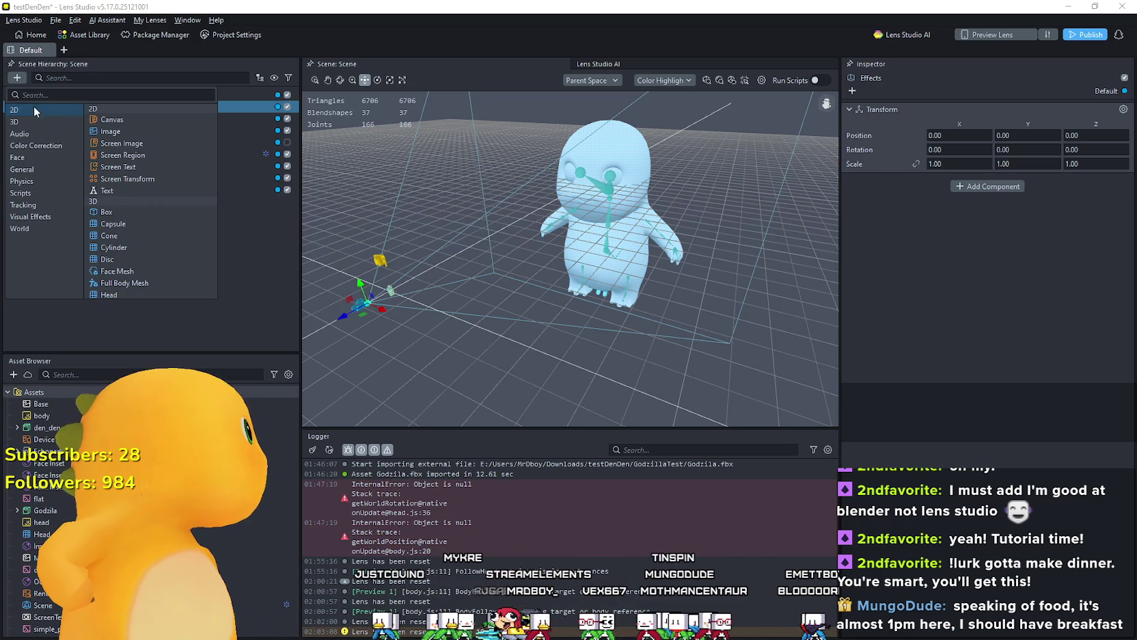
type("face")
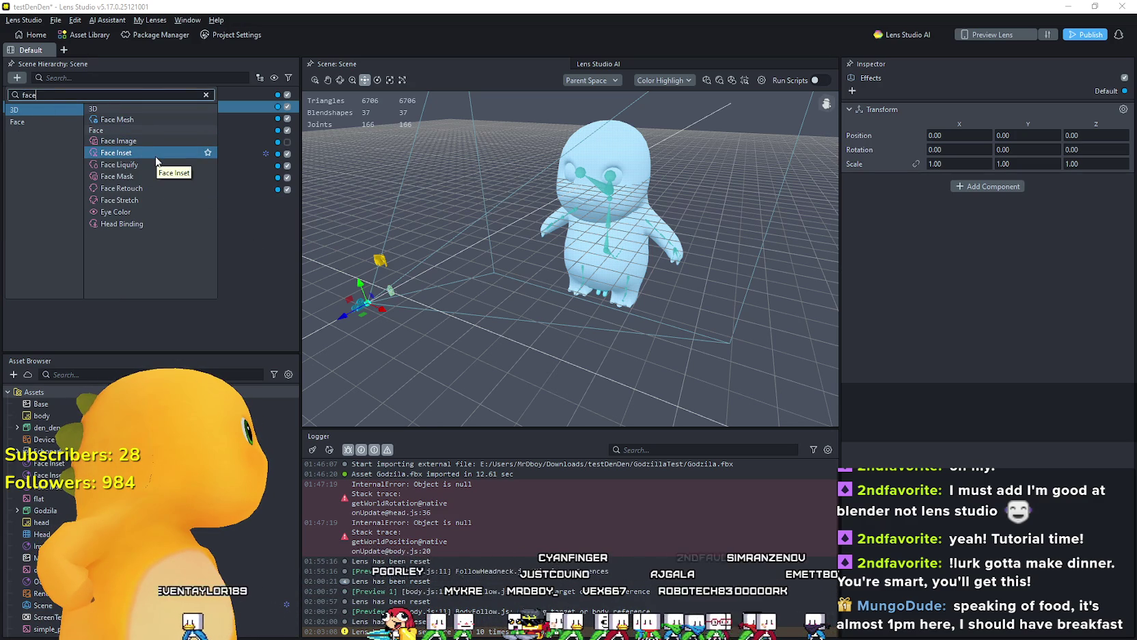
left_click(156, 156)
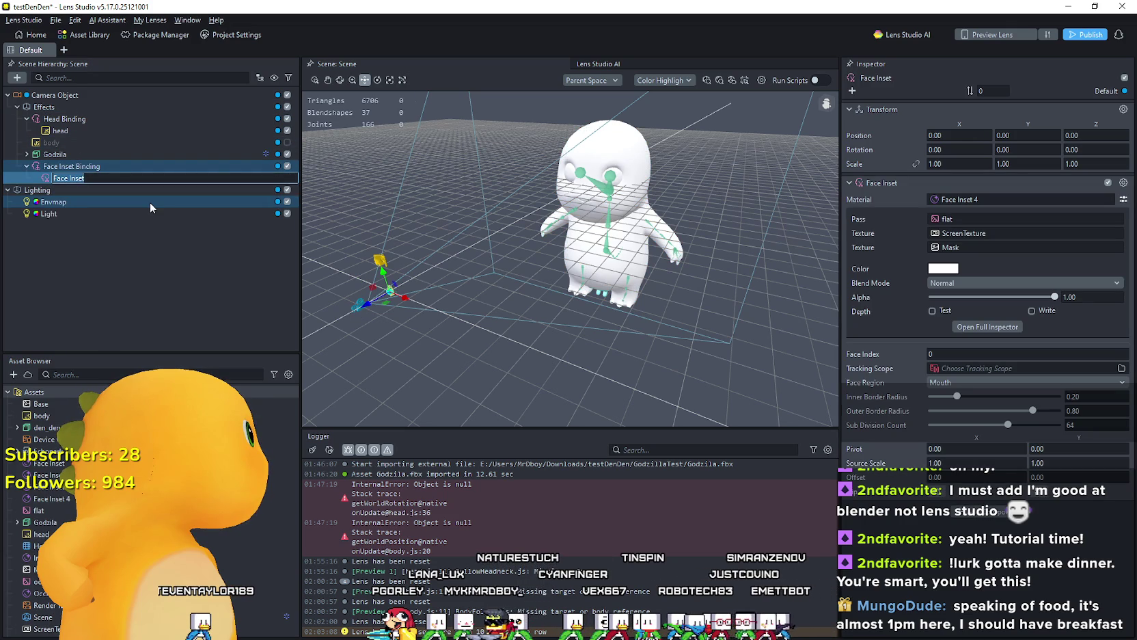
Step: Name the new inset 'Mouth' and adjust its Y position down and back up
type("Mouth")
key("Return")
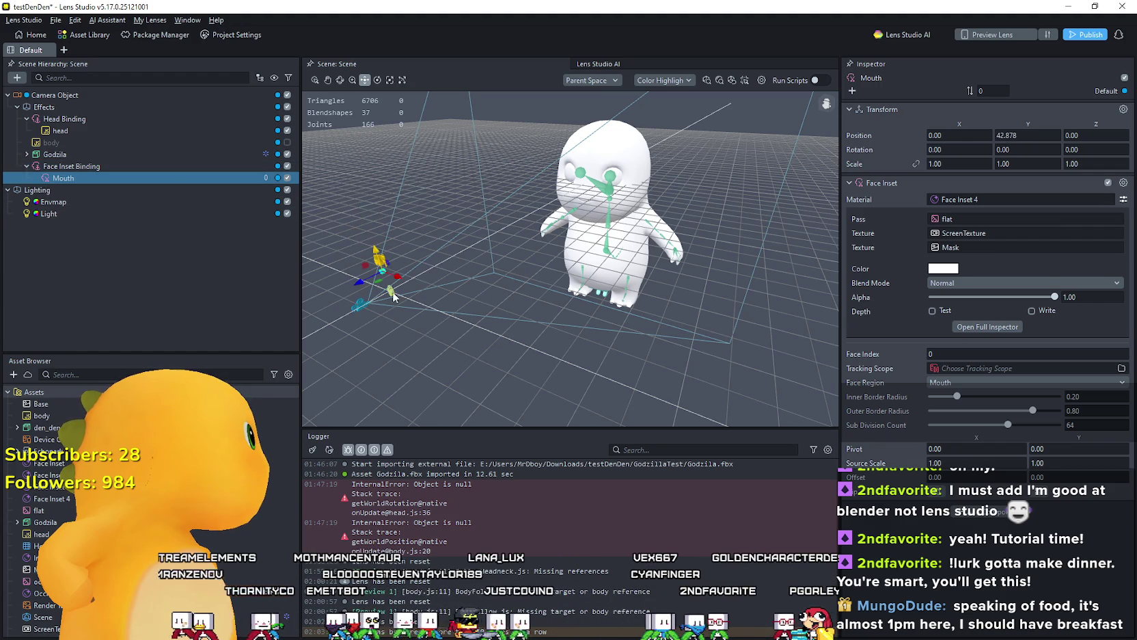
left_click_drag(399, 319, 409, 361)
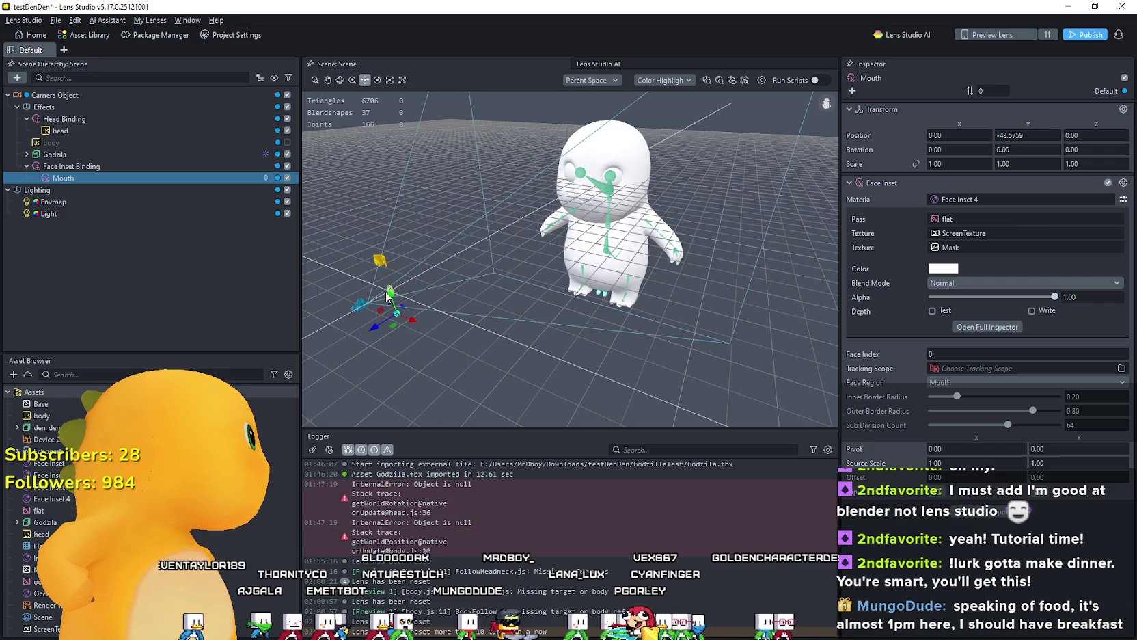
mouse_move(391, 296)
left_mouse_down()
mouse_move(393, 268)
mouse_move(394, 292)
left_mouse_up()
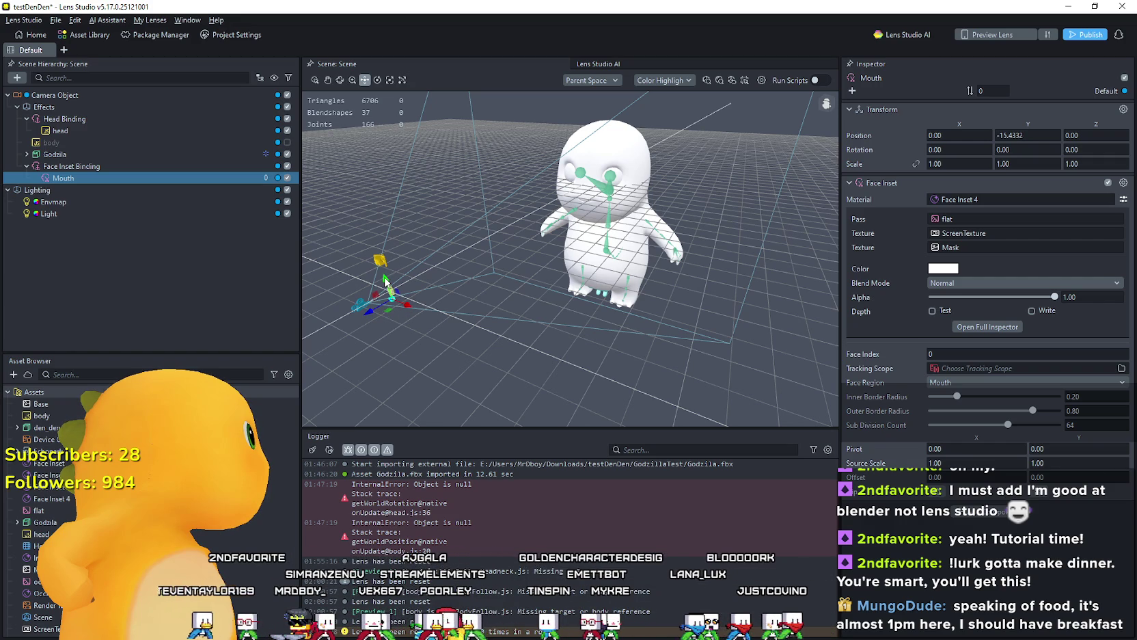
Step: Collapse Godzila's children and select Mouth, then Face Inset Binding
left_click(386, 282)
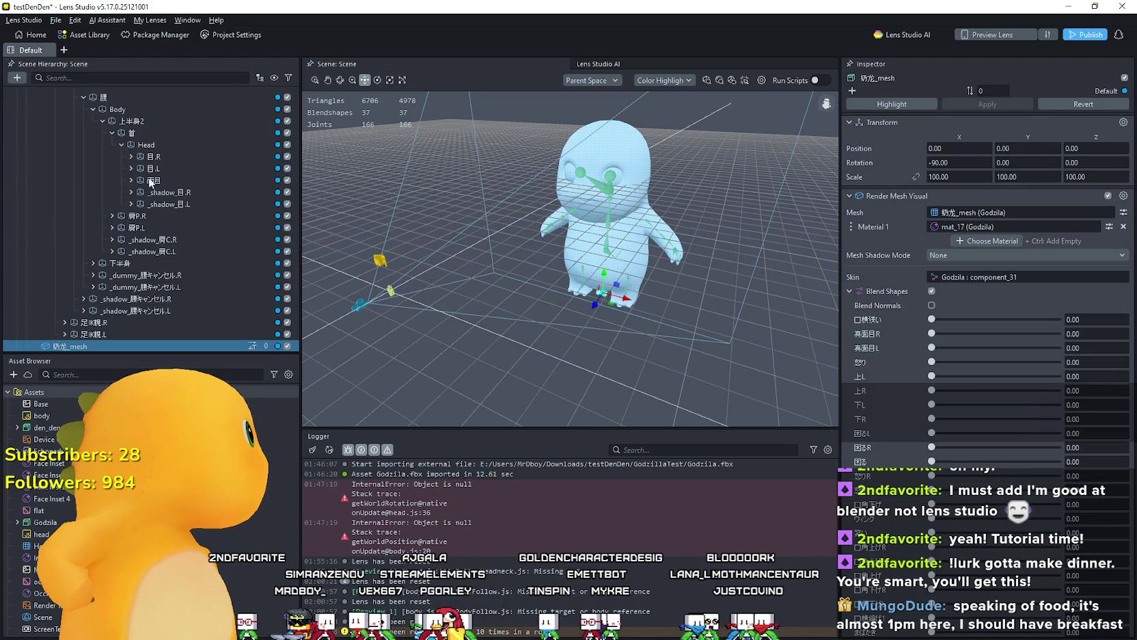
scroll(151, 181, "up", 10)
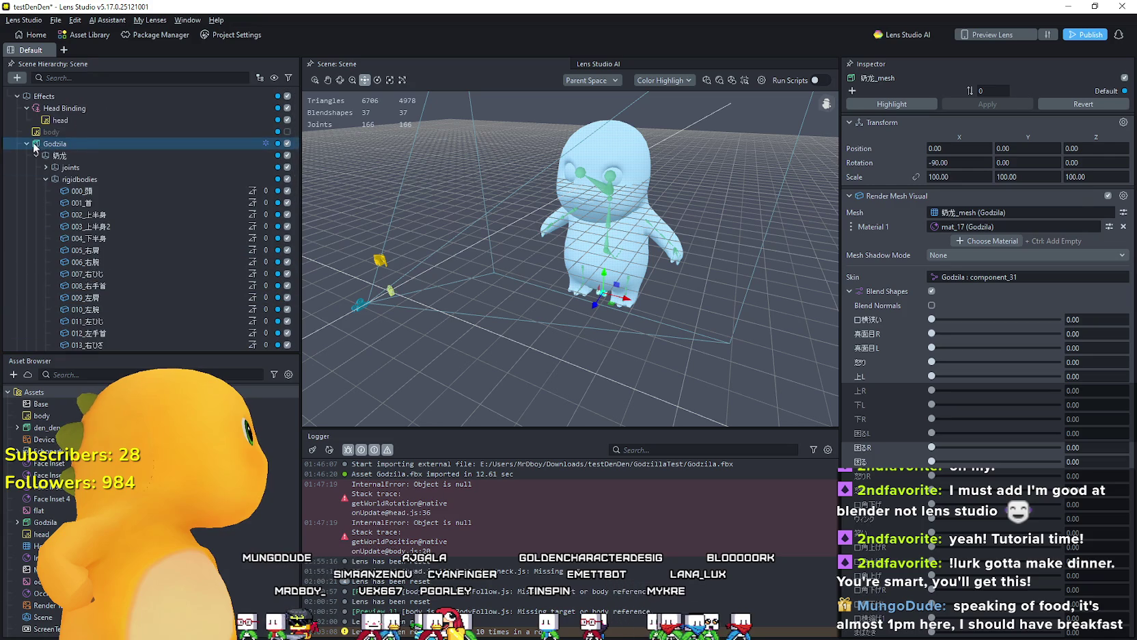
left_click(27, 144)
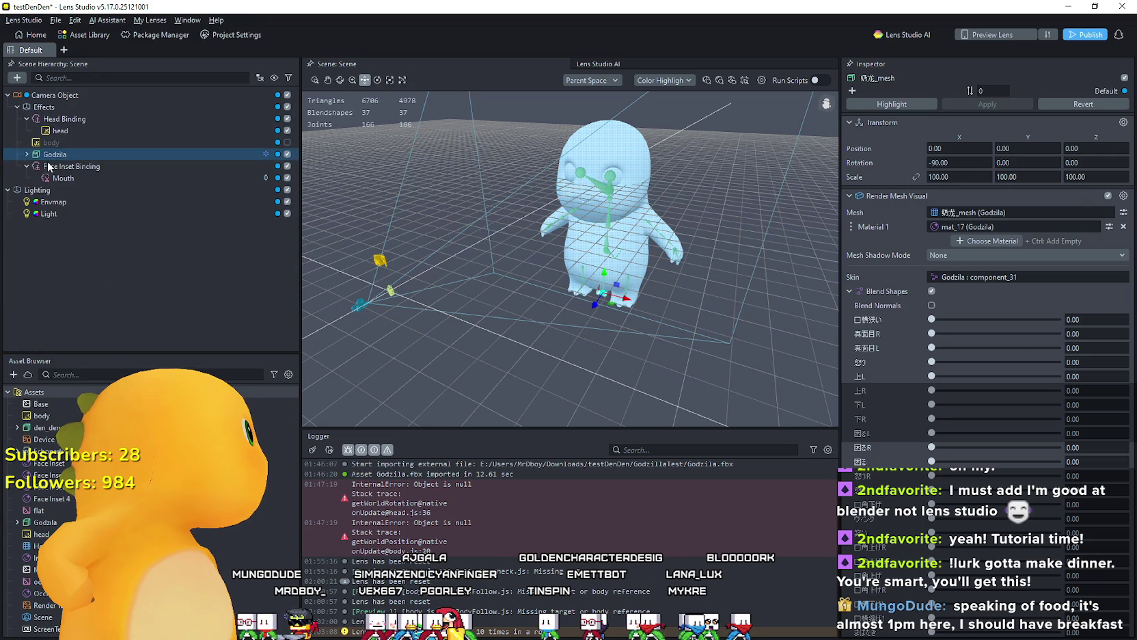
left_click(80, 179)
left_click(185, 168)
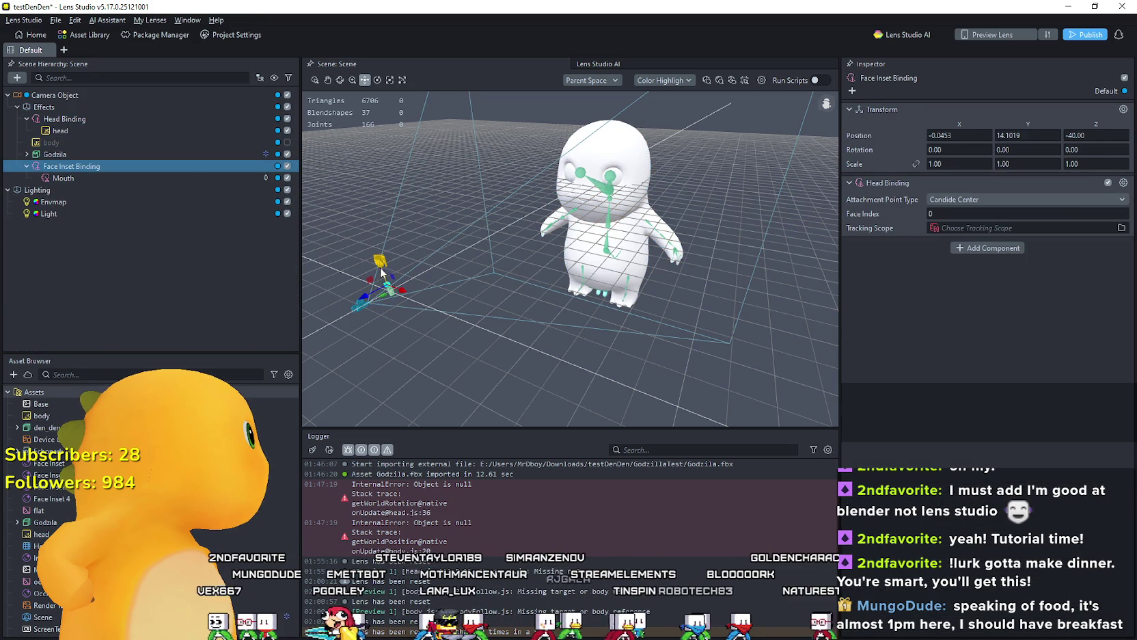
Step: Lower the face inset binding, select Mouth, and hide Godzila
left_click_drag(380, 272, 382, 293)
left_click(143, 179)
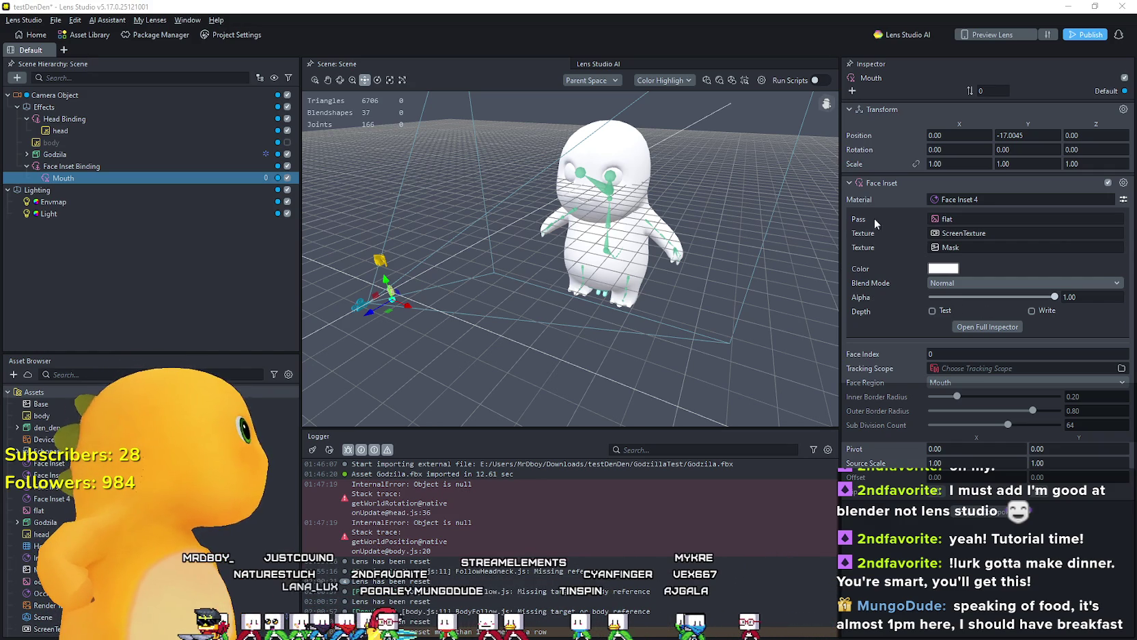
left_click(287, 155)
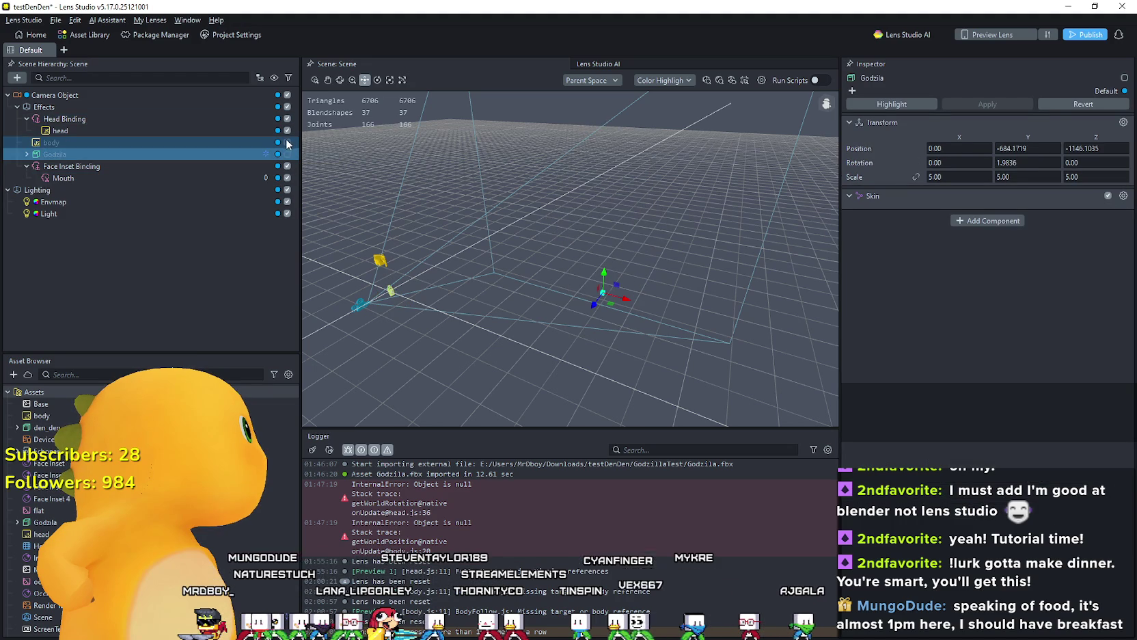
Step: Move Face Inset Binding above Godzila in the hierarchy, re-enable Godzila, and select Mouth
left_click(103, 168)
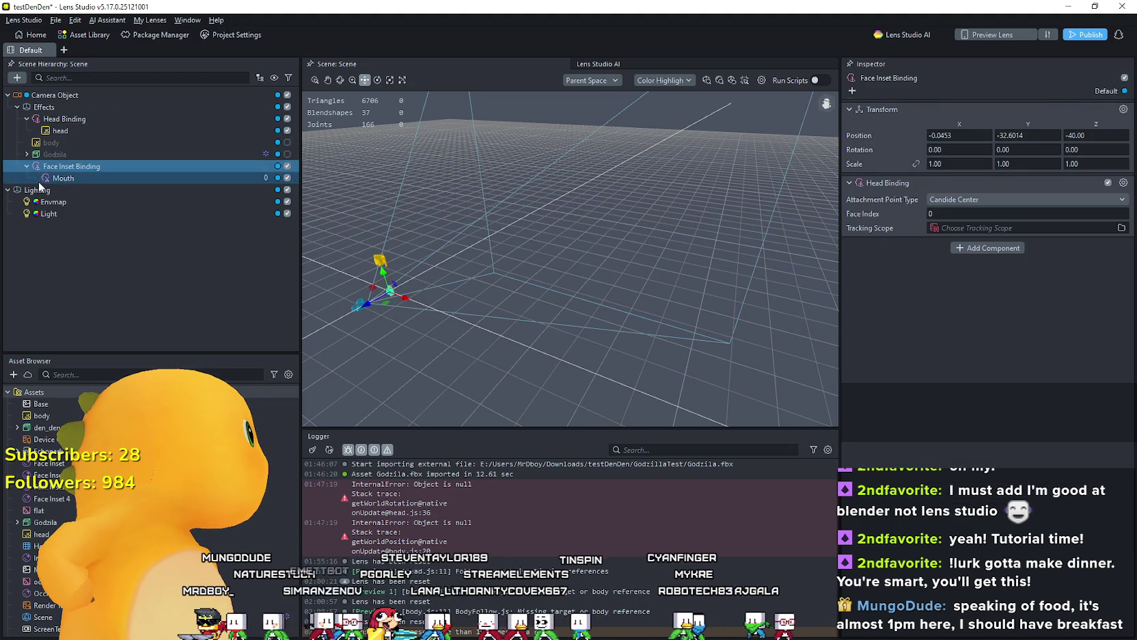
left_click_drag(63, 170, 57, 147)
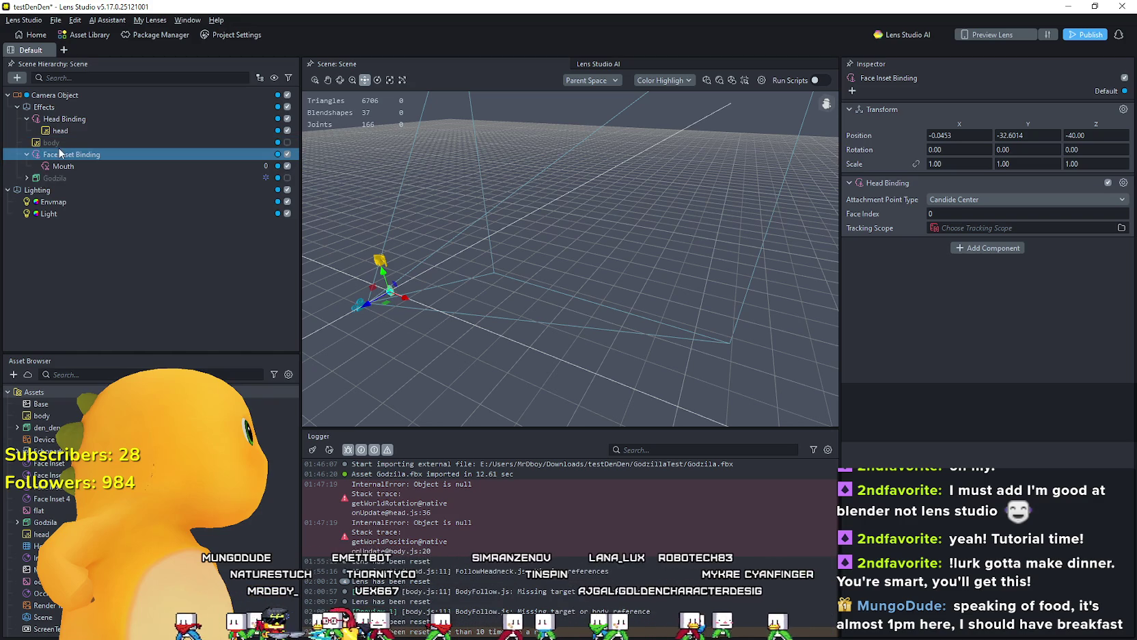
left_click(287, 178)
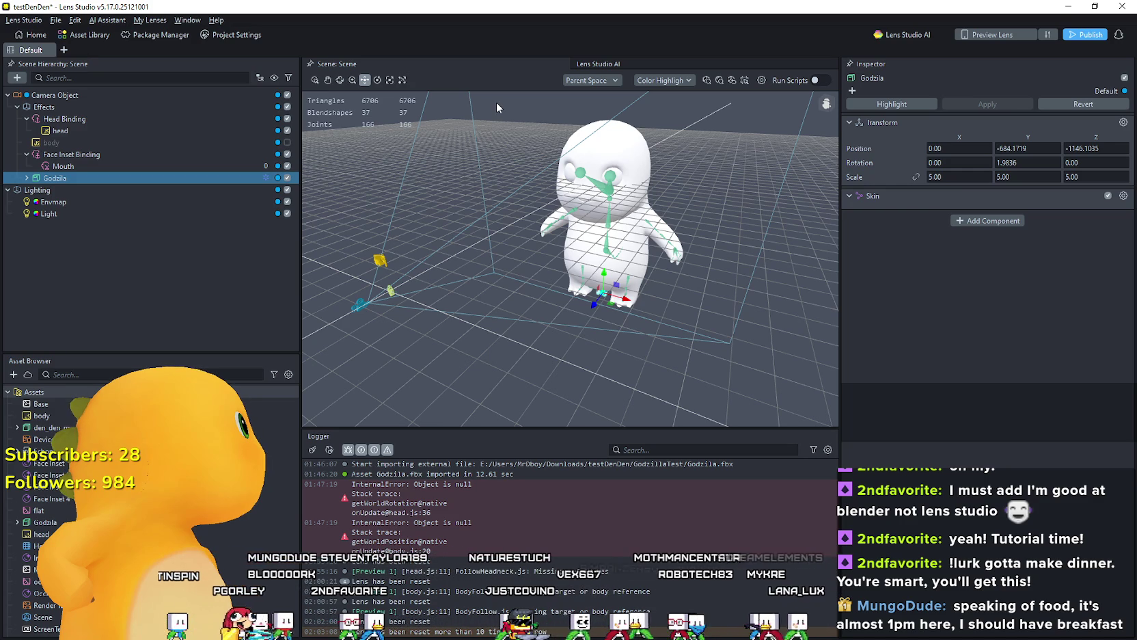
left_click(96, 165)
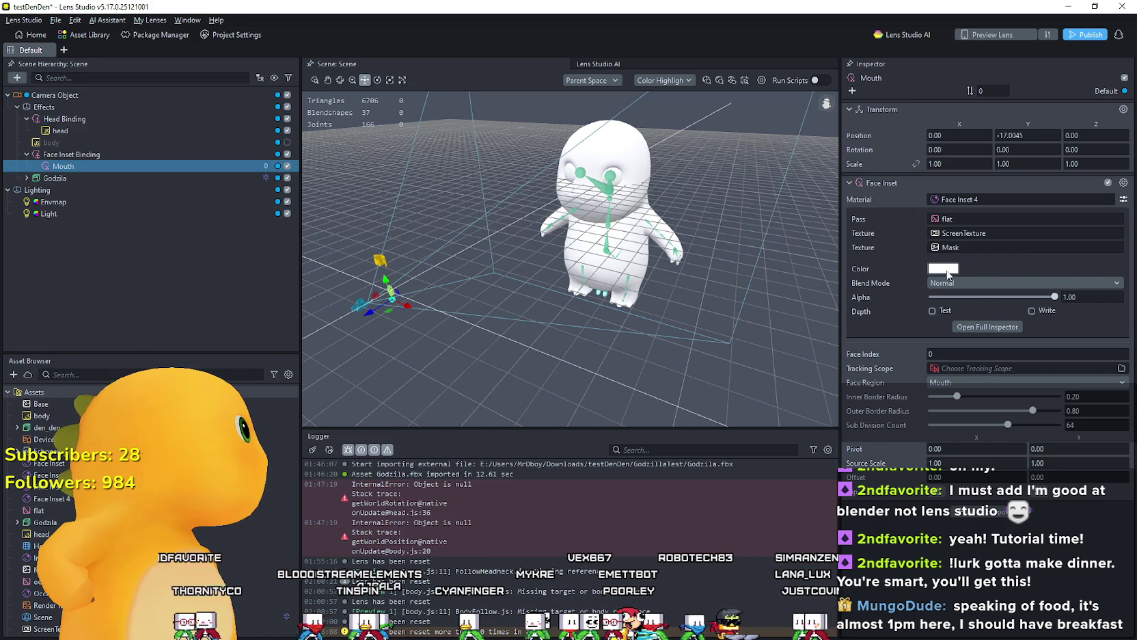
left_click(946, 270)
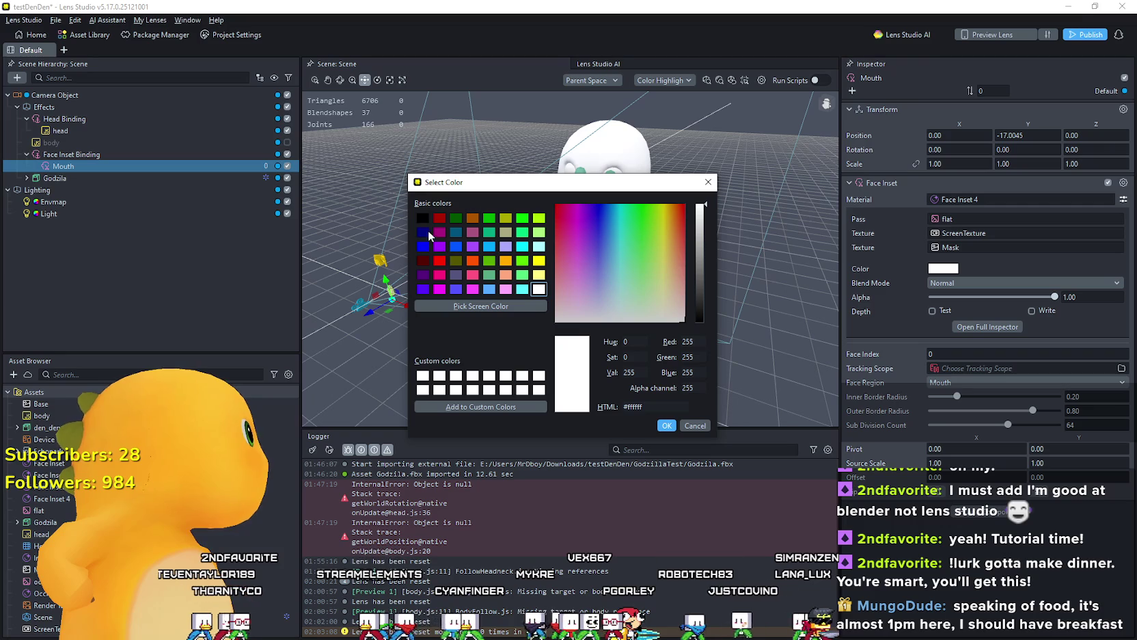
left_click(425, 218)
left_click(666, 425)
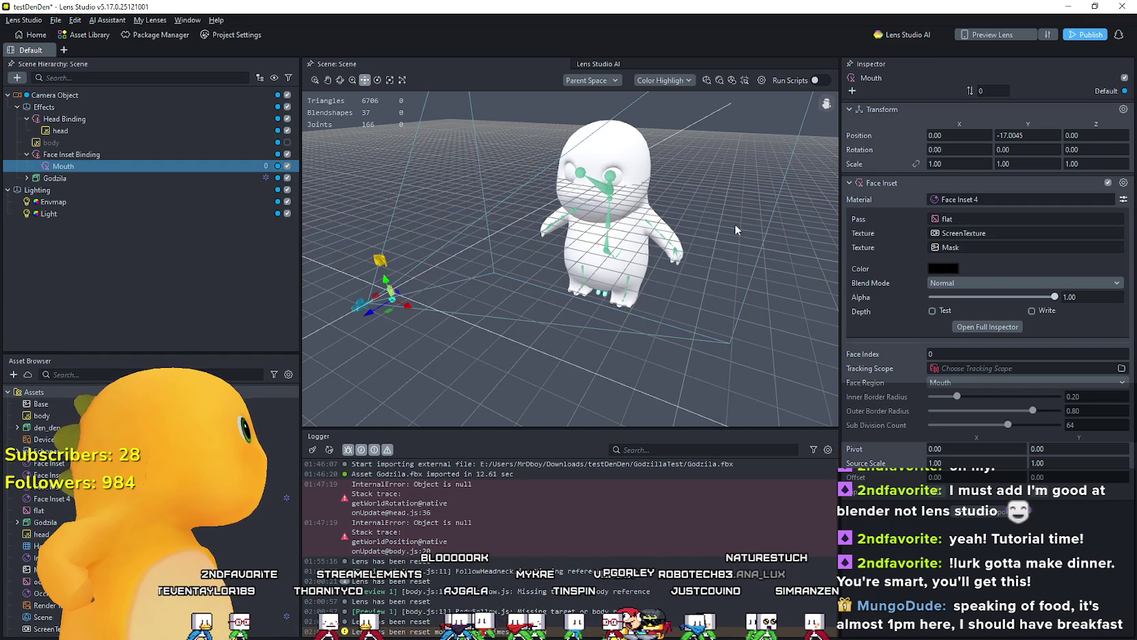
left_click(938, 270)
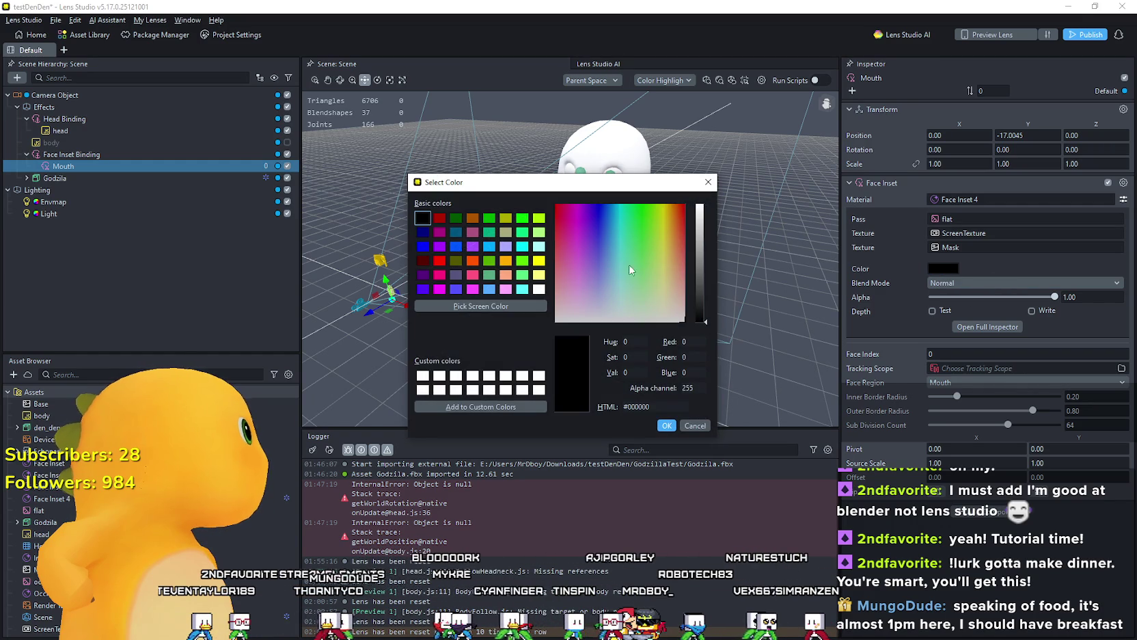
left_click(539, 288)
left_click(665, 427)
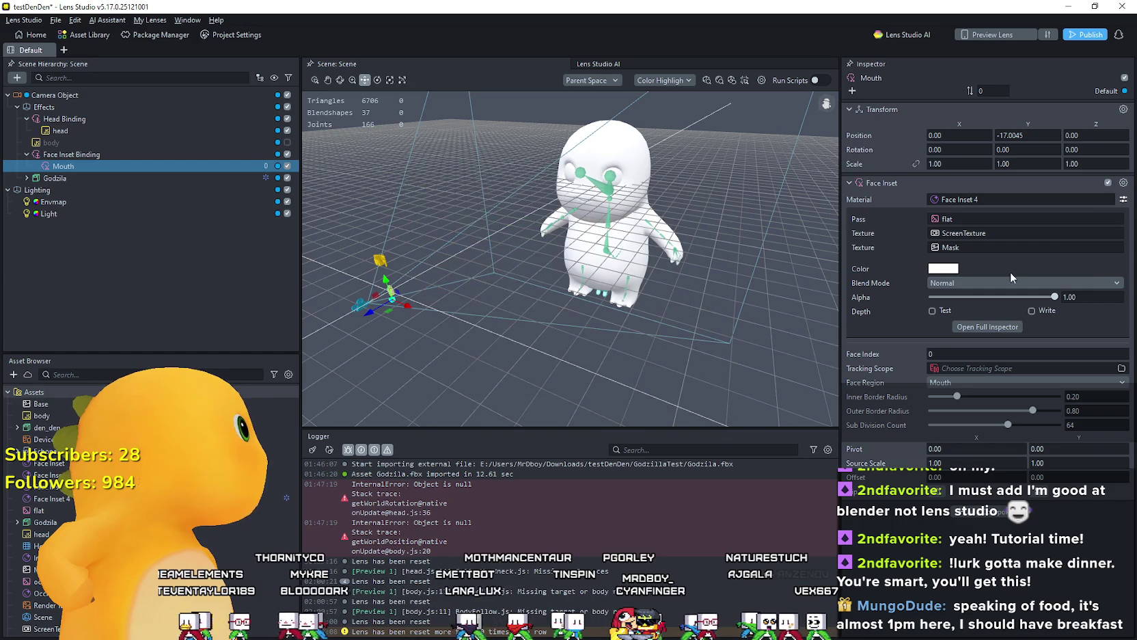
left_click_drag(1051, 296, 960, 296)
type("1")
key("Return")
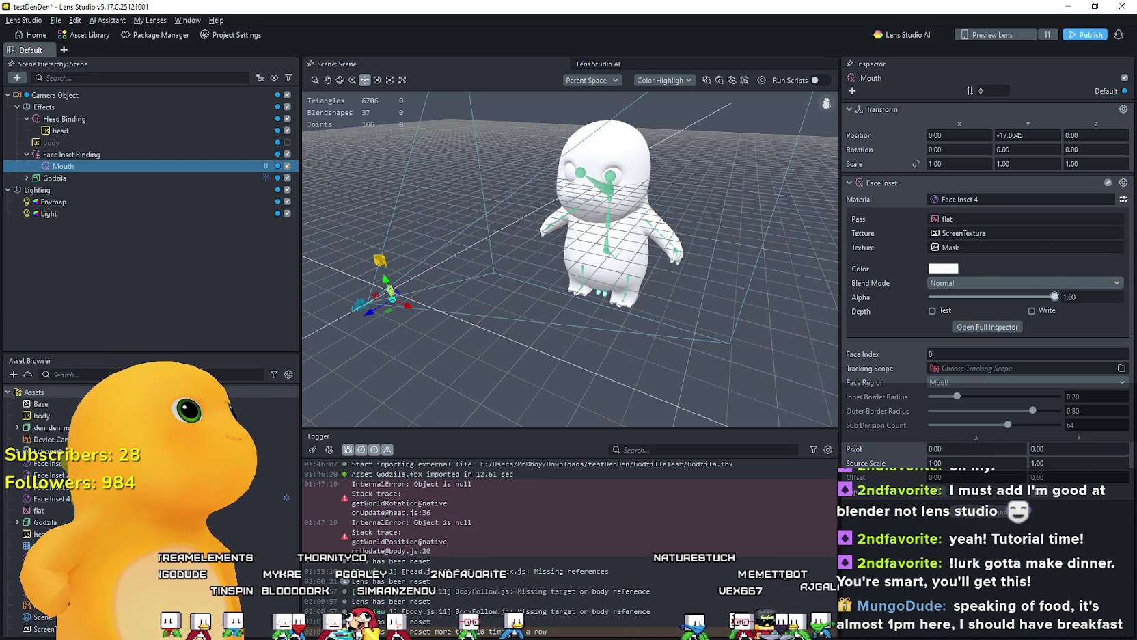
left_click(122, 166)
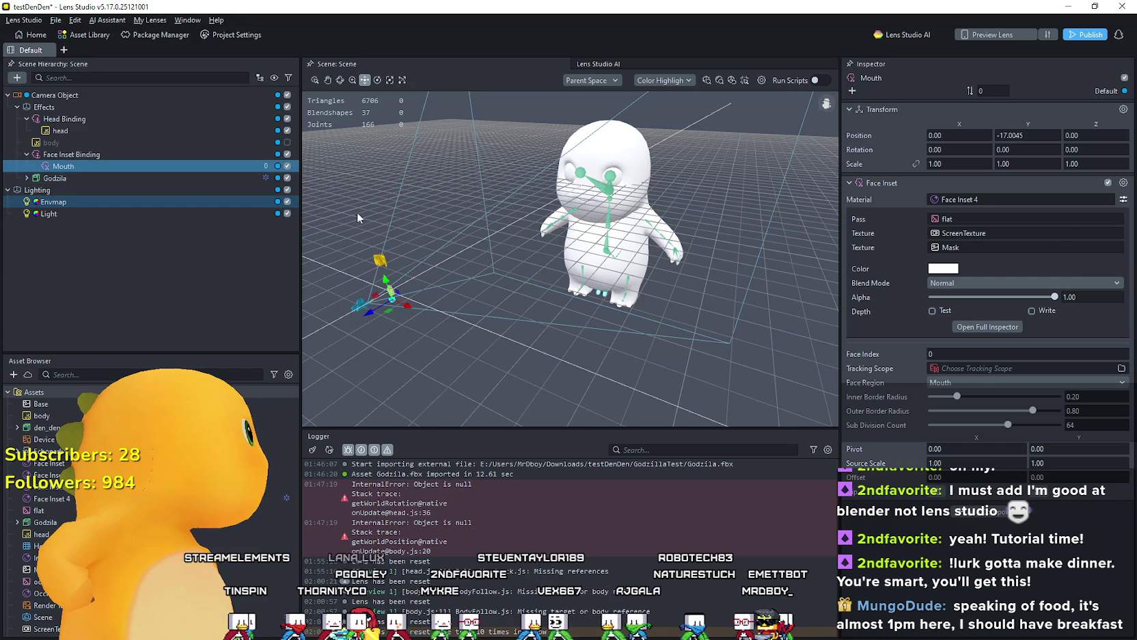
Step: Nudge Mouth upward, scale it to 2.00 on all axes, and uncheck Godzila's visibility
left_click_drag(392, 281, 385, 273)
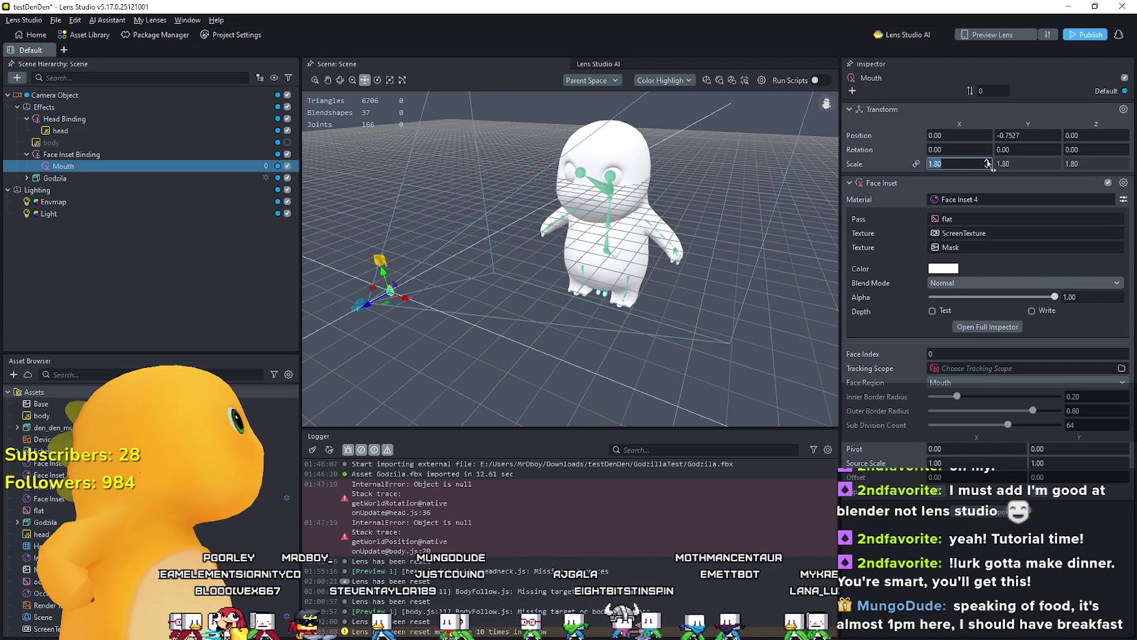
scroll(988, 164, "up", 2)
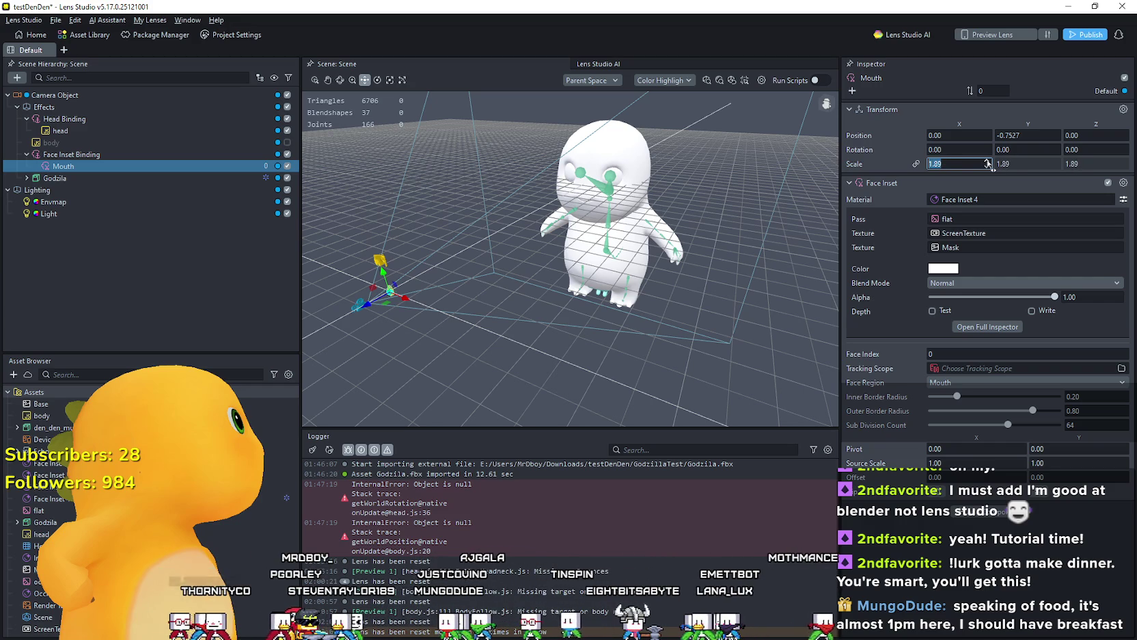
scroll(988, 164, "up", 5)
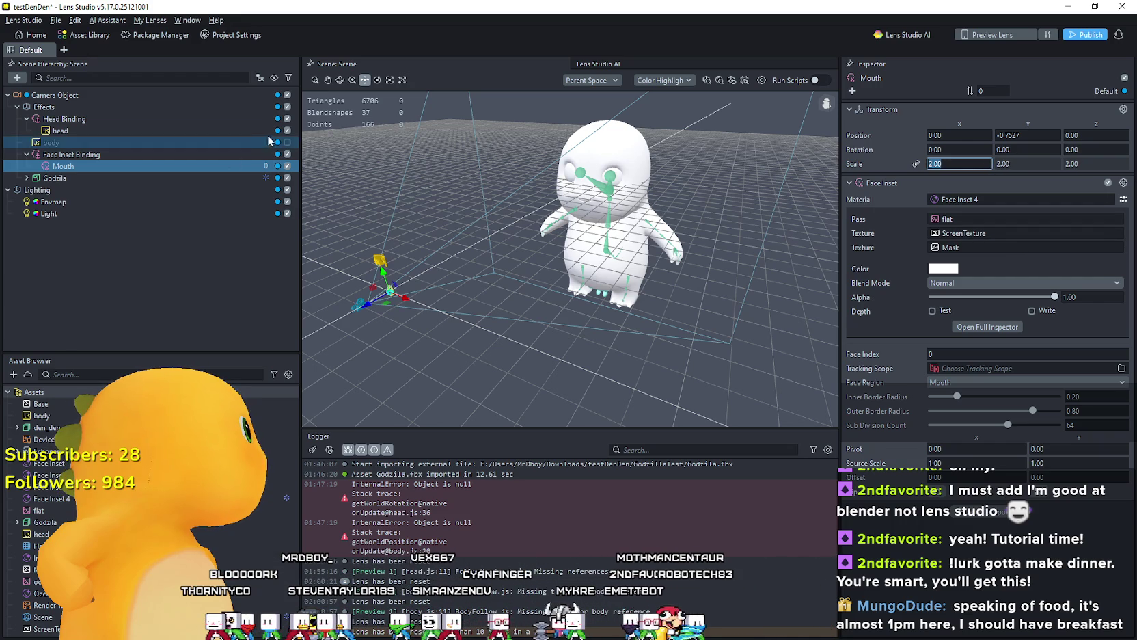
left_click(287, 177)
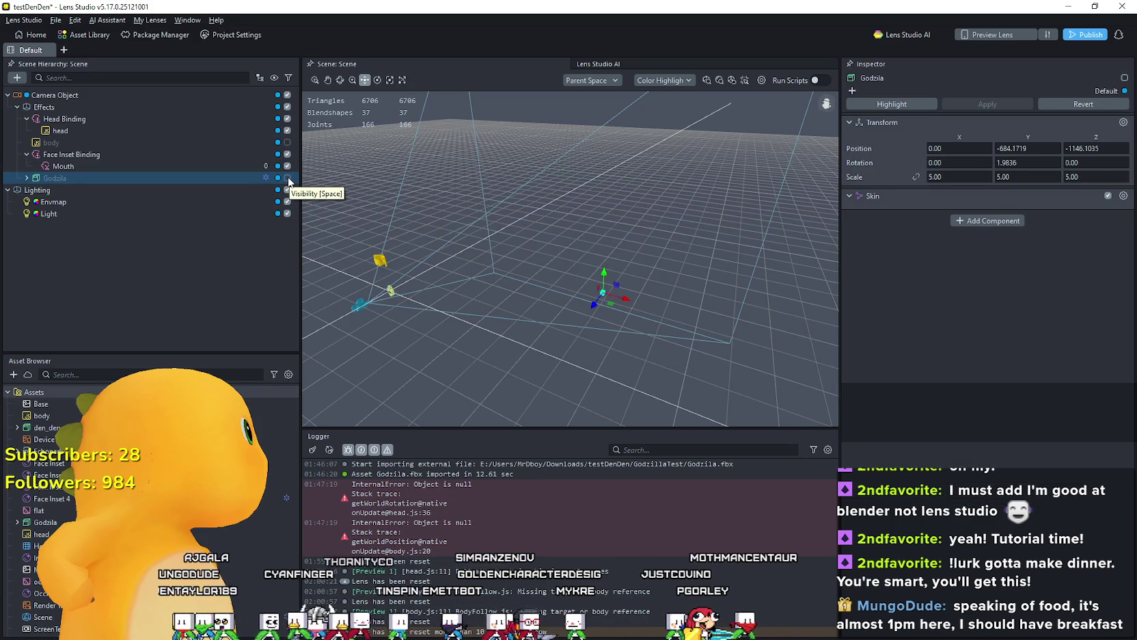
Step: Re-enable Godzila and view the head script: Head Binding, Head rig bone, Smooth Speed 0.10
left_click(287, 177)
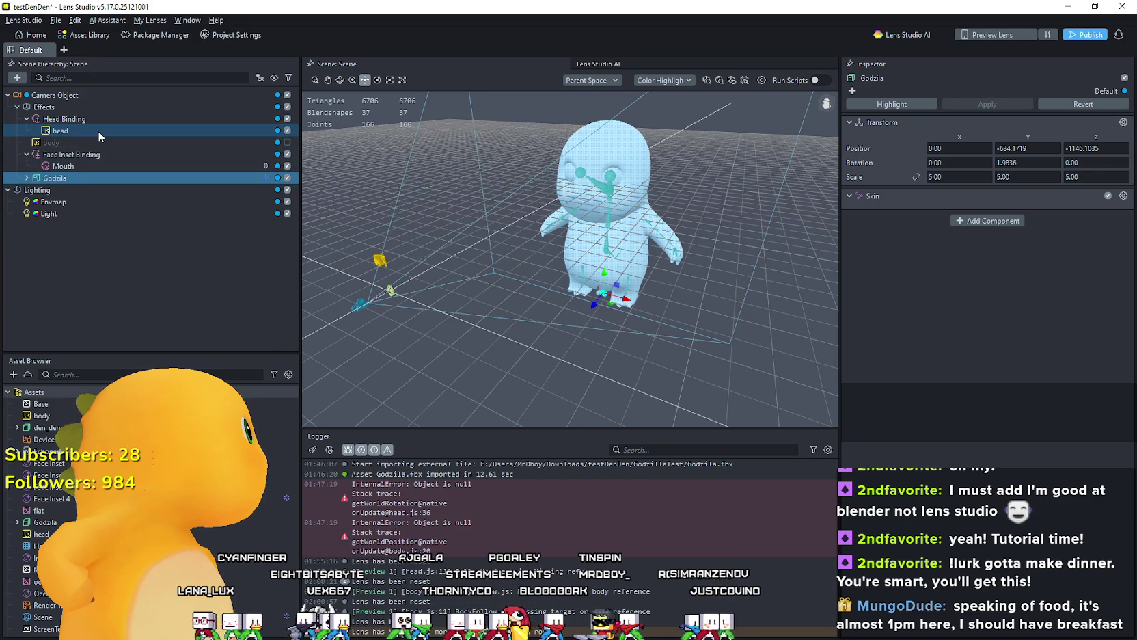
left_click(105, 113)
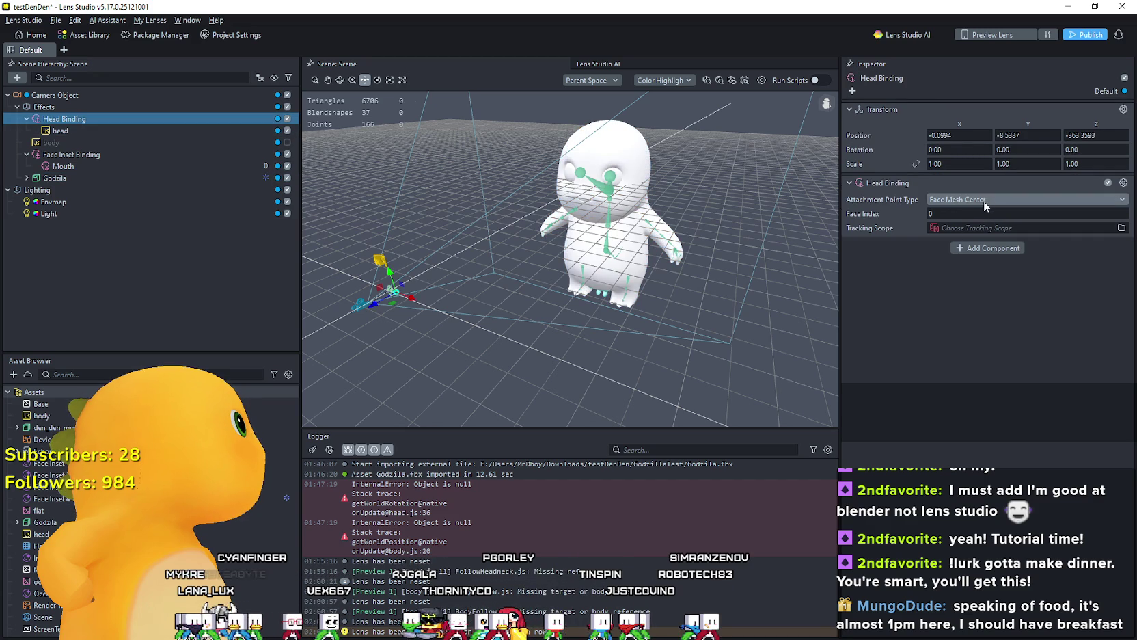
left_click(84, 133)
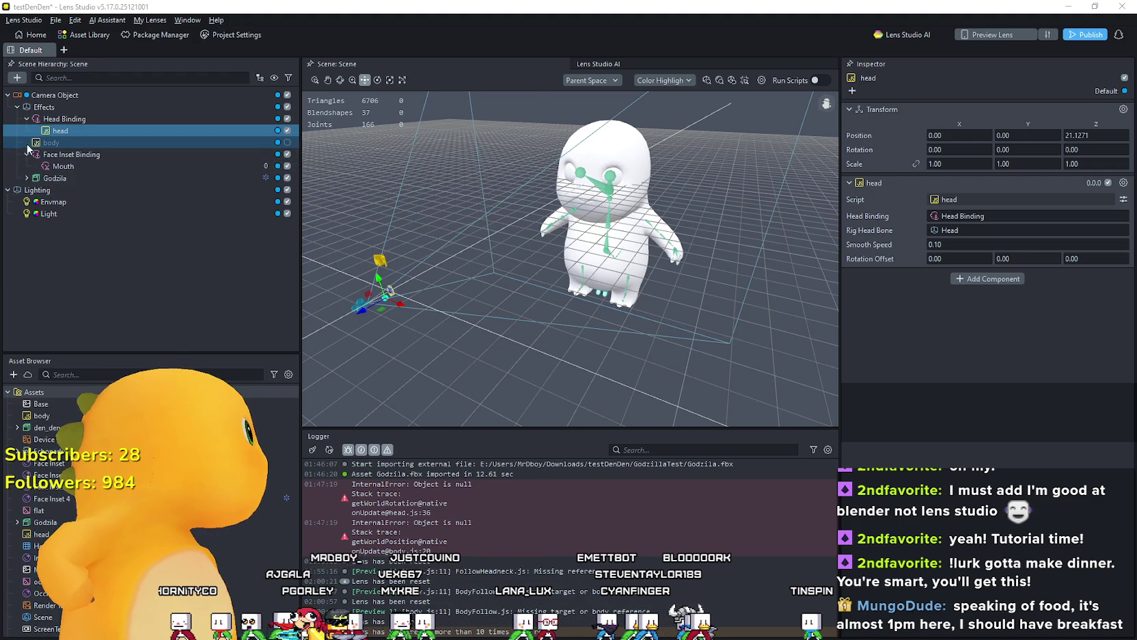
Step: Expand Godzila's hierarchy and parent the Mouth inset under its Head bone
left_click(27, 178)
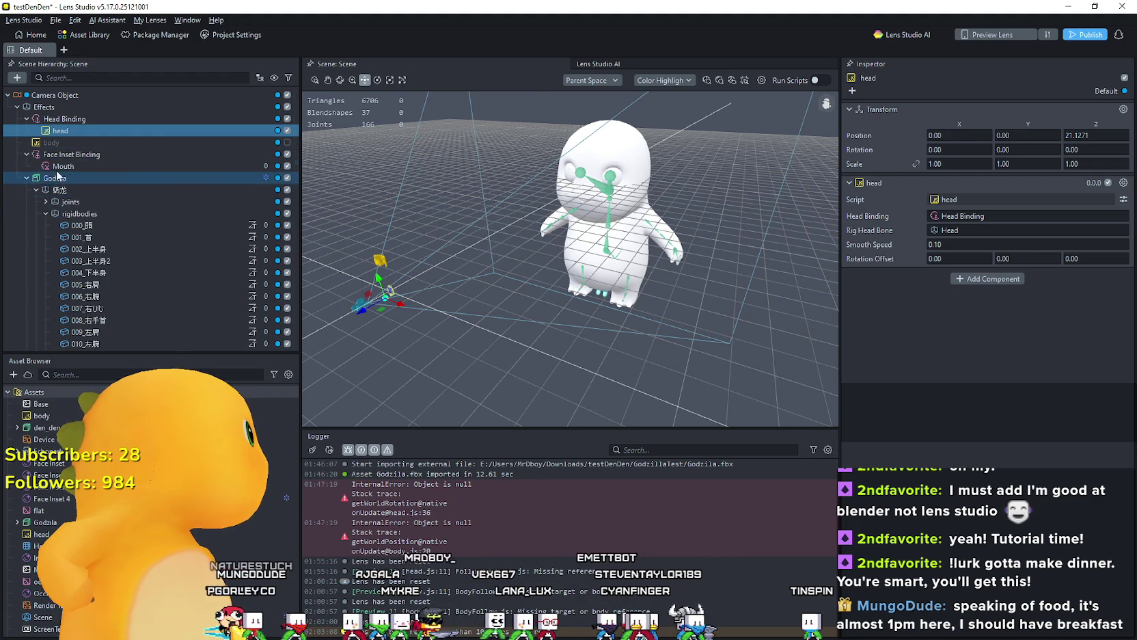
scroll(128, 175, "down", 5)
scroll(128, 176, "down", 5)
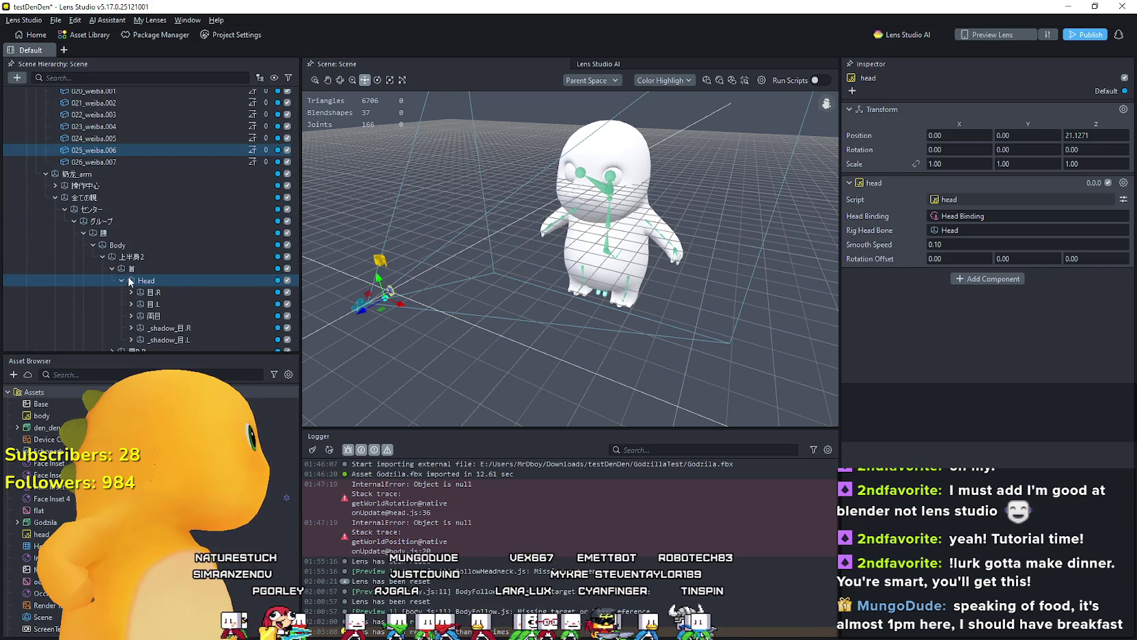
scroll(135, 278, "up", 7)
scroll(138, 263, "up", 3)
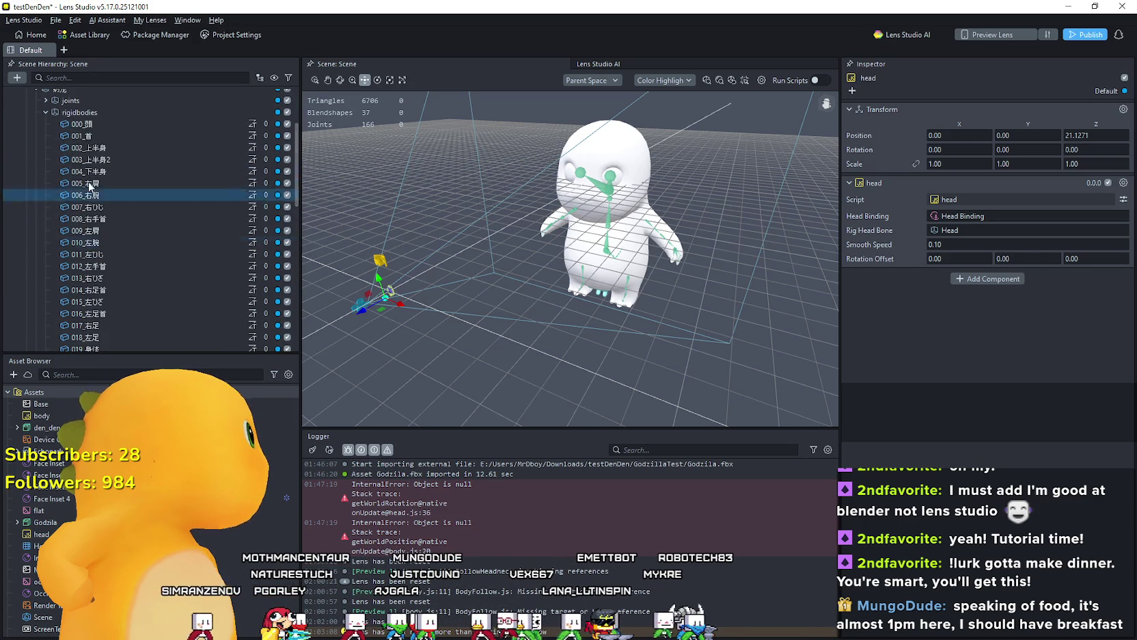
mouse_move(95, 131)
left_mouse_down()
mouse_move(156, 215)
mouse_move(135, 288)
mouse_move(148, 320)
mouse_move(115, 326)
mouse_move(176, 298)
mouse_move(172, 282)
mouse_move(145, 282)
left_mouse_up()
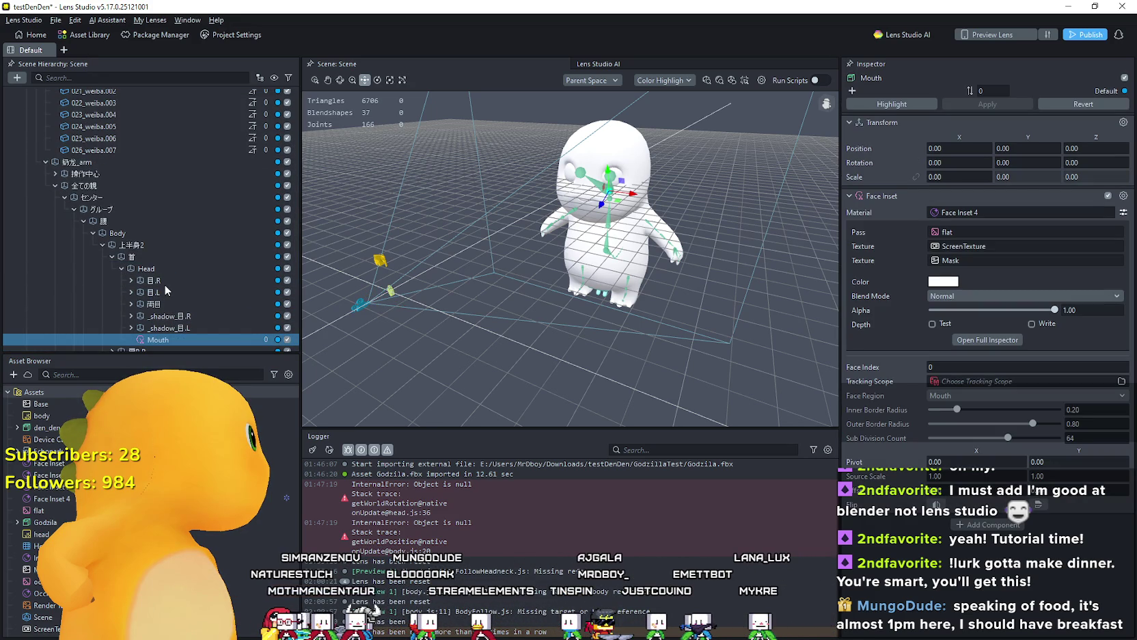
left_click_drag(153, 343, 172, 274)
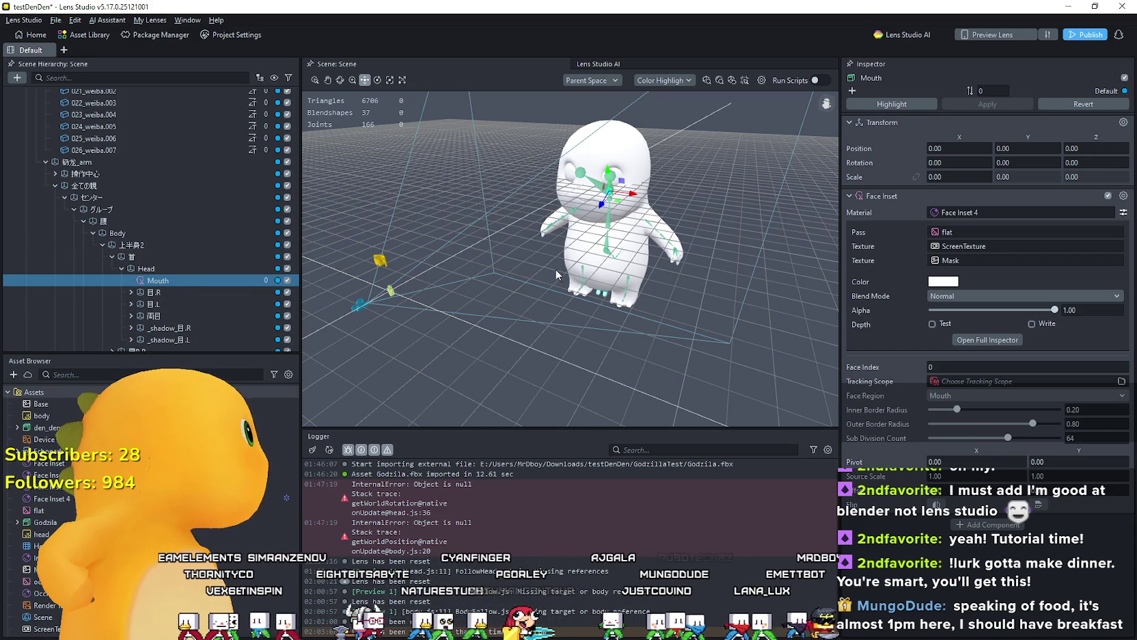
Step: Move the Mouth inset forward toward the head, to about 0.00, 0.5457, 0.7909
left_click_drag(539, 270, 602, 215)
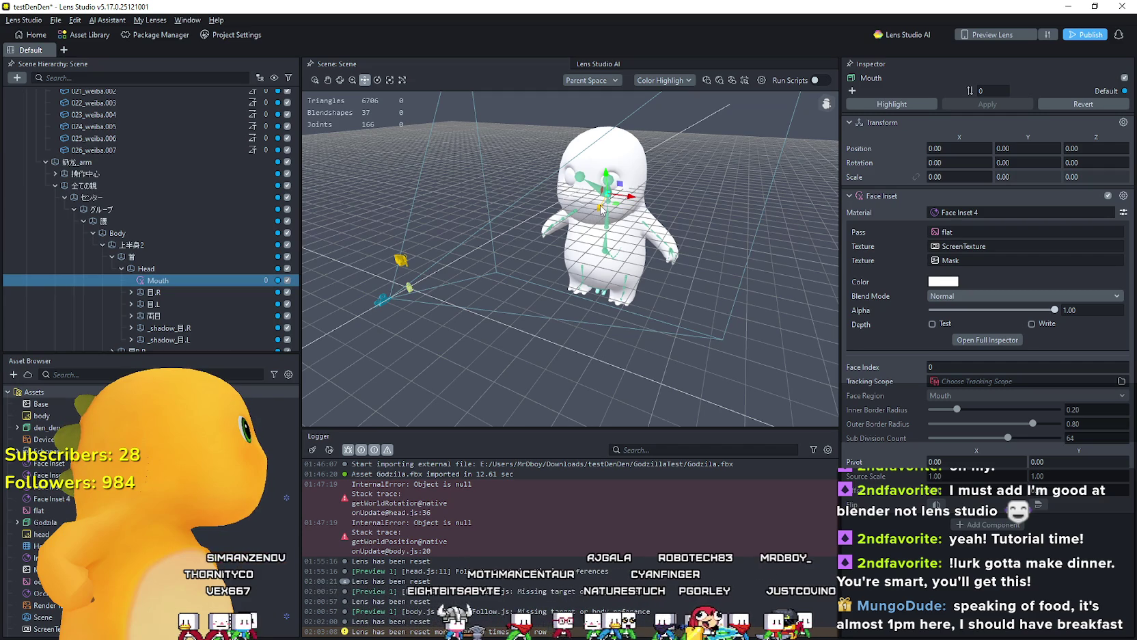
mouse_move(601, 210)
left_mouse_down()
mouse_move(558, 261)
mouse_move(565, 235)
mouse_move(548, 253)
mouse_move(543, 234)
mouse_move(579, 226)
mouse_move(572, 165)
left_mouse_up()
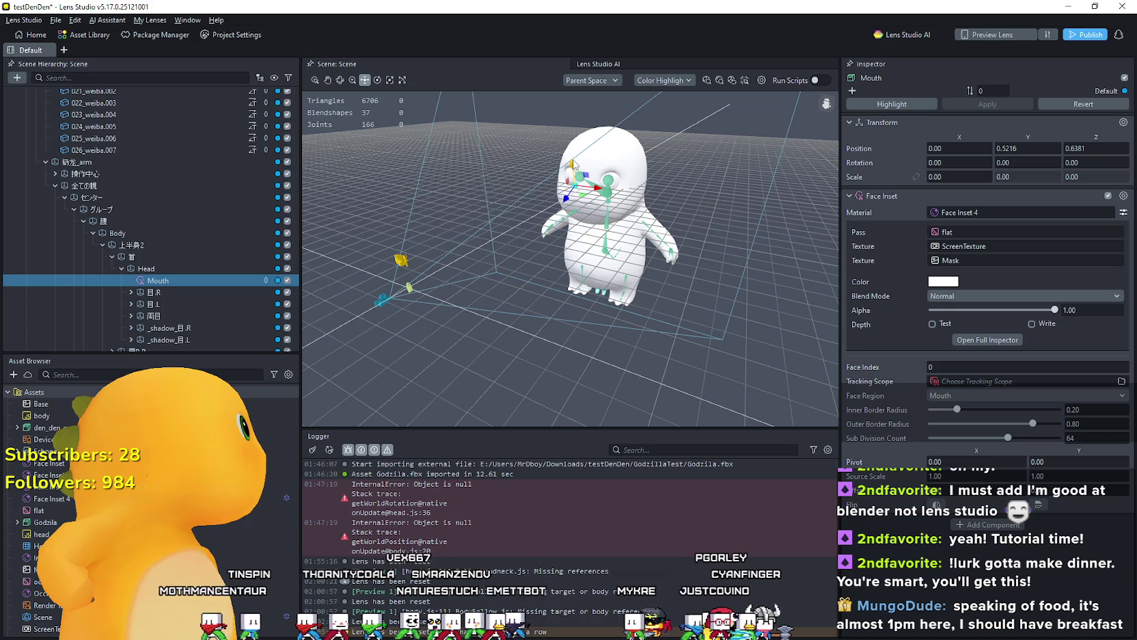
key("q")
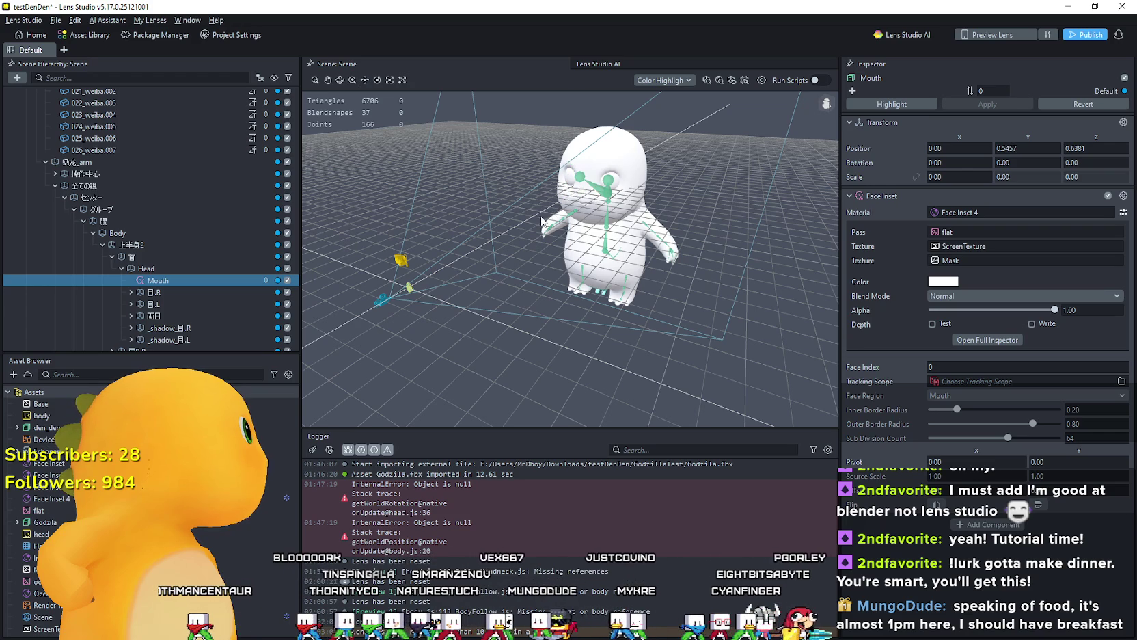
scroll(198, 260, "down", 4)
left_click(184, 274)
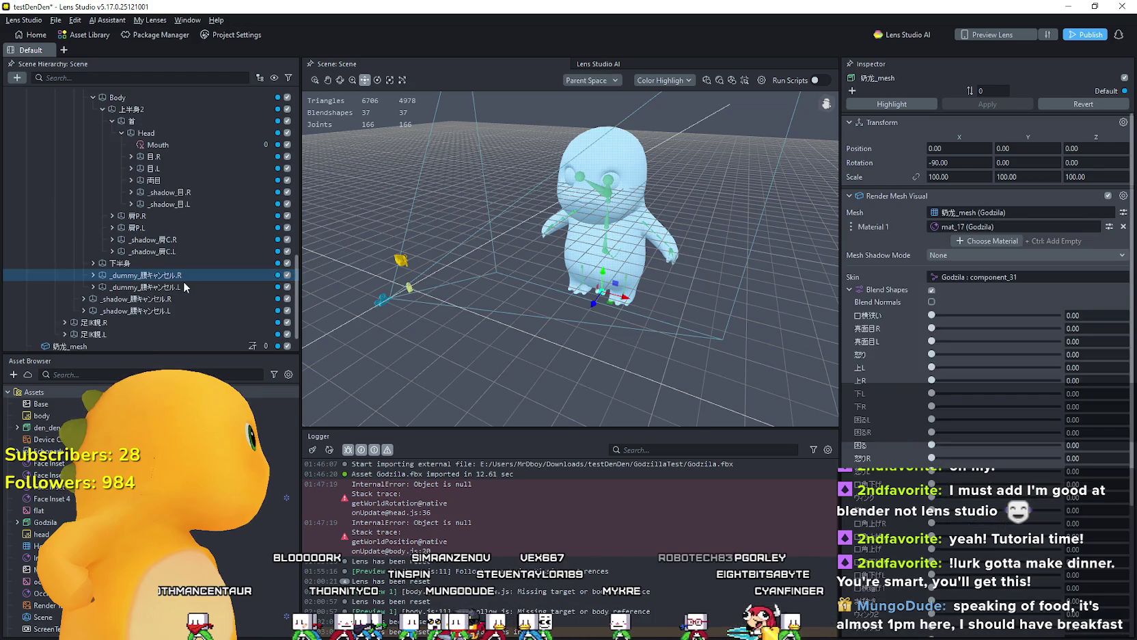
key("w")
left_click(183, 143)
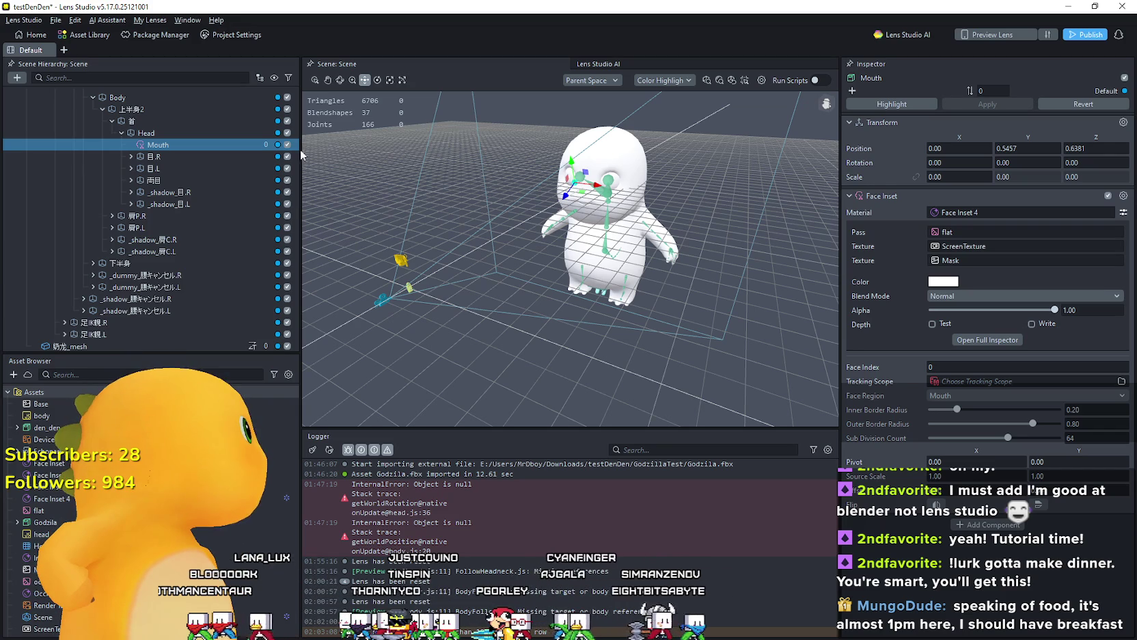
scroll(249, 203, "up", 3)
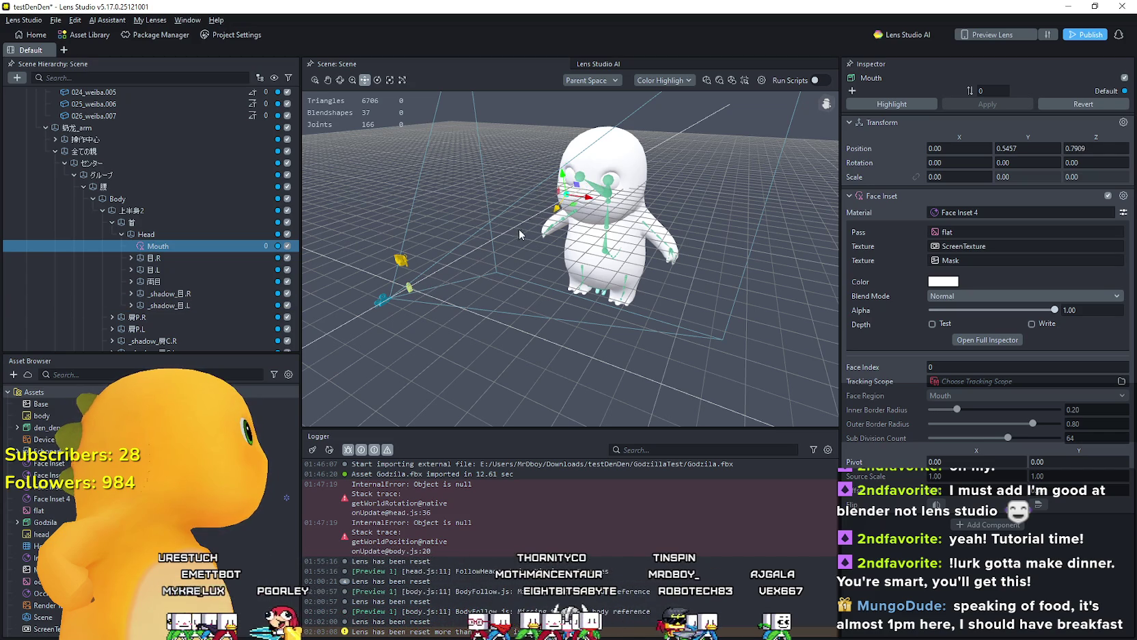
Step: Drag the Mouth inset along X and Z to about -0.1019, 0.7175, 0.9125, checking from several angles
left_click_drag(506, 245, 466, 264)
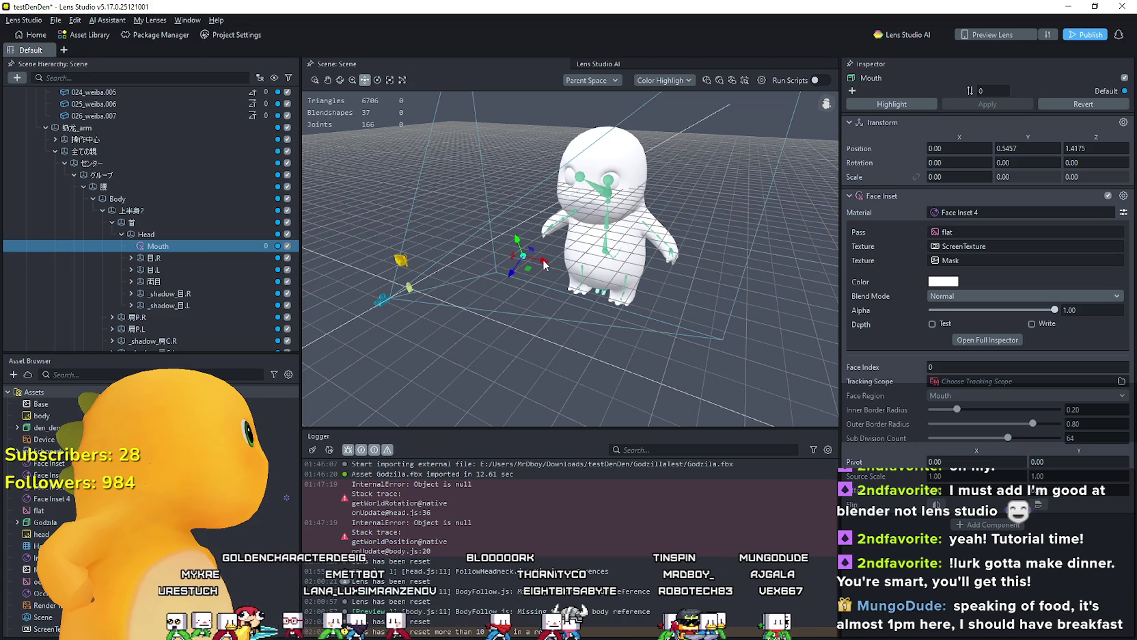
mouse_move(541, 267)
left_mouse_down()
mouse_move(486, 246)
mouse_move(388, 236)
mouse_move(446, 243)
mouse_move(449, 260)
mouse_move(400, 248)
left_mouse_up()
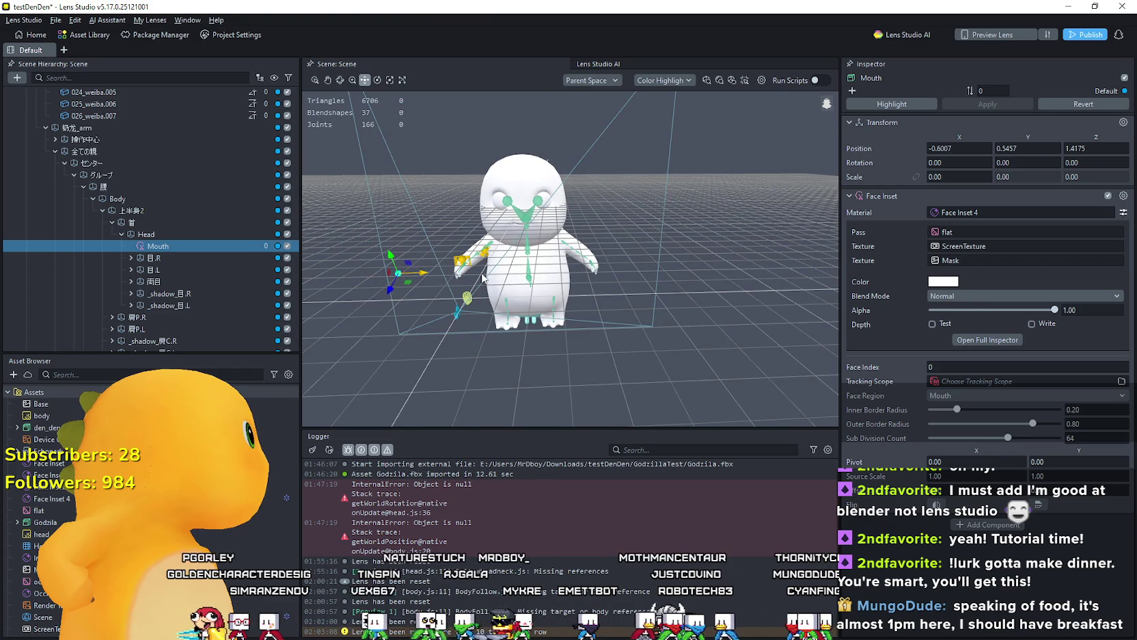
mouse_move(545, 278)
left_mouse_down()
mouse_move(537, 251)
mouse_move(532, 269)
mouse_move(501, 271)
left_mouse_up()
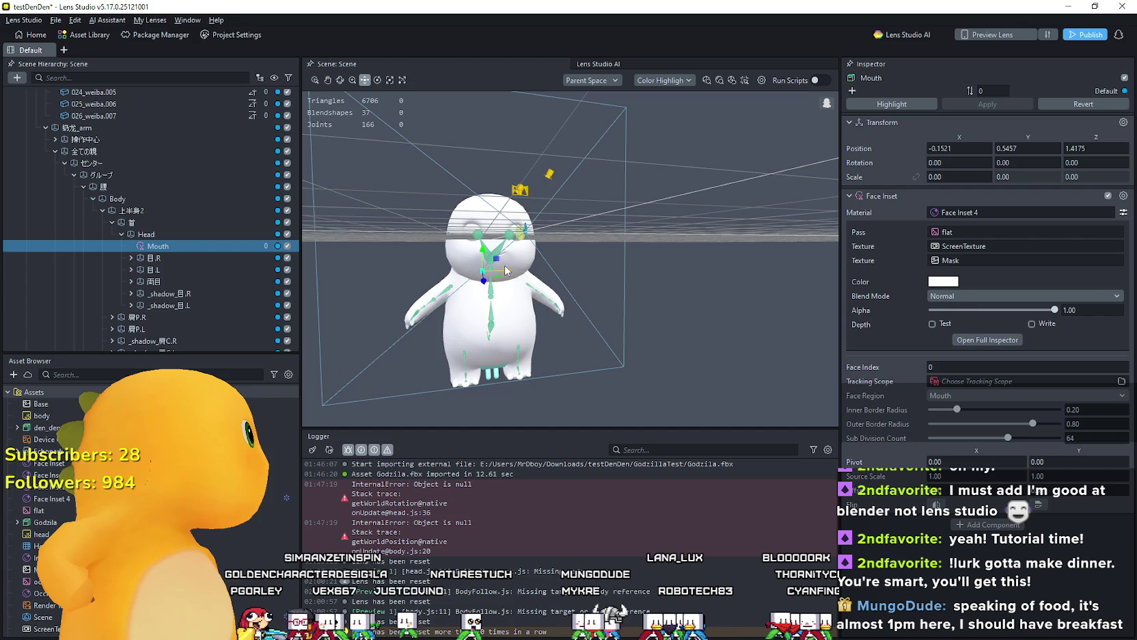
left_click_drag(514, 271, 493, 248)
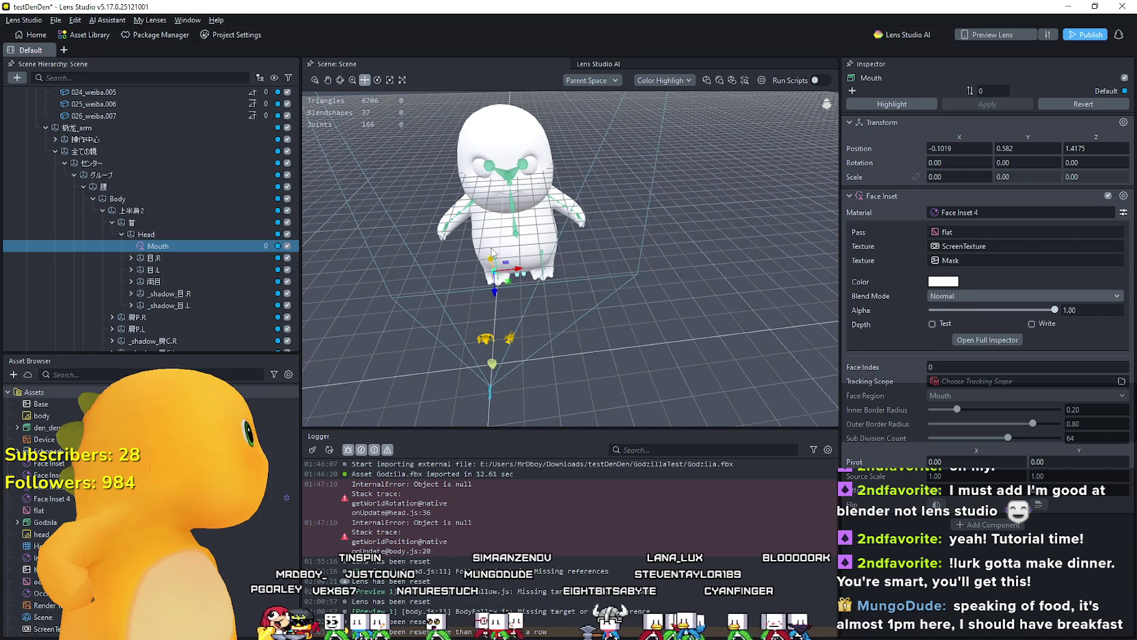
mouse_move(548, 280)
left_mouse_down()
mouse_move(540, 275)
mouse_move(523, 316)
mouse_move(559, 326)
mouse_move(595, 307)
mouse_move(650, 319)
mouse_move(635, 304)
left_mouse_up()
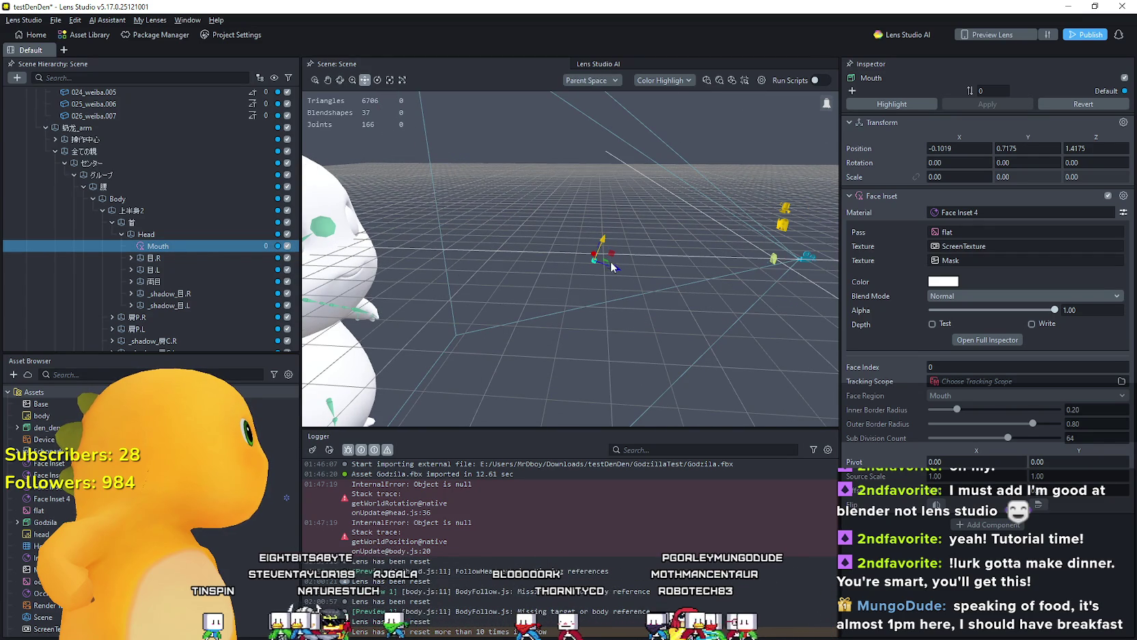
left_click_drag(614, 271, 655, 270)
left_click_drag(555, 246, 412, 215)
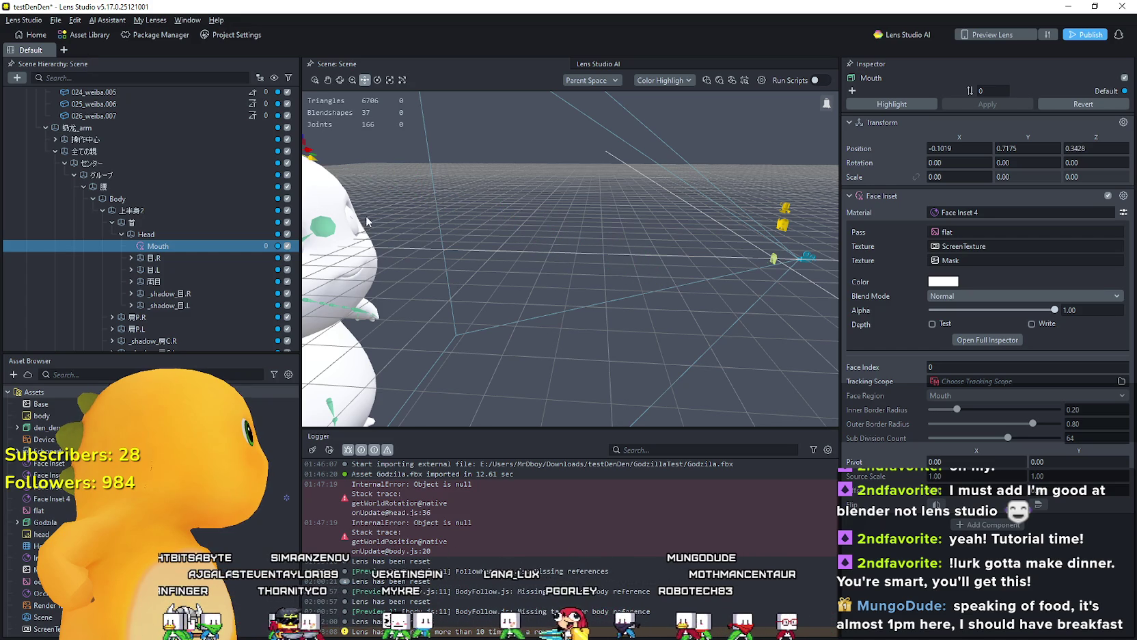
left_click_drag(419, 196, 471, 242)
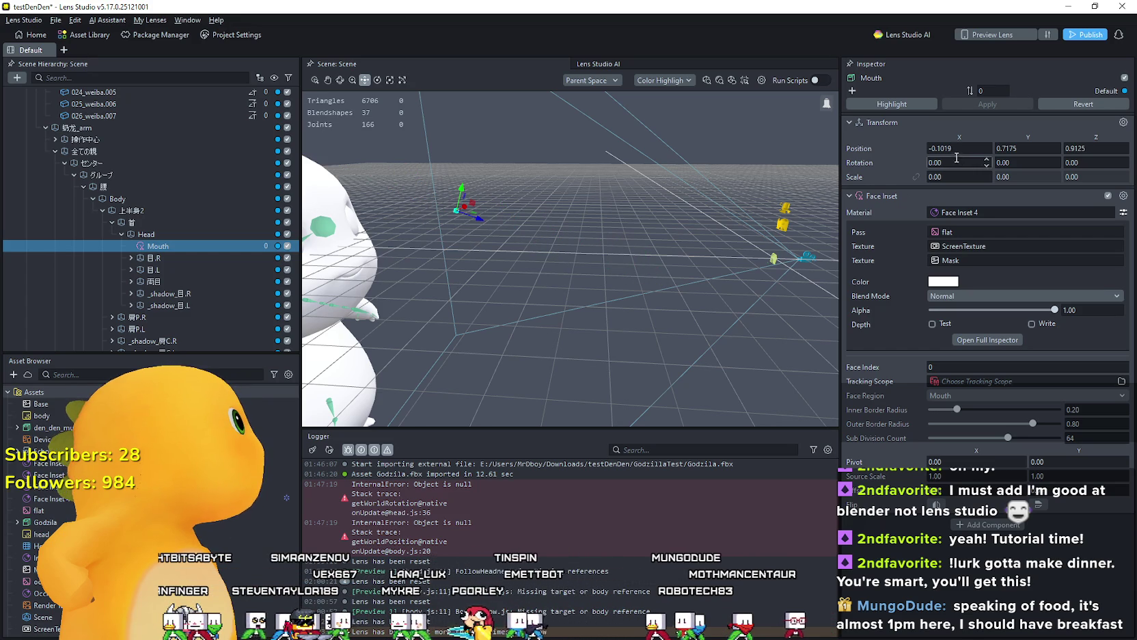
Step: Centre the Mouth inset by entering 0 for its X and Y positions
left_click(968, 149)
type("0")
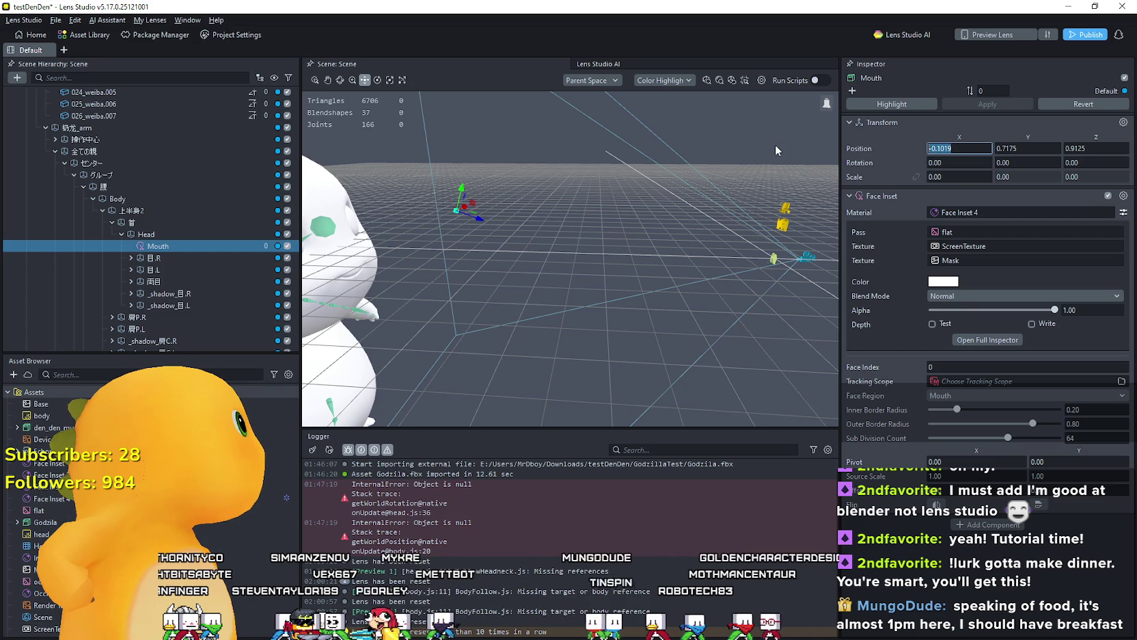
key("Tab")
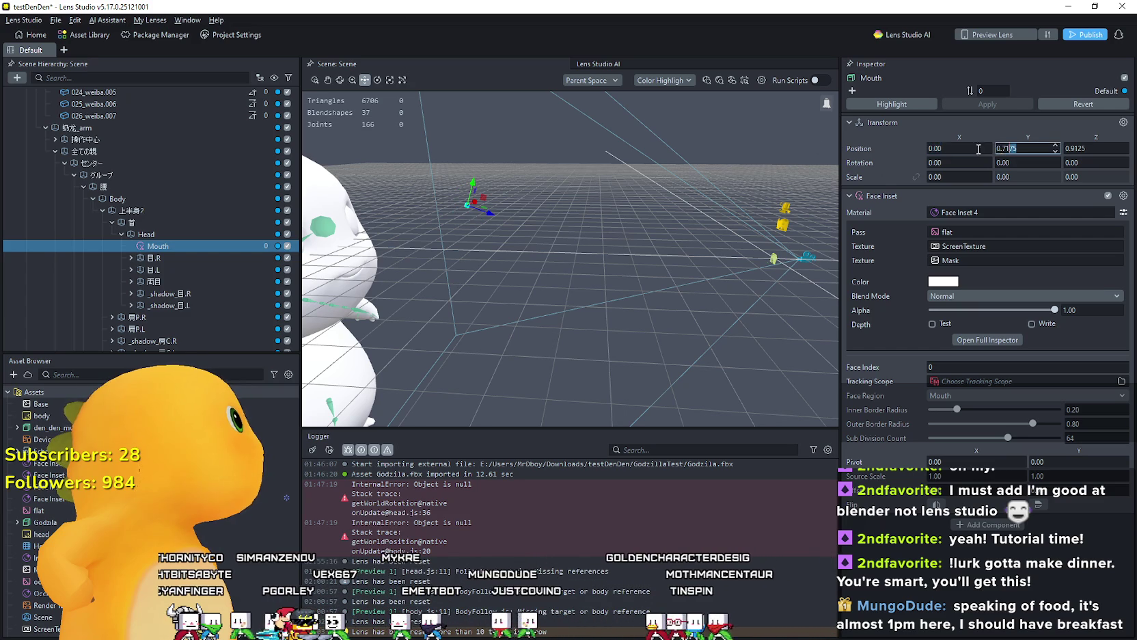
type("0")
key("Tab")
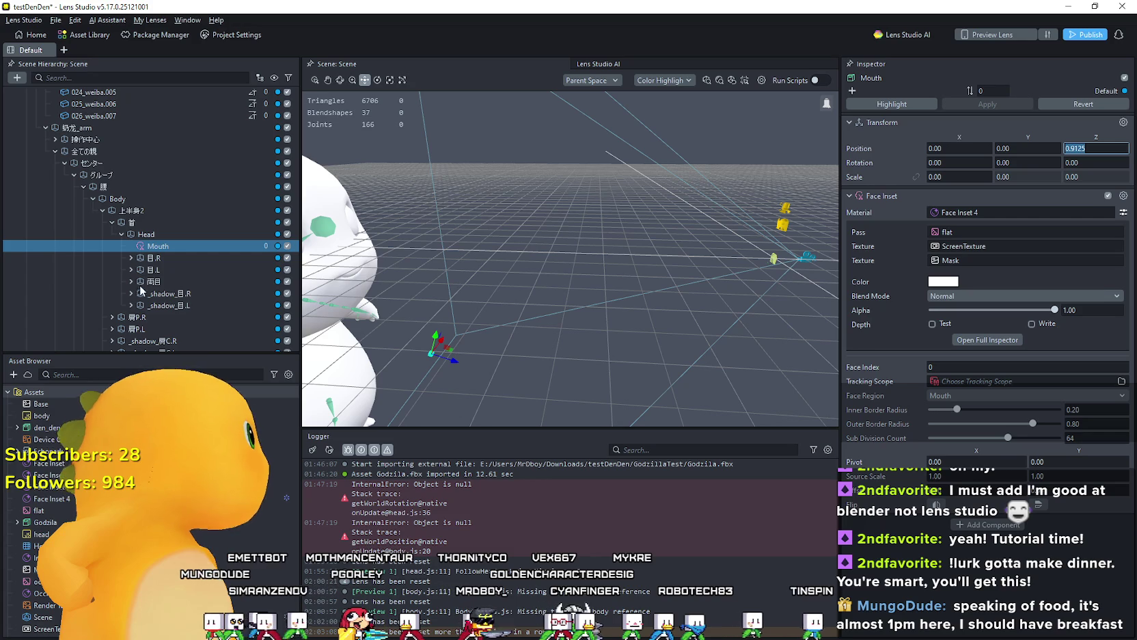
left_click_drag(570, 384, 559, 376)
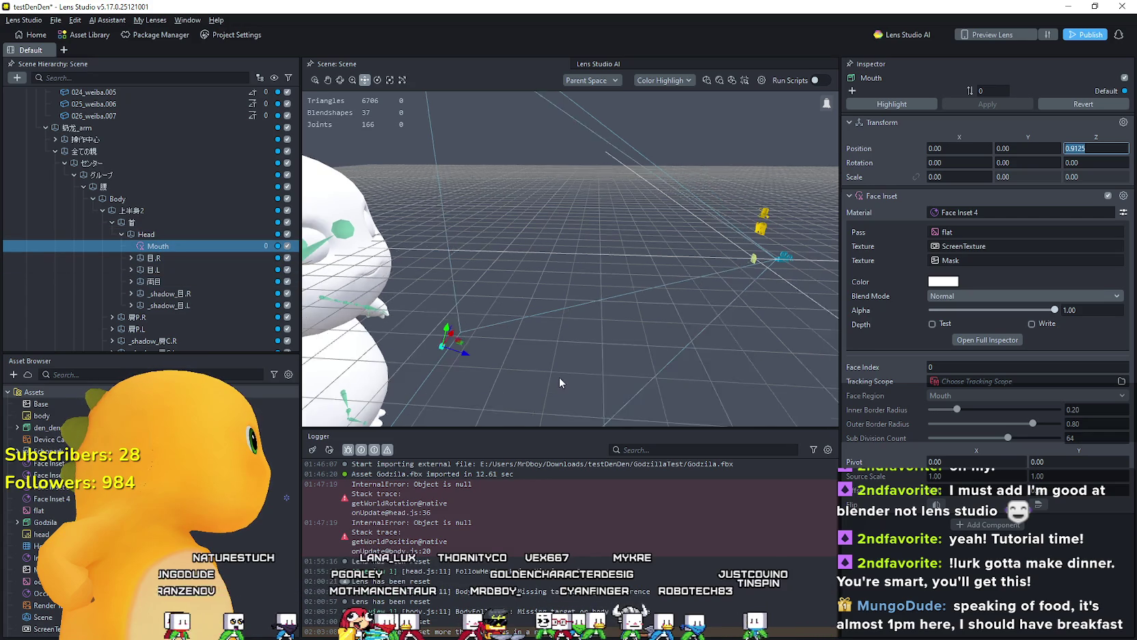
scroll(559, 377, "up", 5)
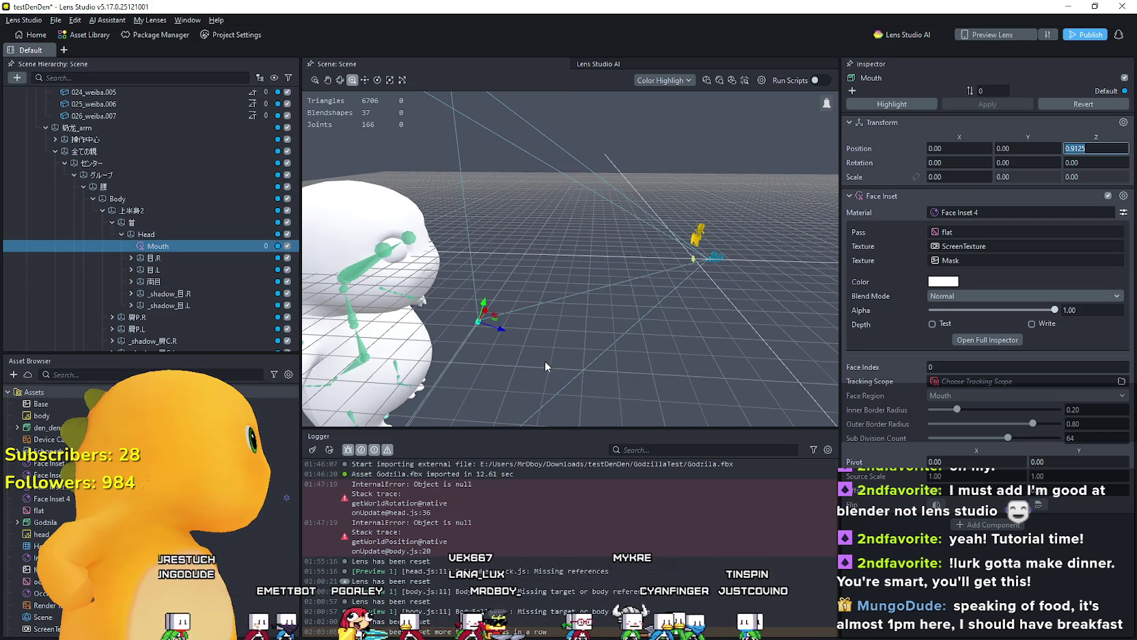
left_click(545, 365)
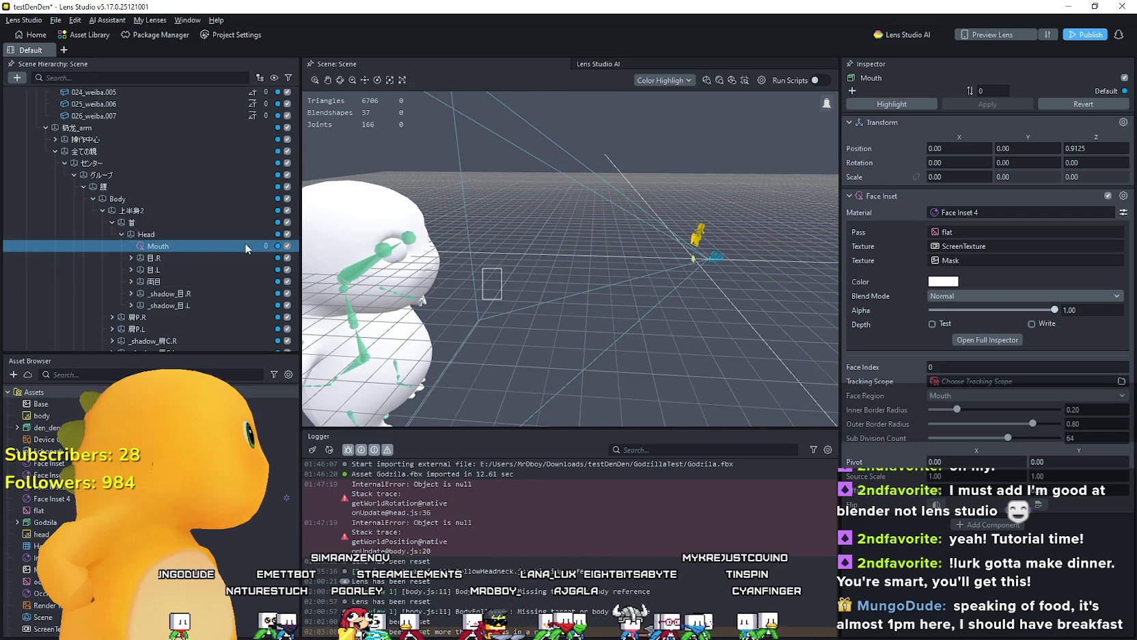
Step: Check the Head bone's transform and adjust the Mouth inset's height to Y 0.4448
scroll(154, 246, "down", 1)
left_click(178, 223)
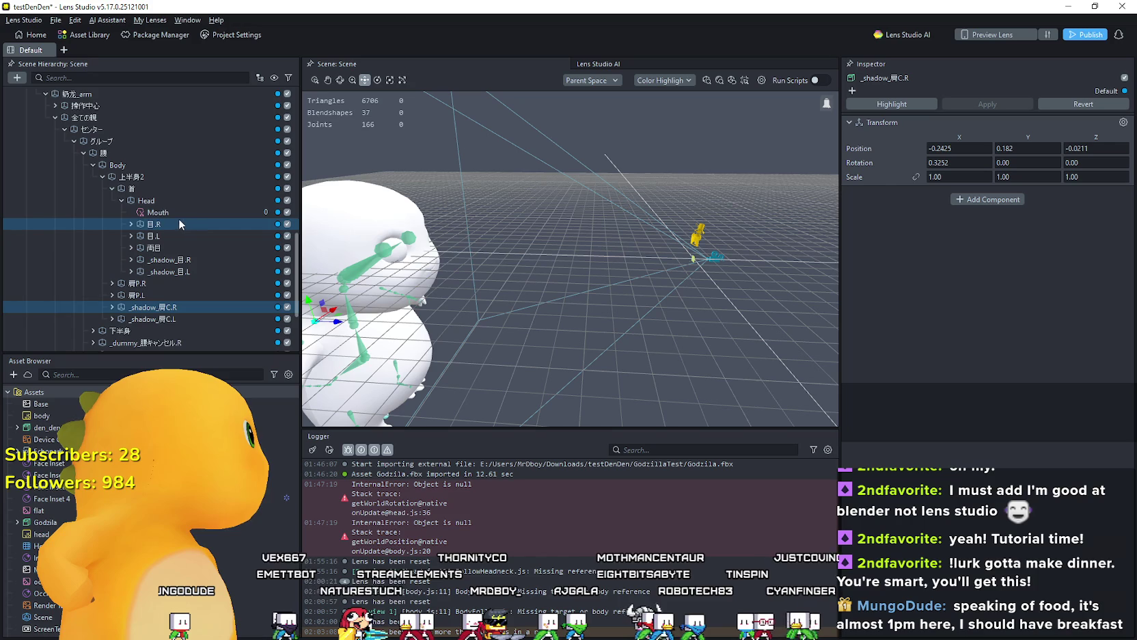
left_click(175, 213)
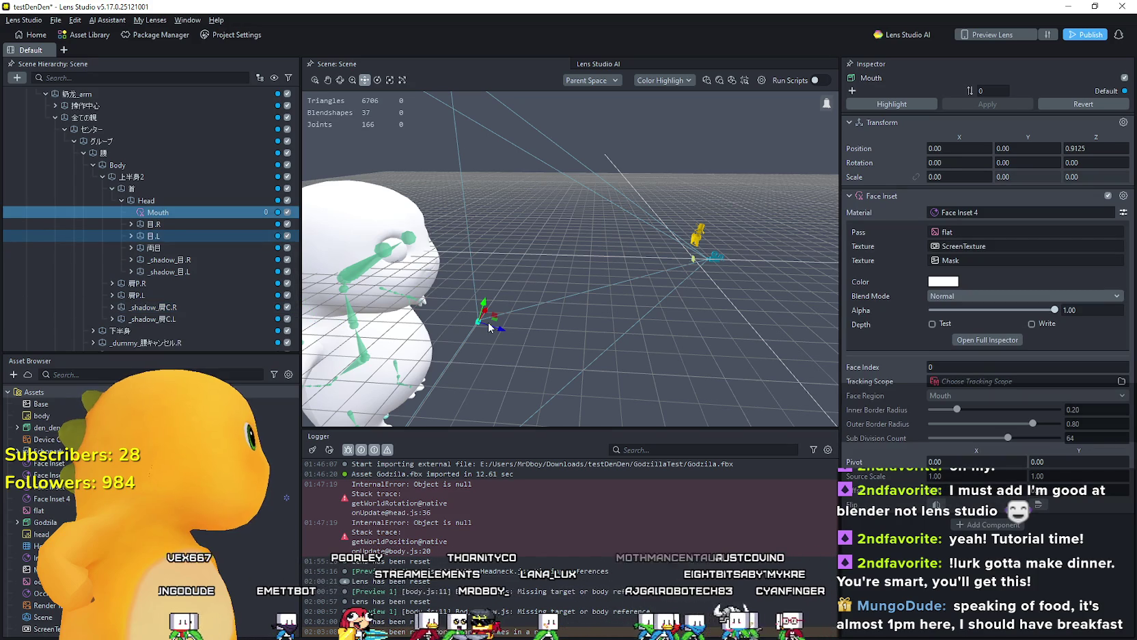
left_click(146, 202)
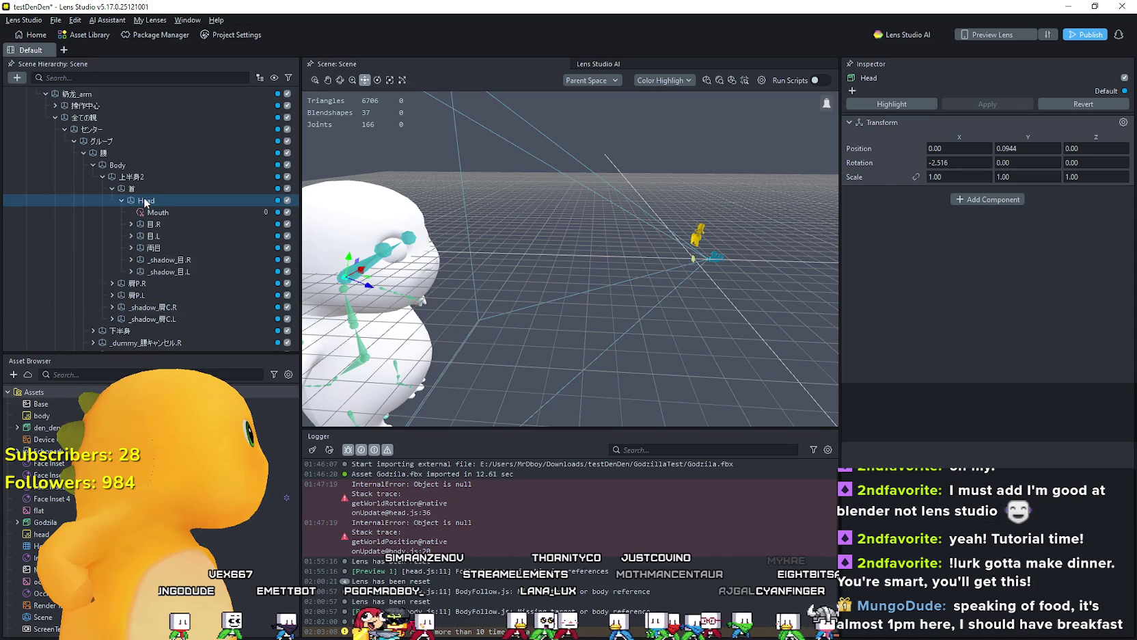
left_click(157, 214)
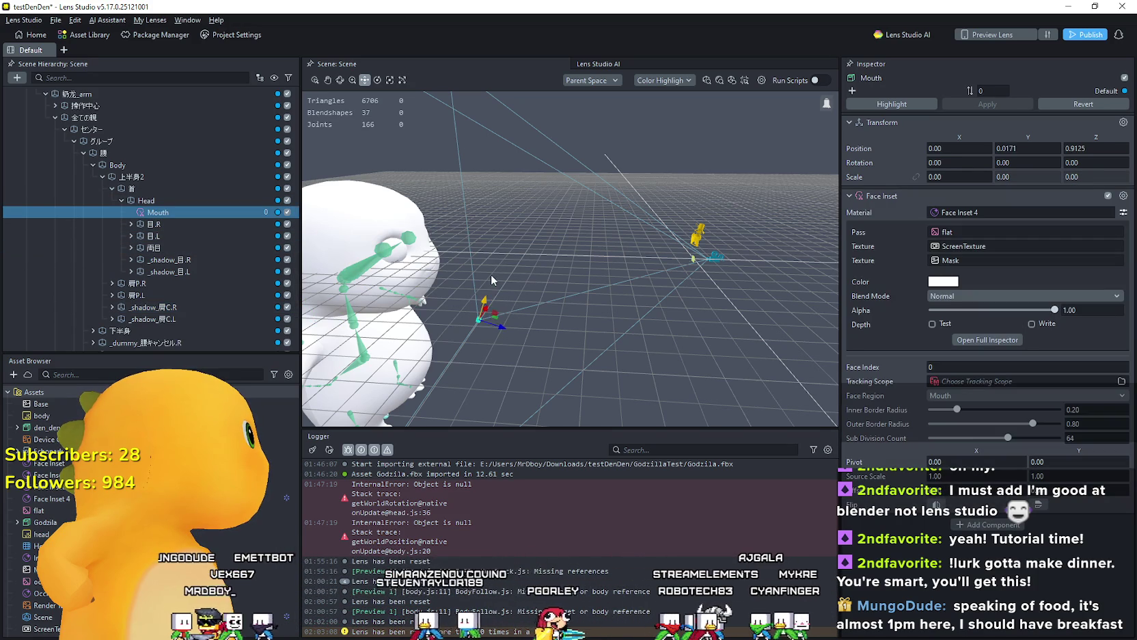
left_click_drag(487, 299, 509, 242)
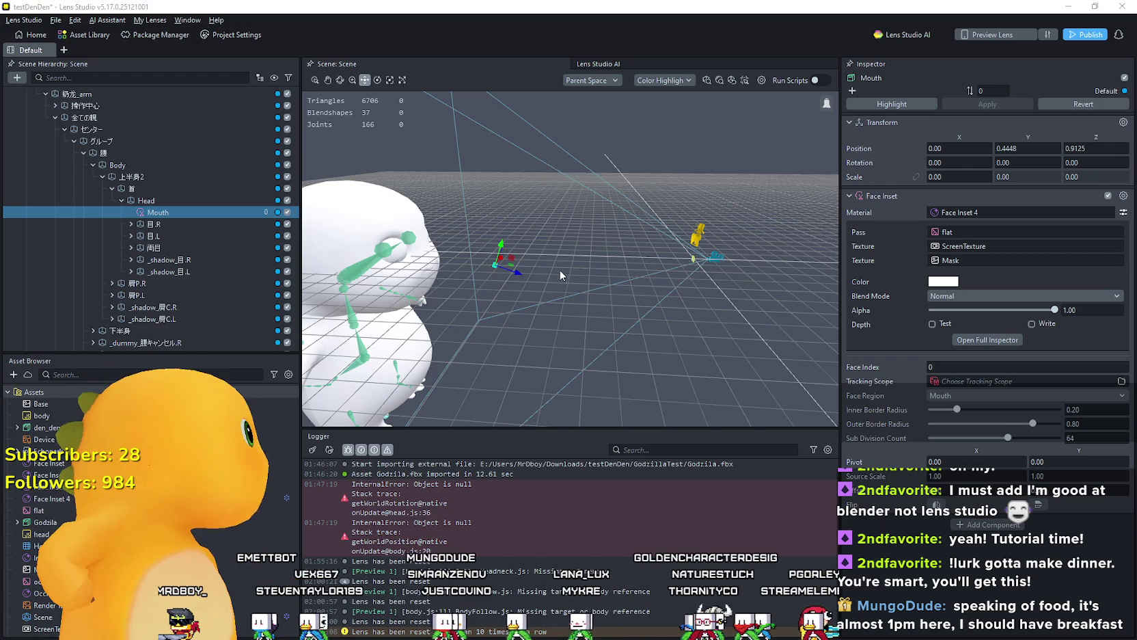
scroll(412, 370, "down", 3)
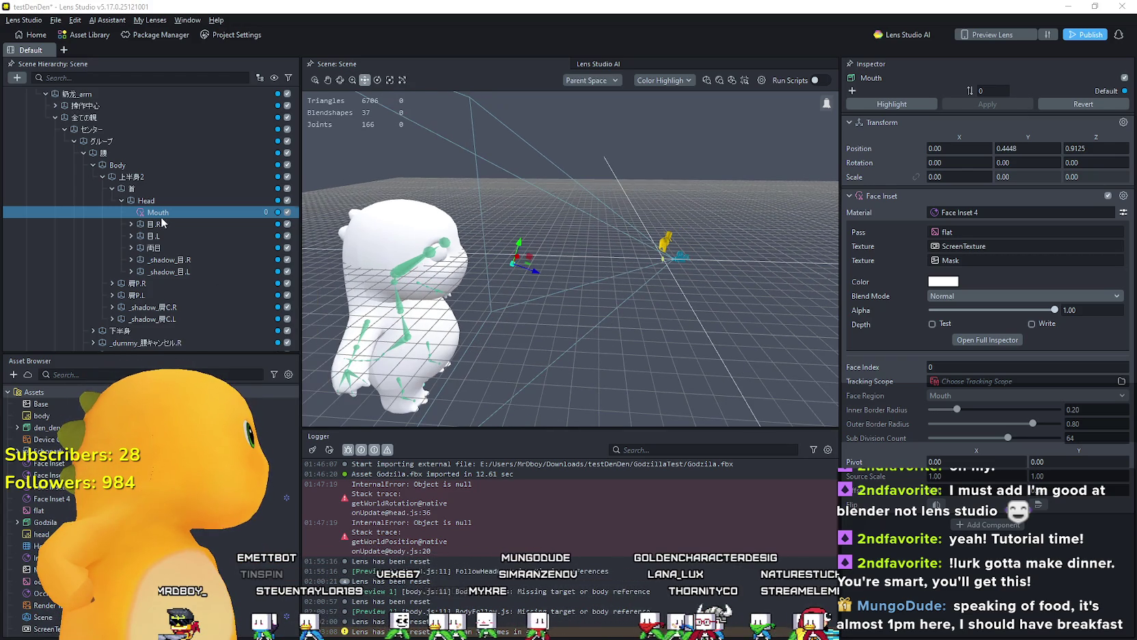
scroll(157, 213, "up", 6)
scroll(147, 206, "up", 5)
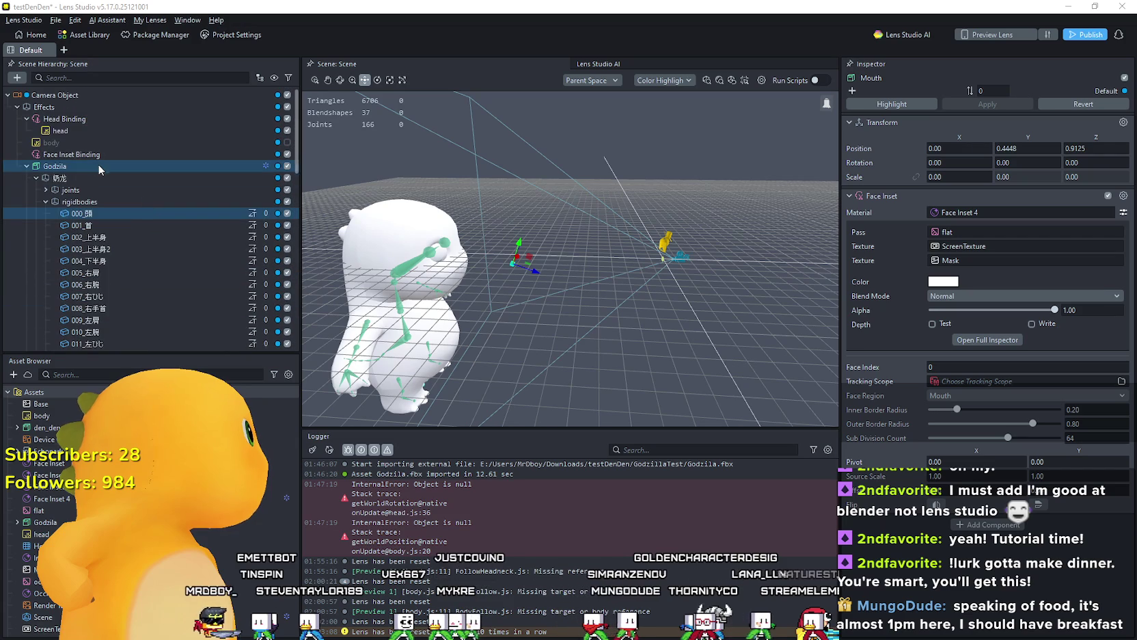
Step: Select the Godzila model and move it forward along its Z axis
left_click(151, 167)
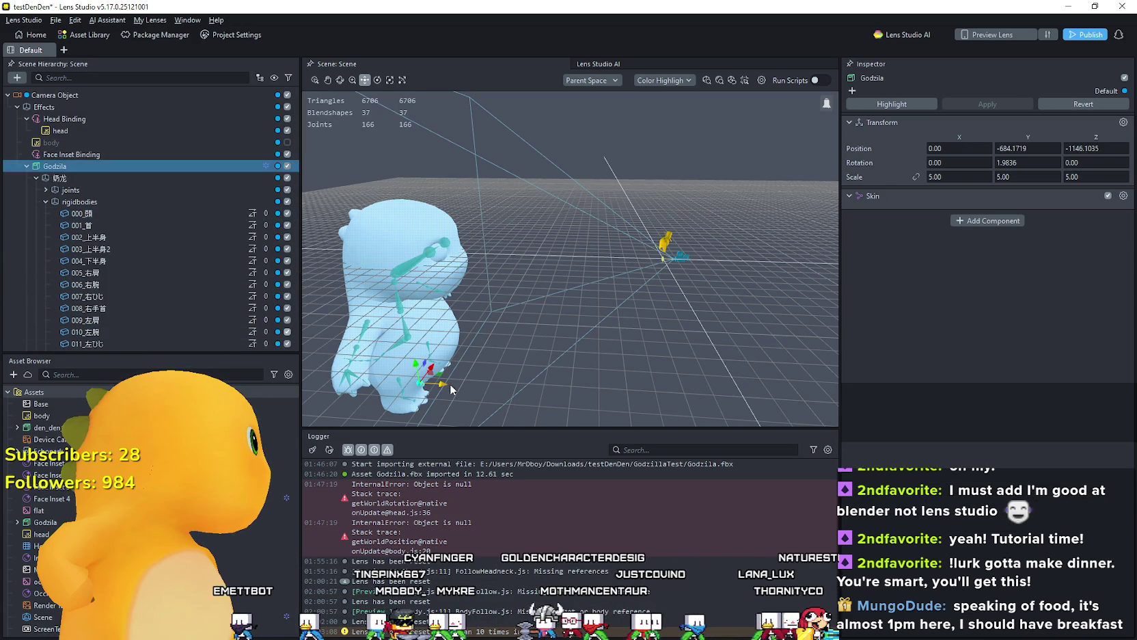
left_click_drag(450, 389, 476, 384)
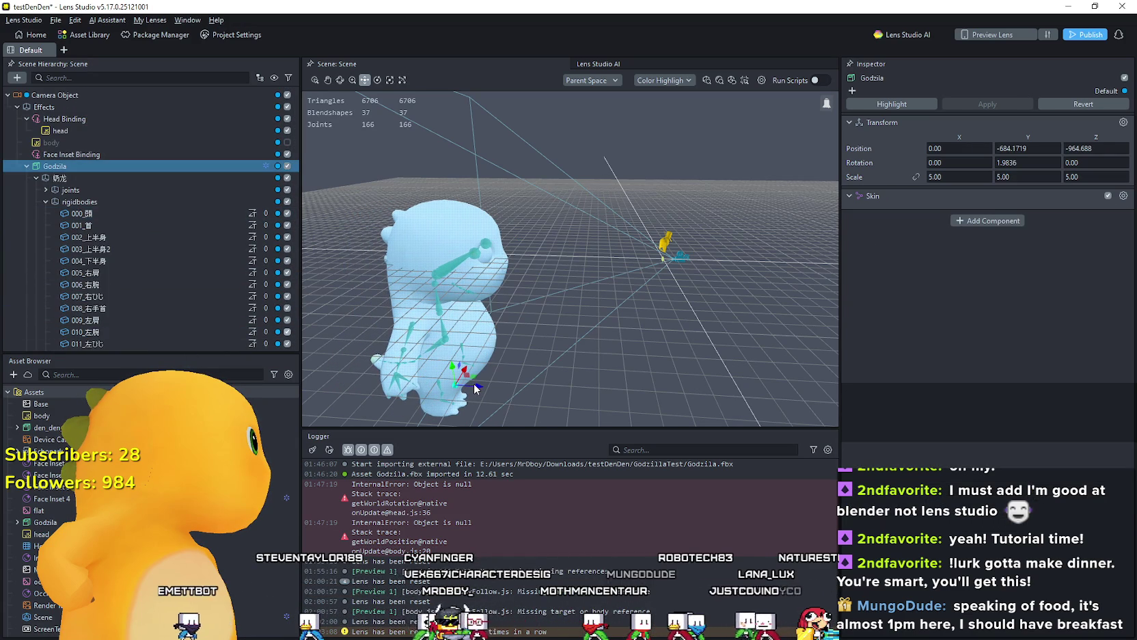
left_click(104, 153)
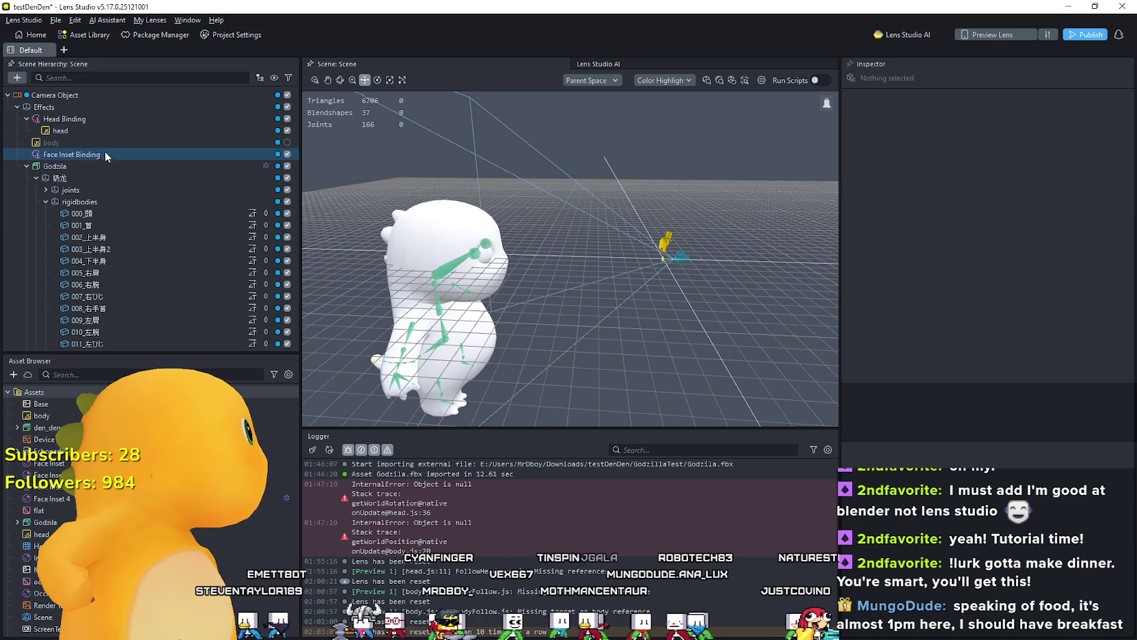
left_click(103, 176)
left_click(103, 168)
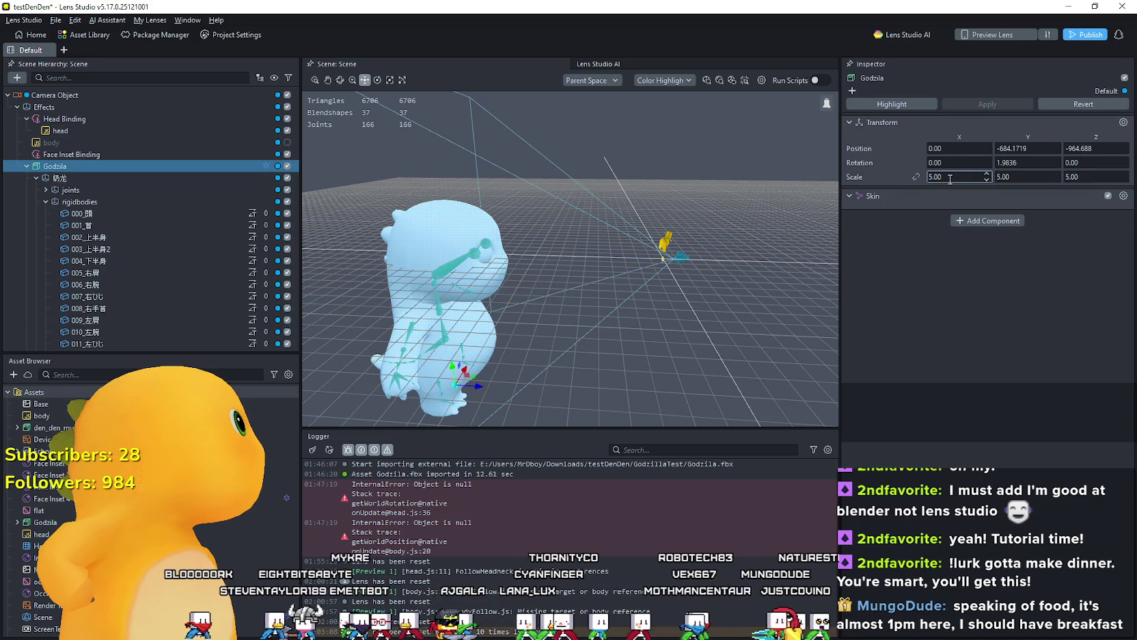
Step: Link Godzila's scale axes and set the X scale to 2
left_click(928, 177)
type("200")
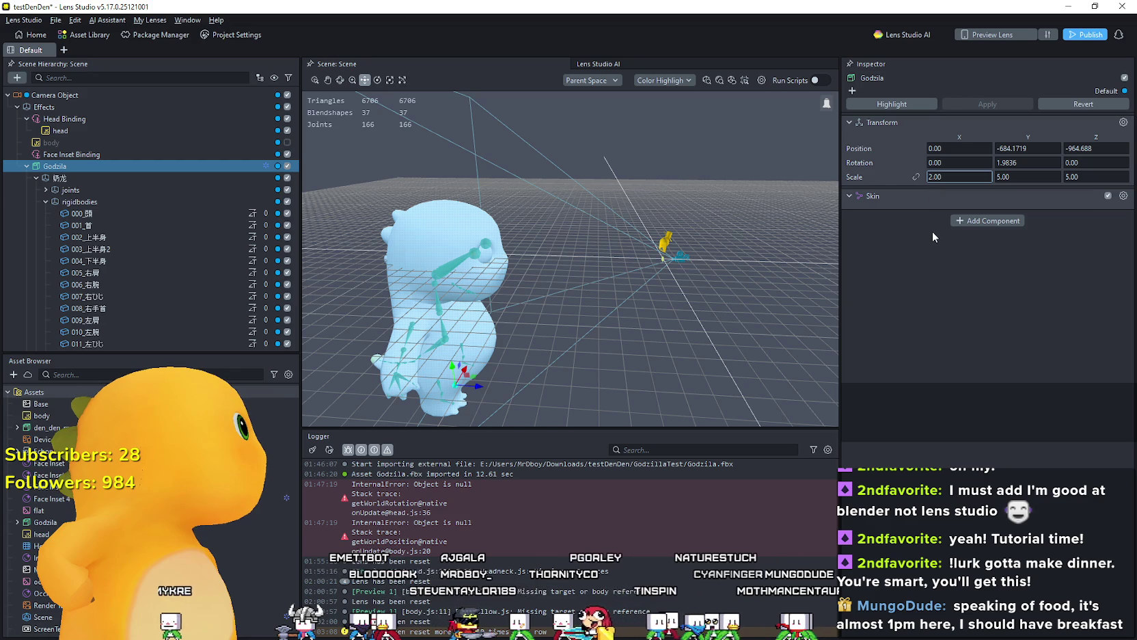
key("Return")
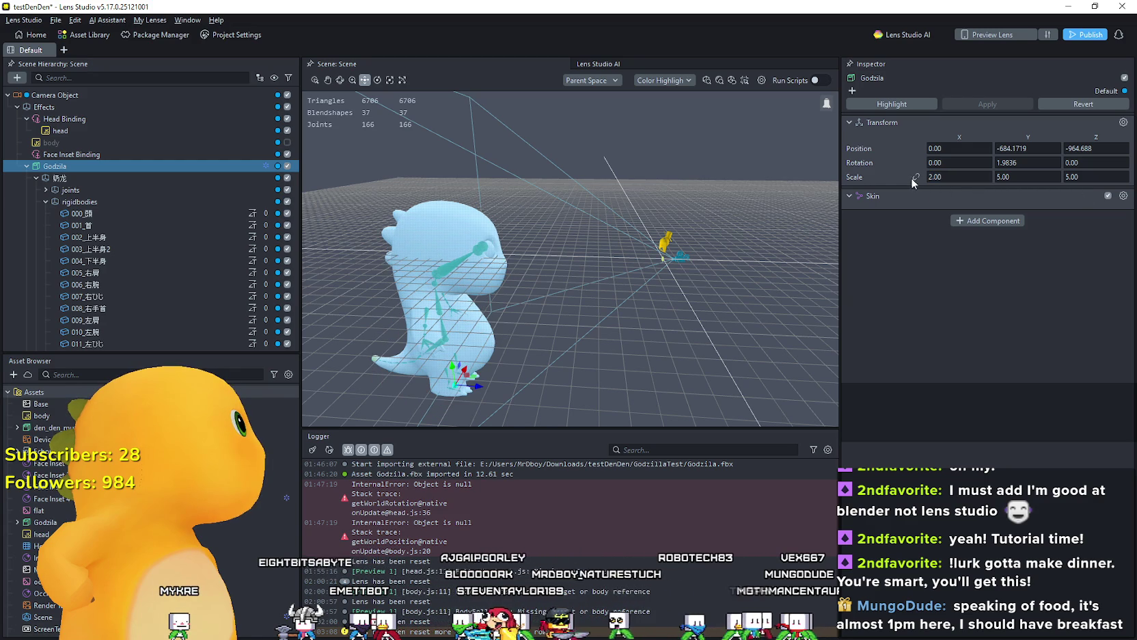
left_click(915, 177)
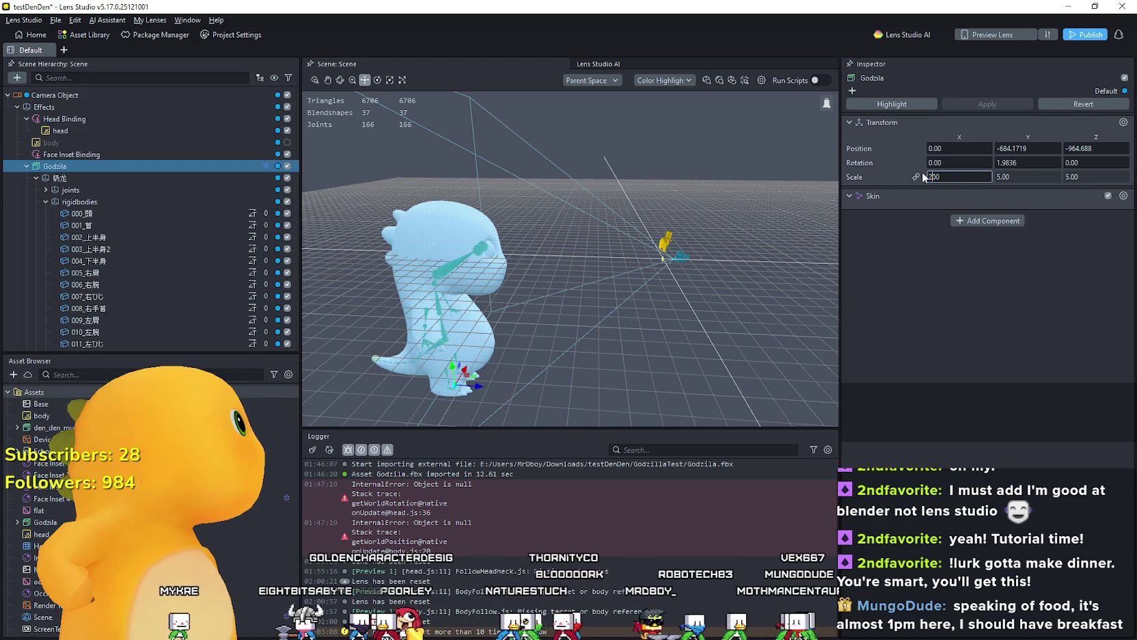
key("Return")
type("2")
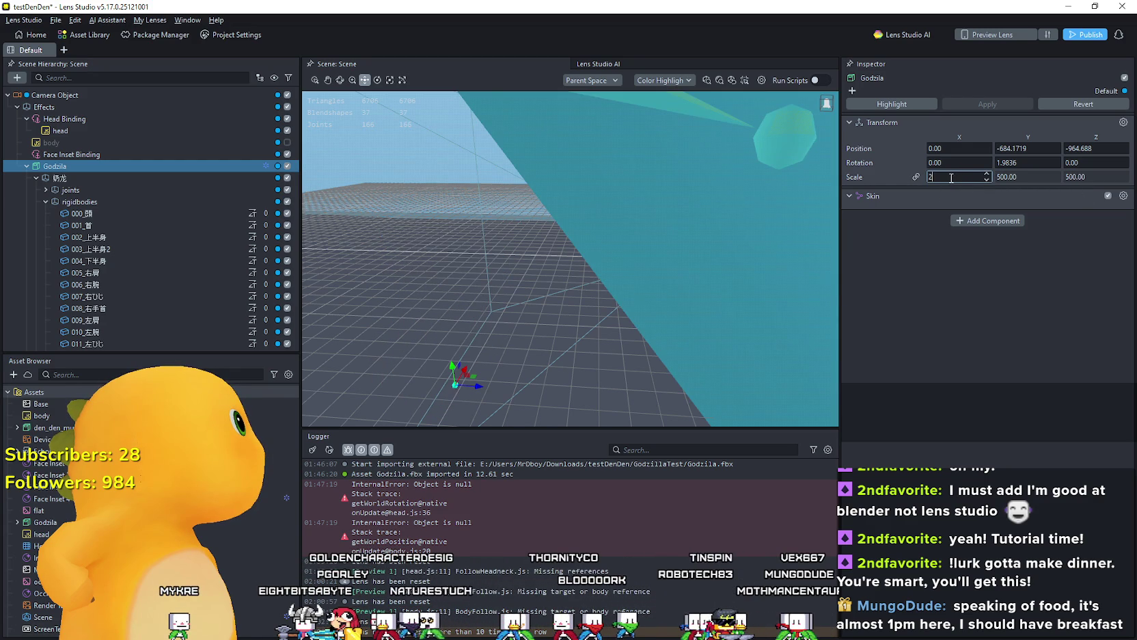
key("Return")
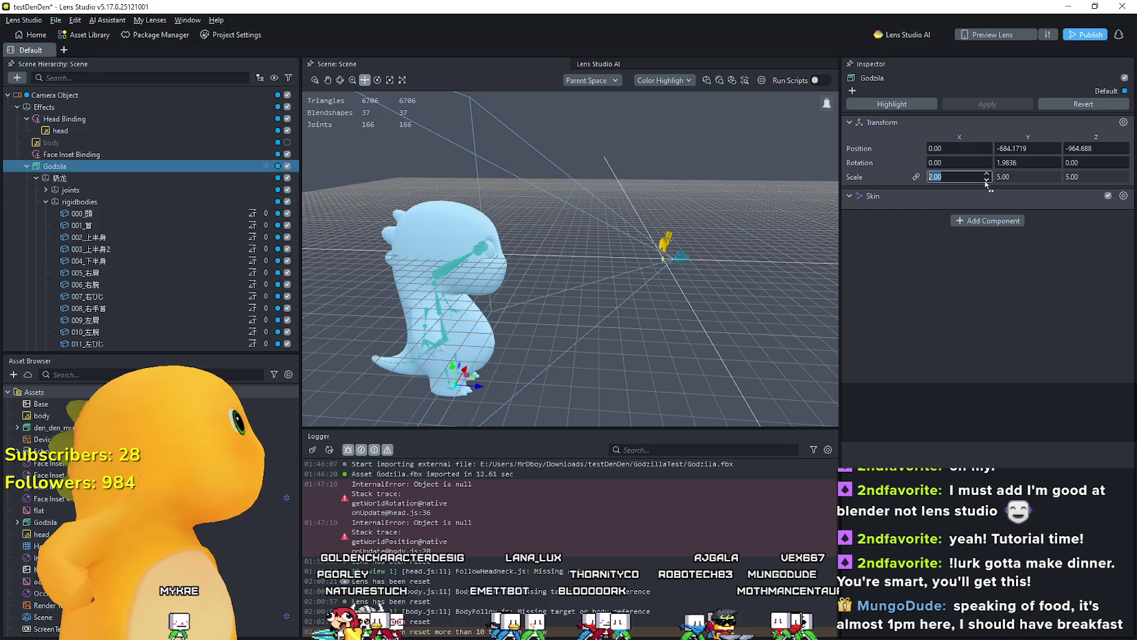
Step: Unlink the axes, set Y and Z scale to 2, and raise Godzila toward the yellow head
left_click(909, 177)
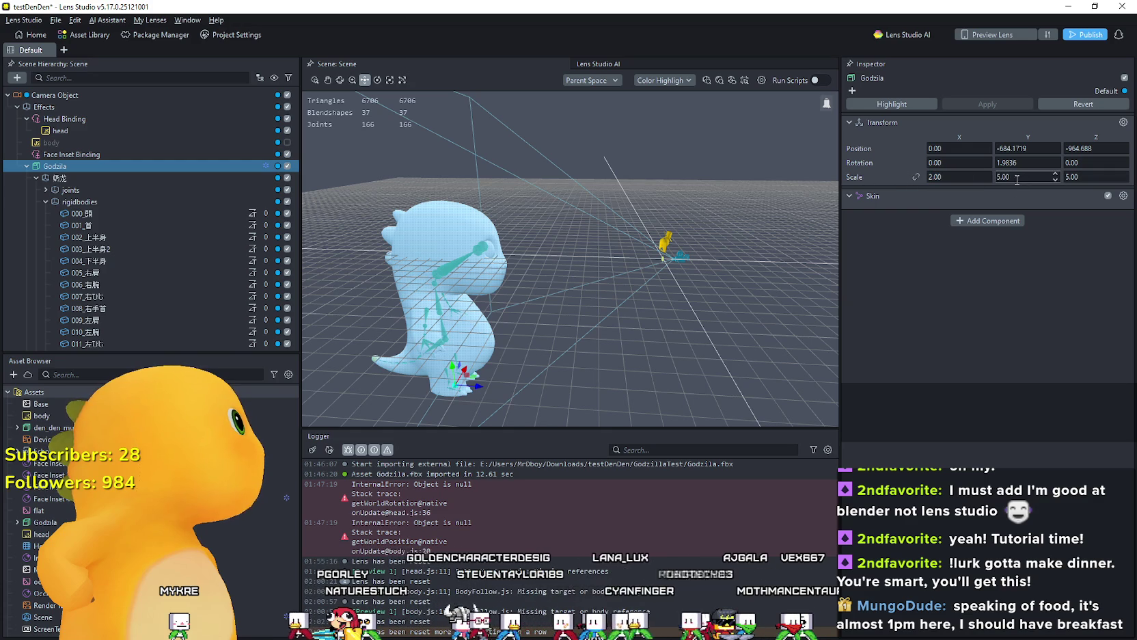
type("2")
key("Tab")
type("2")
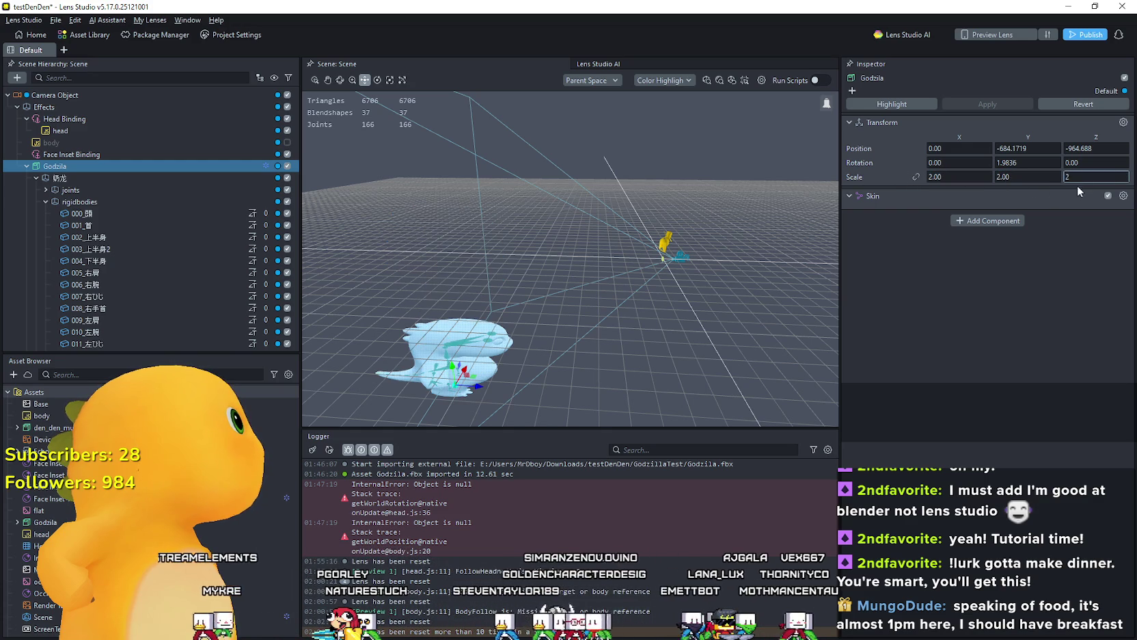
key("Return")
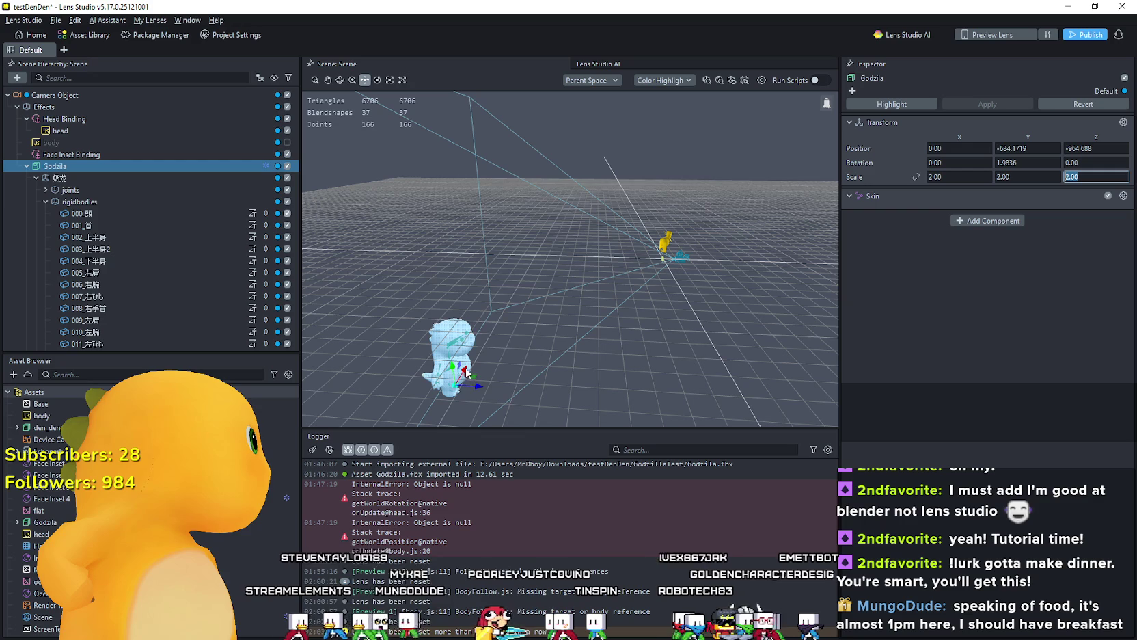
mouse_move(465, 373)
left_mouse_down()
mouse_move(512, 298)
mouse_move(464, 335)
mouse_move(458, 382)
left_mouse_up()
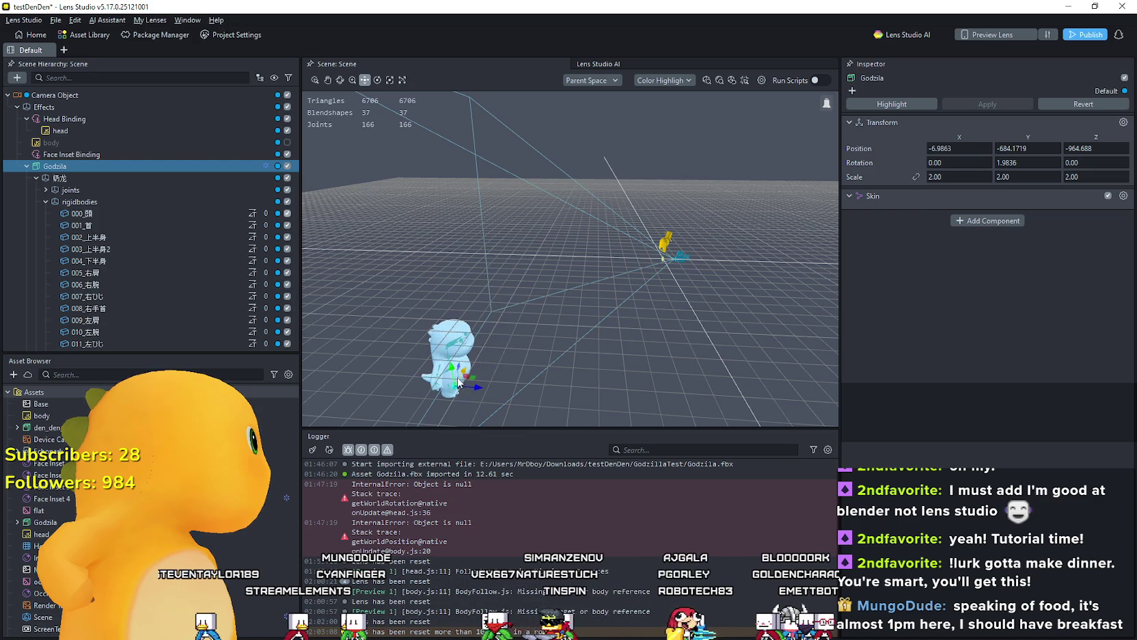
mouse_move(459, 290)
left_mouse_down()
mouse_move(459, 272)
mouse_move(466, 309)
mouse_move(648, 321)
left_mouse_up()
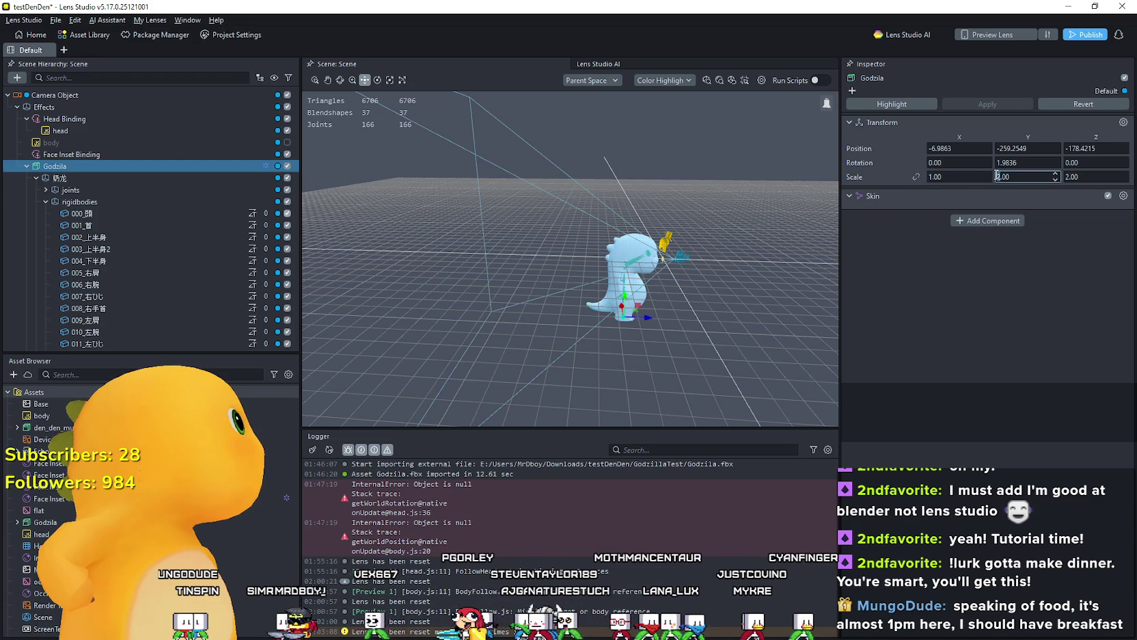
Step: Set Godzila's Z scale to 1 and raise it to position -6.9863, -125.9036, -91.7371
key("Tab")
type("1")
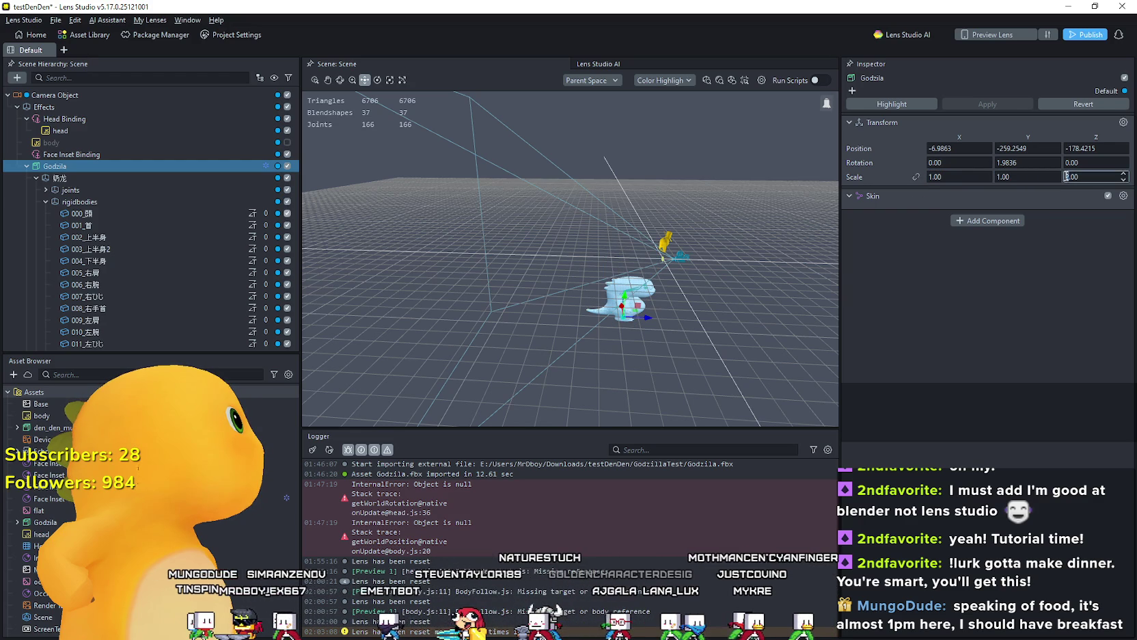
key("Return")
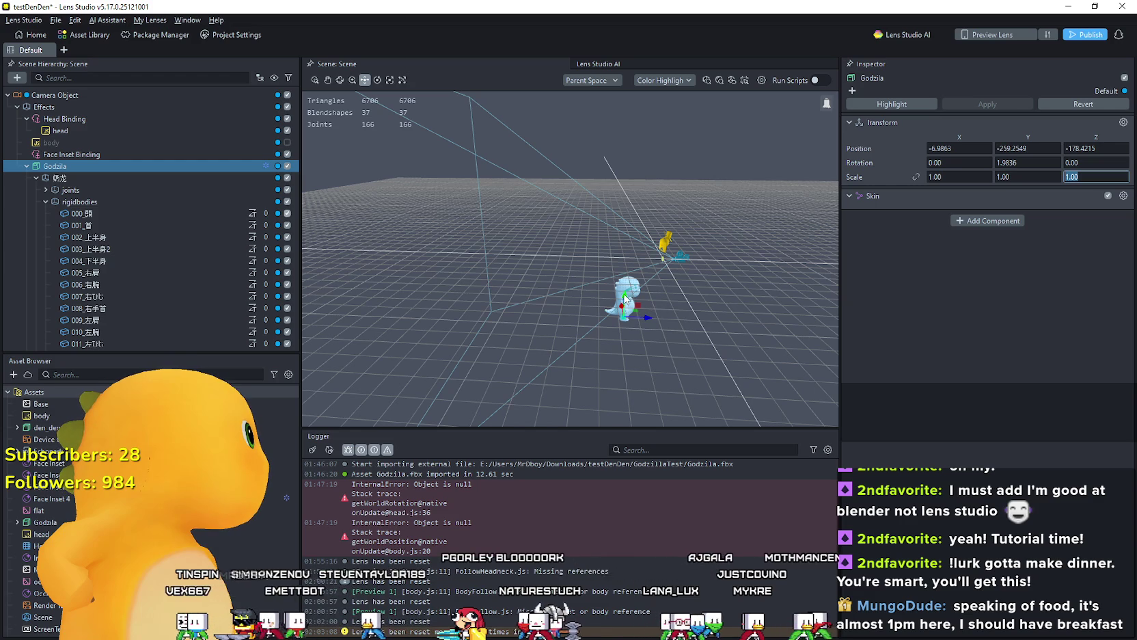
mouse_move(632, 285)
left_mouse_down()
mouse_move(640, 266)
mouse_move(643, 276)
left_mouse_up()
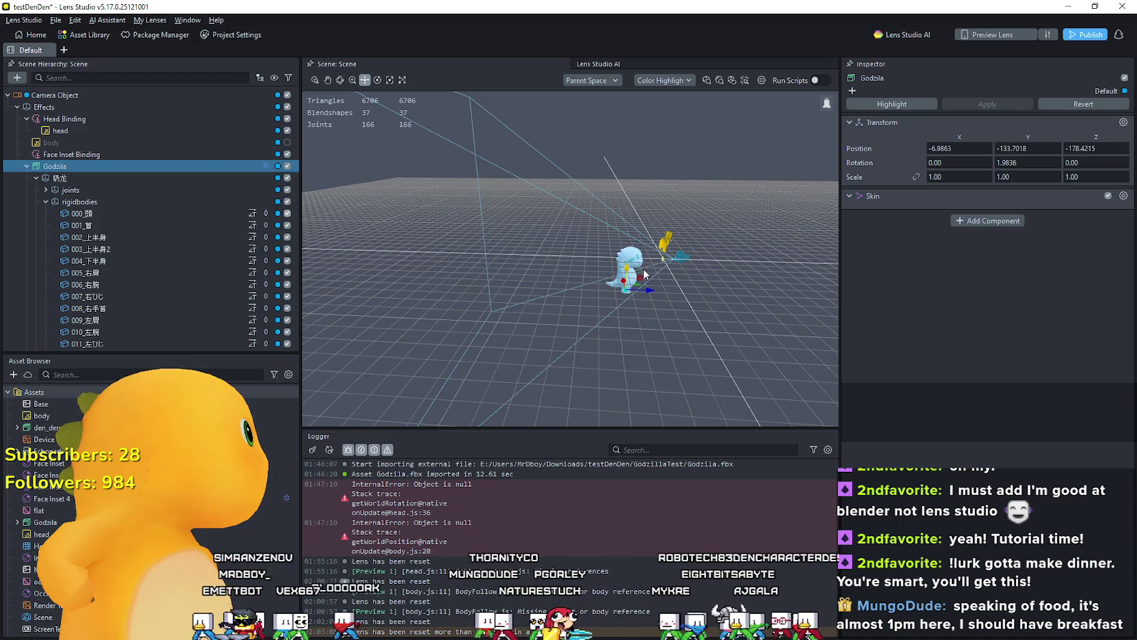
mouse_move(716, 261)
left_mouse_down()
mouse_move(521, 234)
mouse_move(571, 268)
left_mouse_up()
scroll(572, 270, "up", 5)
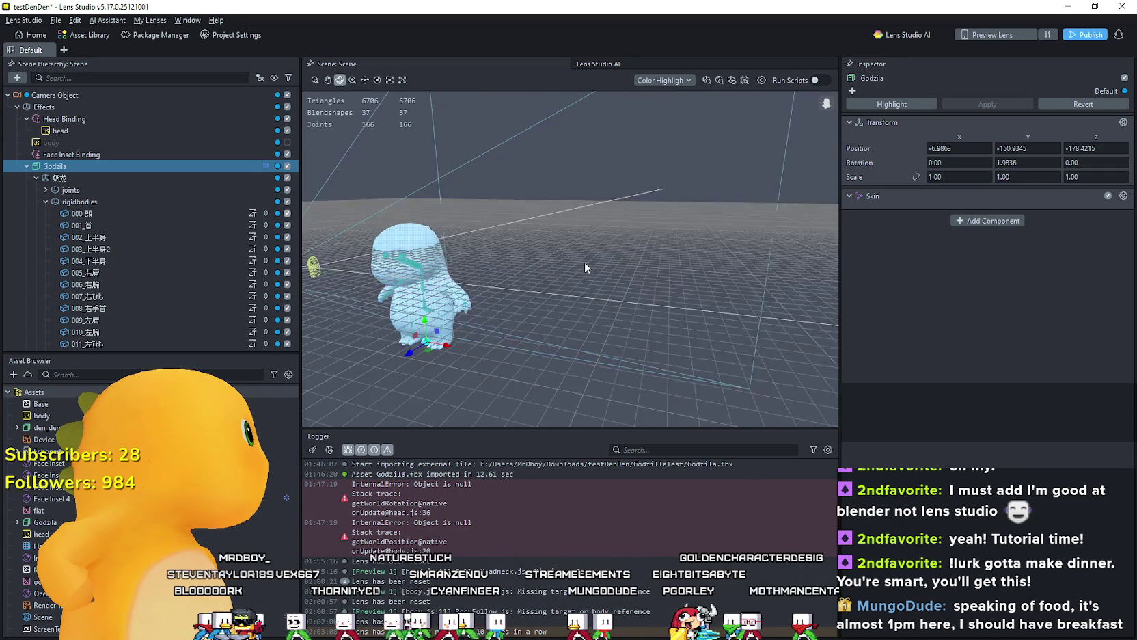
scroll(547, 281, "down", 5)
mouse_move(488, 291)
left_mouse_down()
mouse_move(446, 281)
mouse_move(433, 242)
mouse_move(428, 257)
mouse_move(420, 249)
mouse_move(494, 202)
mouse_move(491, 213)
mouse_move(526, 221)
mouse_move(498, 273)
mouse_move(503, 260)
mouse_move(576, 405)
left_mouse_up()
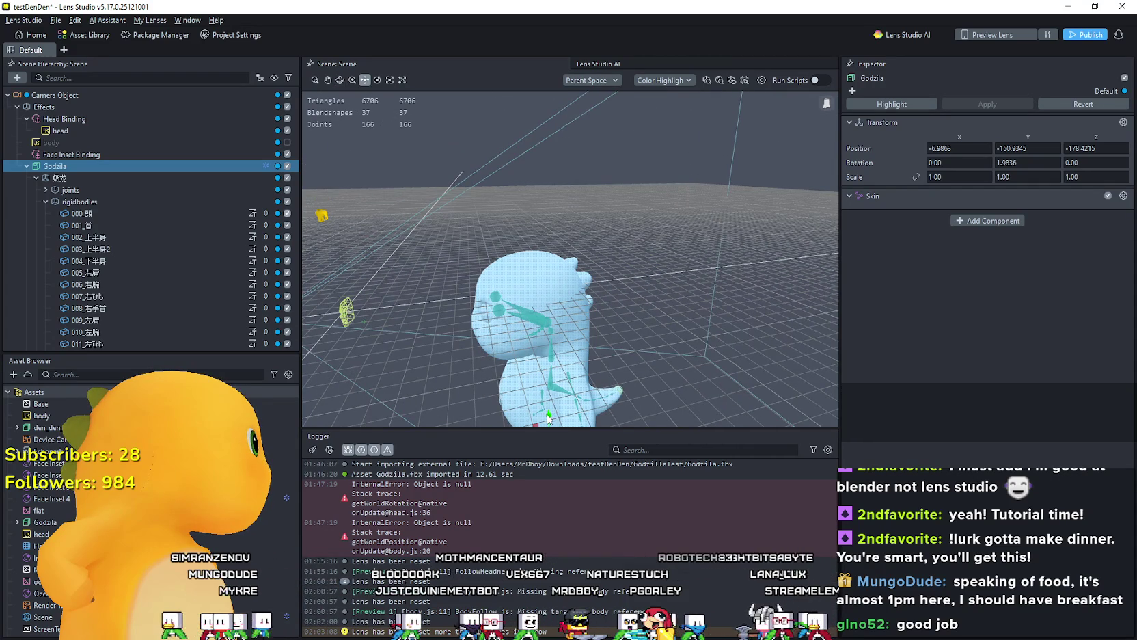
left_click_drag(549, 414, 415, 422)
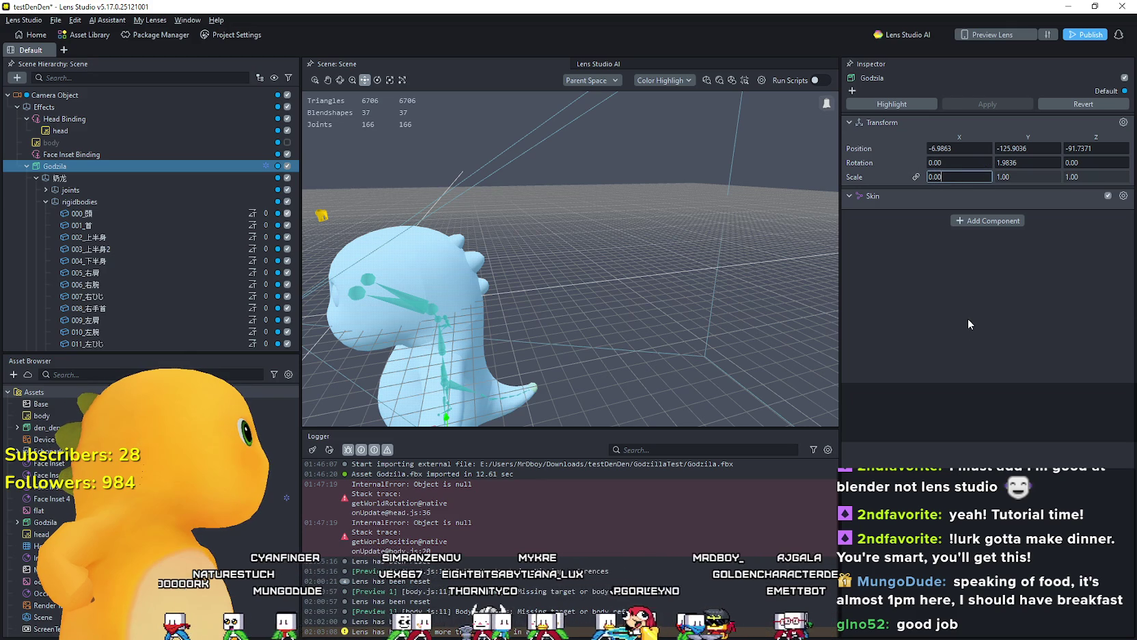
Step: Scale Godzila uniformly to 0.5, then 0.3, lifting it to Y -34.7614 beside the yellow head
key("Return")
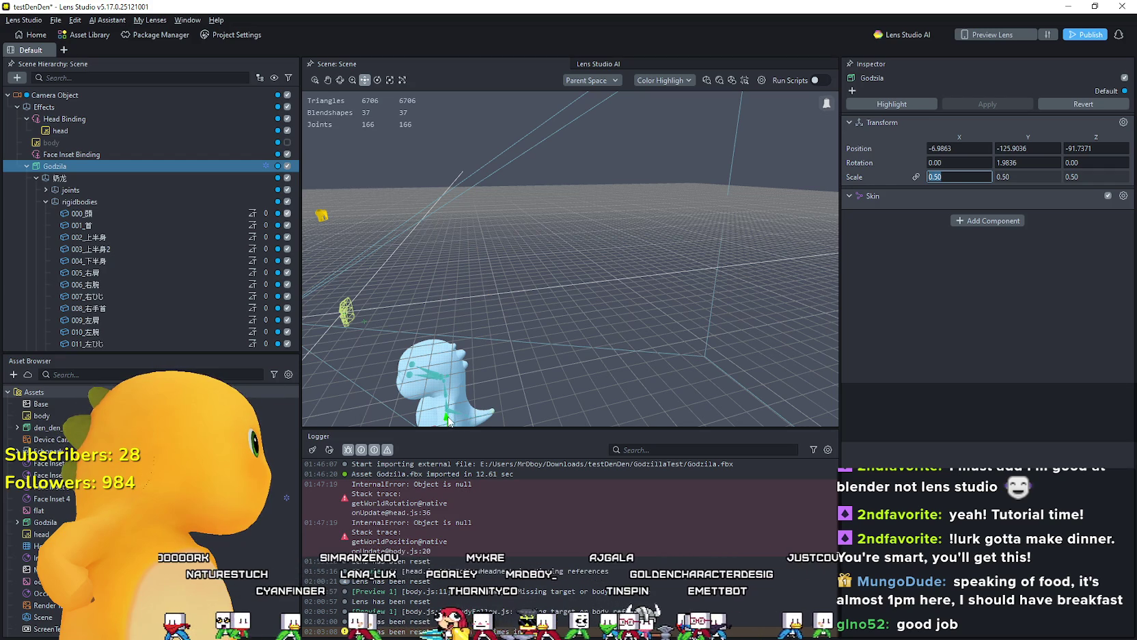
mouse_move(448, 421)
left_mouse_down()
mouse_move(435, 343)
mouse_move(415, 377)
mouse_move(372, 386)
mouse_move(398, 372)
left_mouse_up()
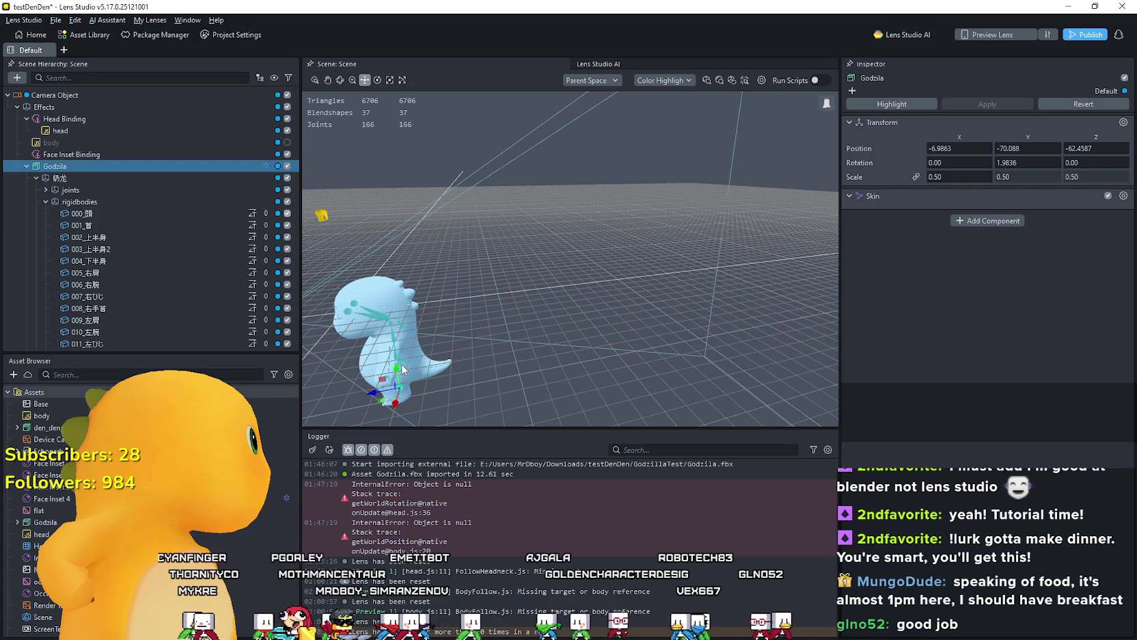
left_click(957, 176)
type("0.3")
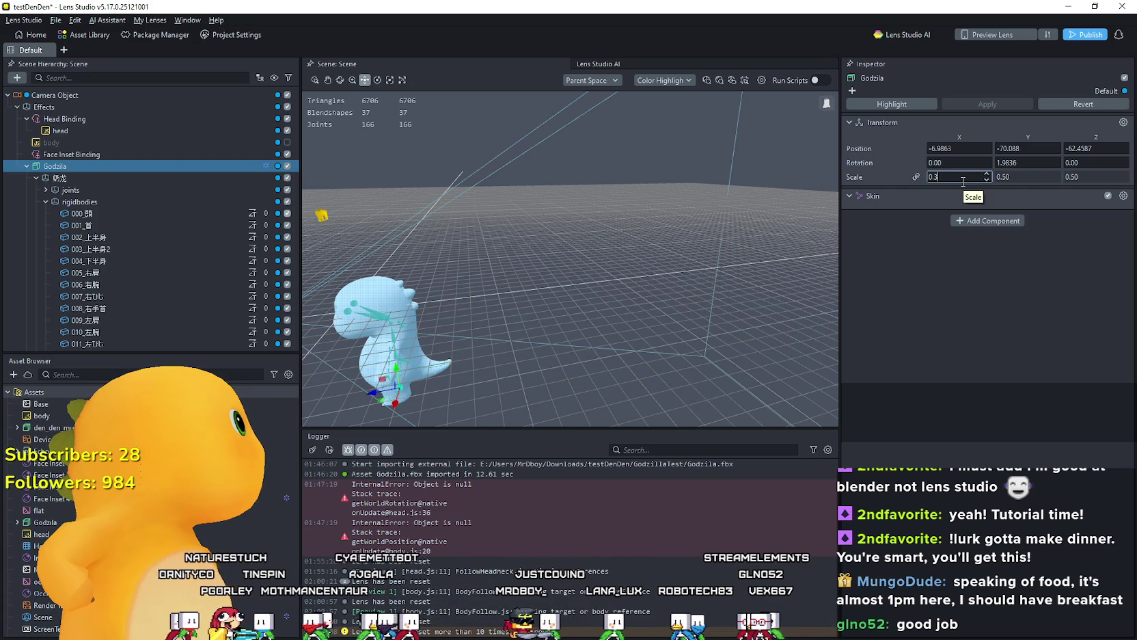
key("Return")
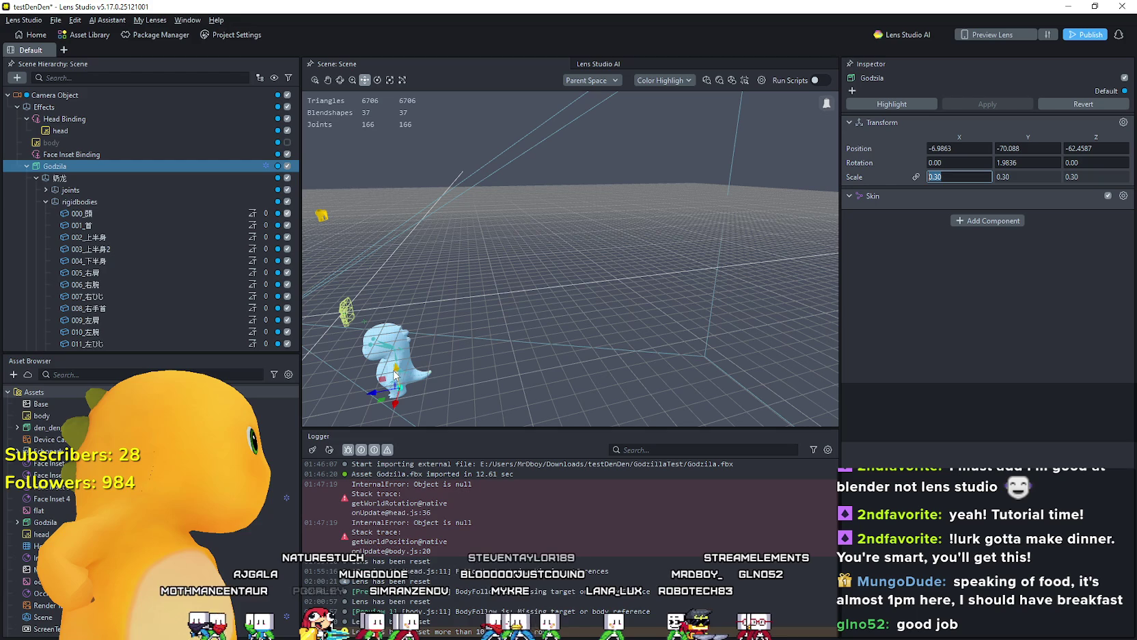
left_click_drag(399, 355, 390, 326)
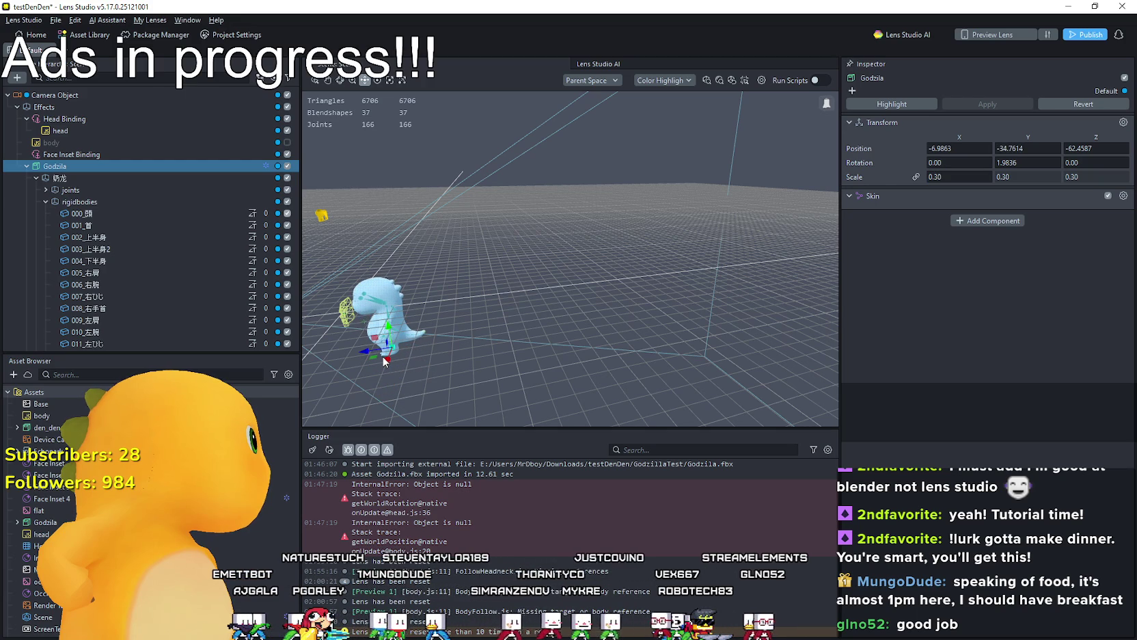
Step: Nudge Godzila up to the head and inspect the Face Inset materials in the Asset Browser
left_click_drag(384, 360, 356, 386)
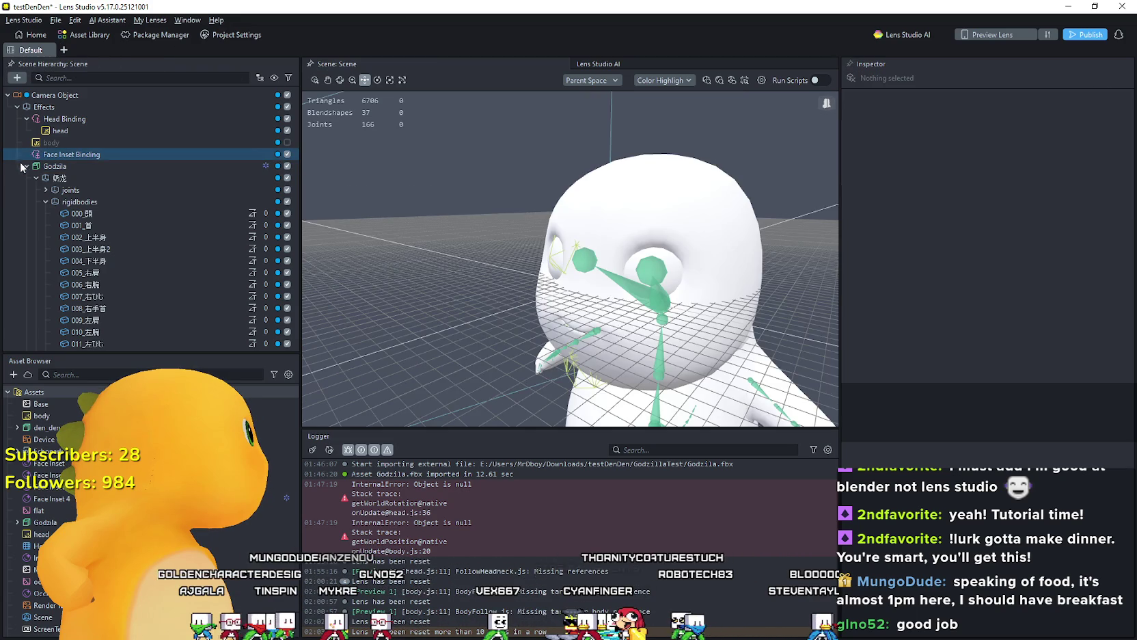
left_click(74, 498)
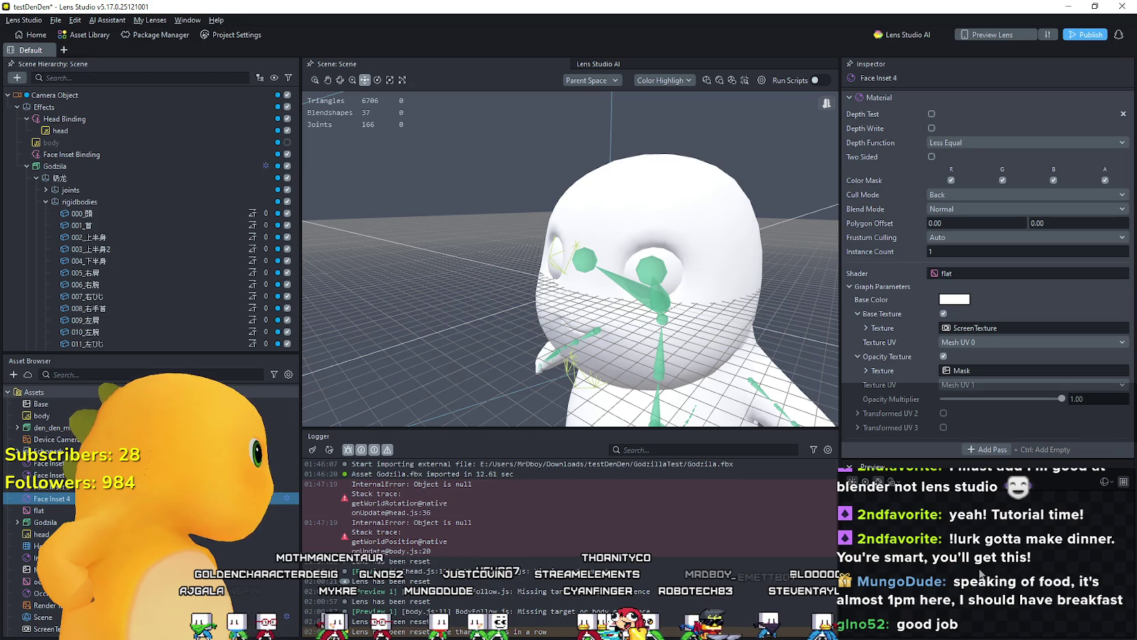
left_click(54, 486)
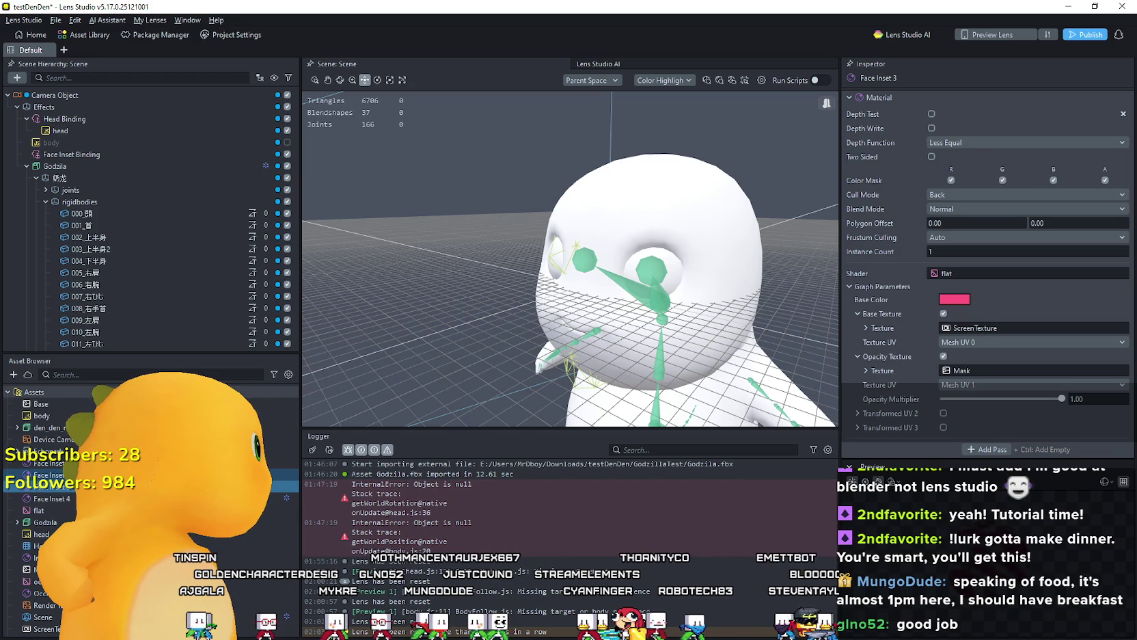
left_click(55, 450)
left_click(54, 450)
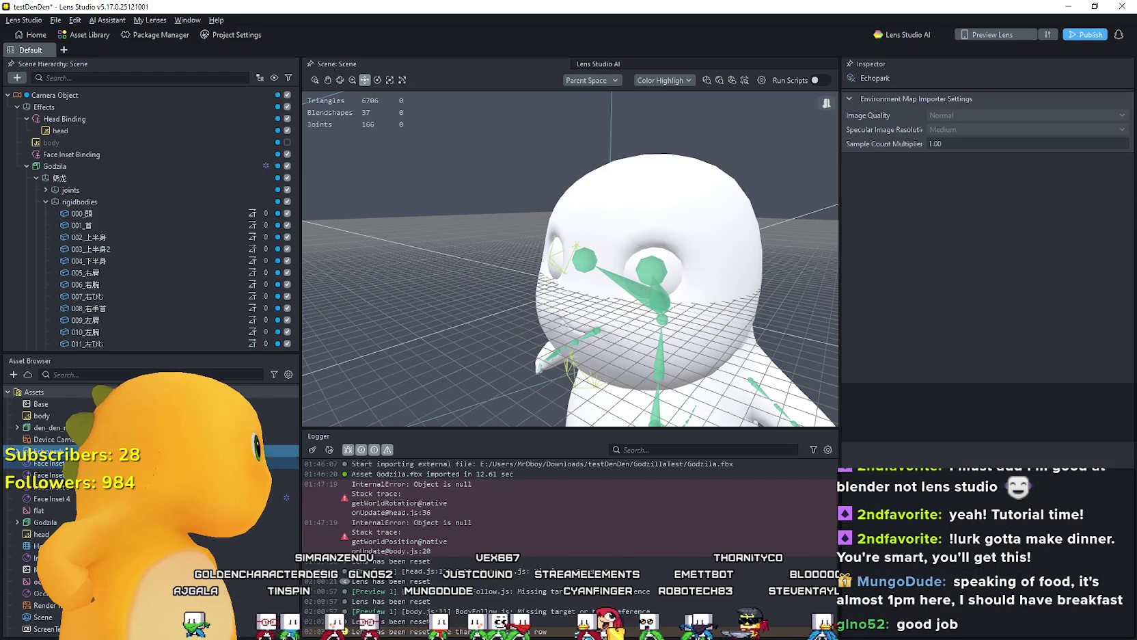
left_click(55, 474)
scroll(55, 444, "down", 1)
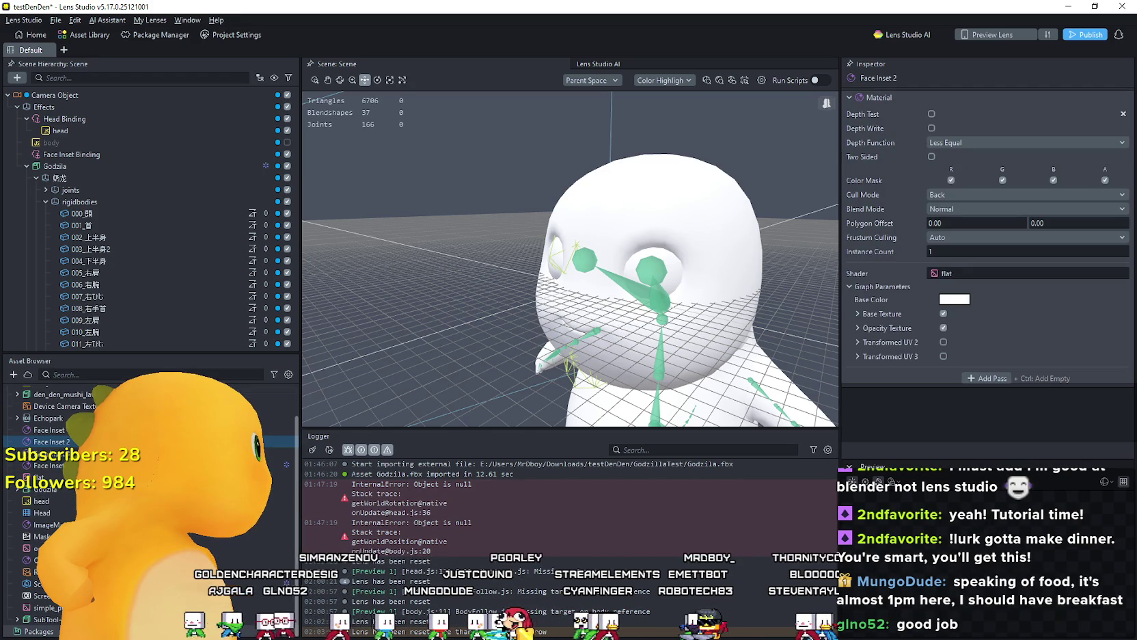
scroll(55, 478, "up", 2)
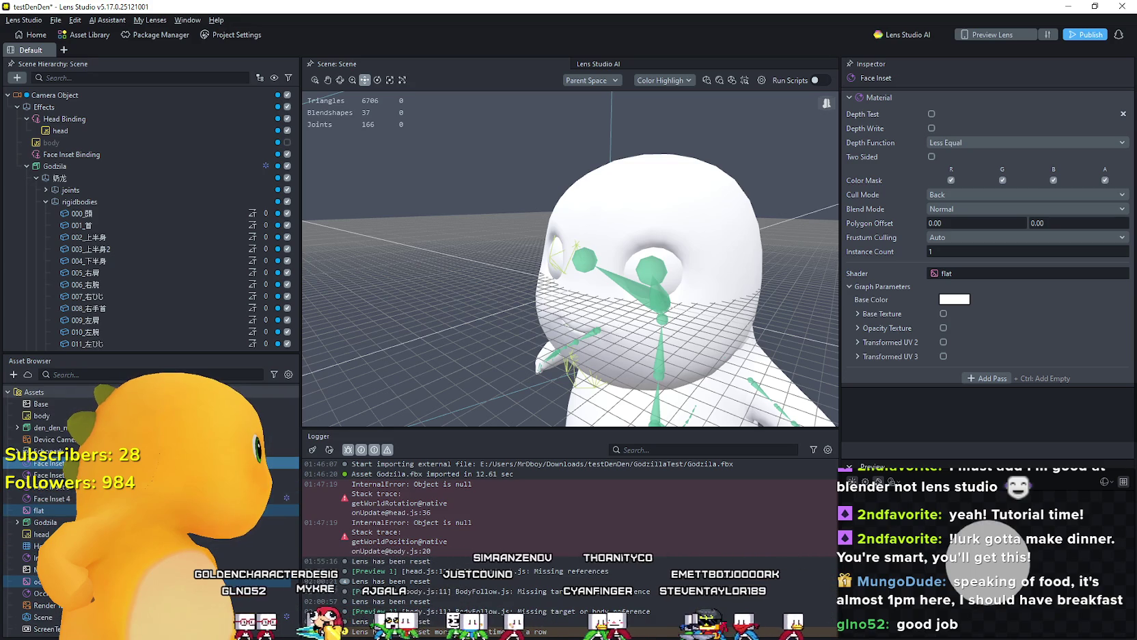
Step: Select Face Inset through Face Inset 4 together and delete them, confirming with Yes
left_click(51, 498, "shift")
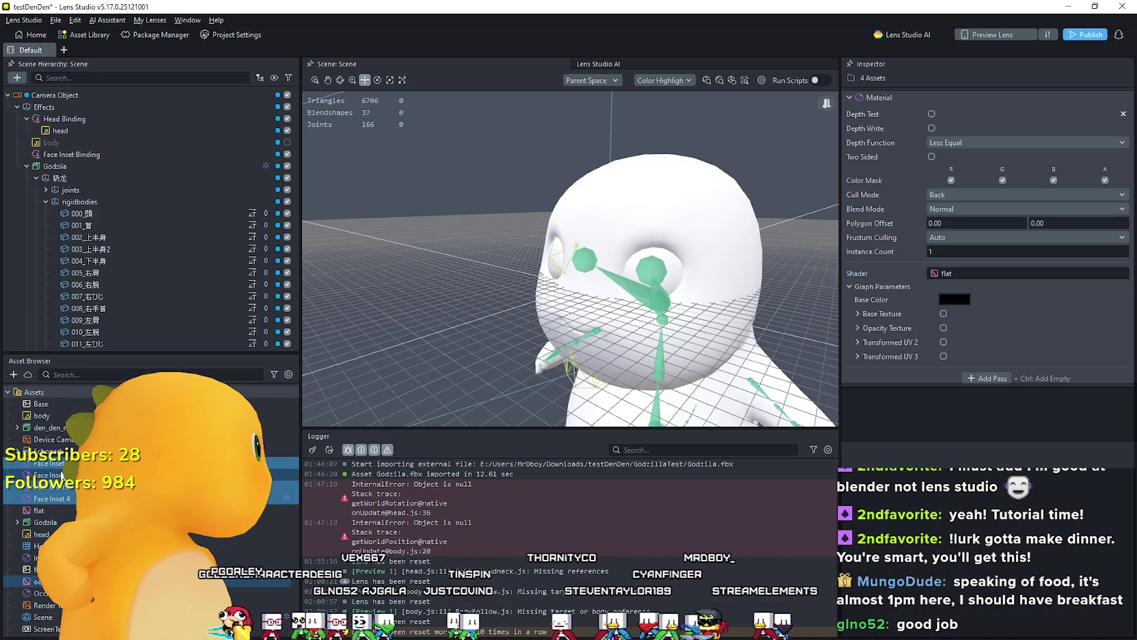
right_click(61, 475)
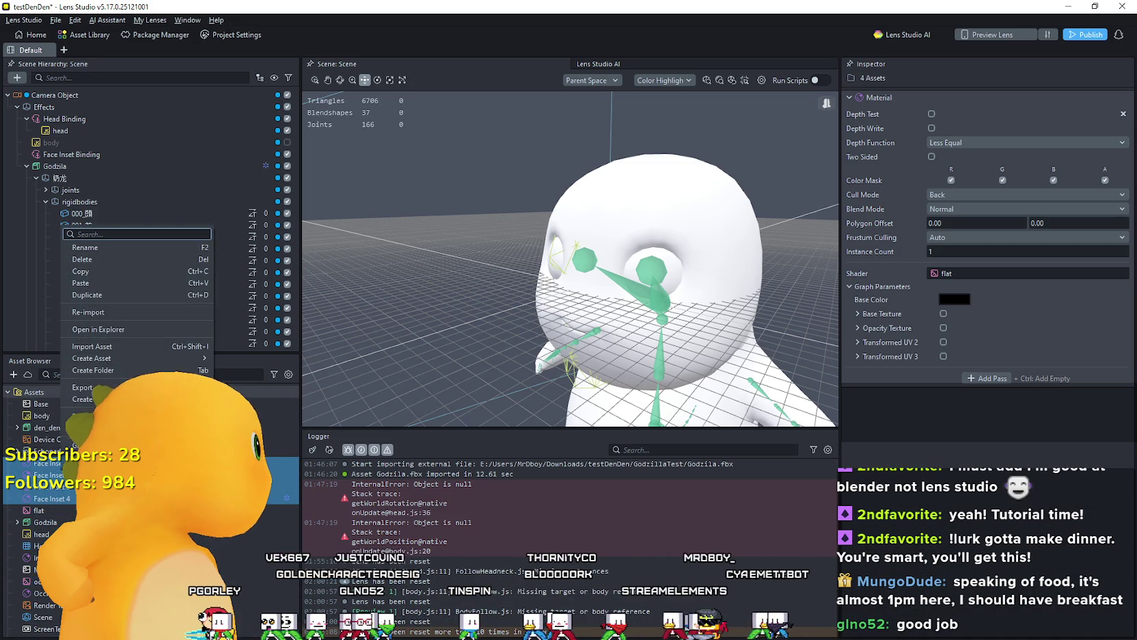
left_click(101, 258)
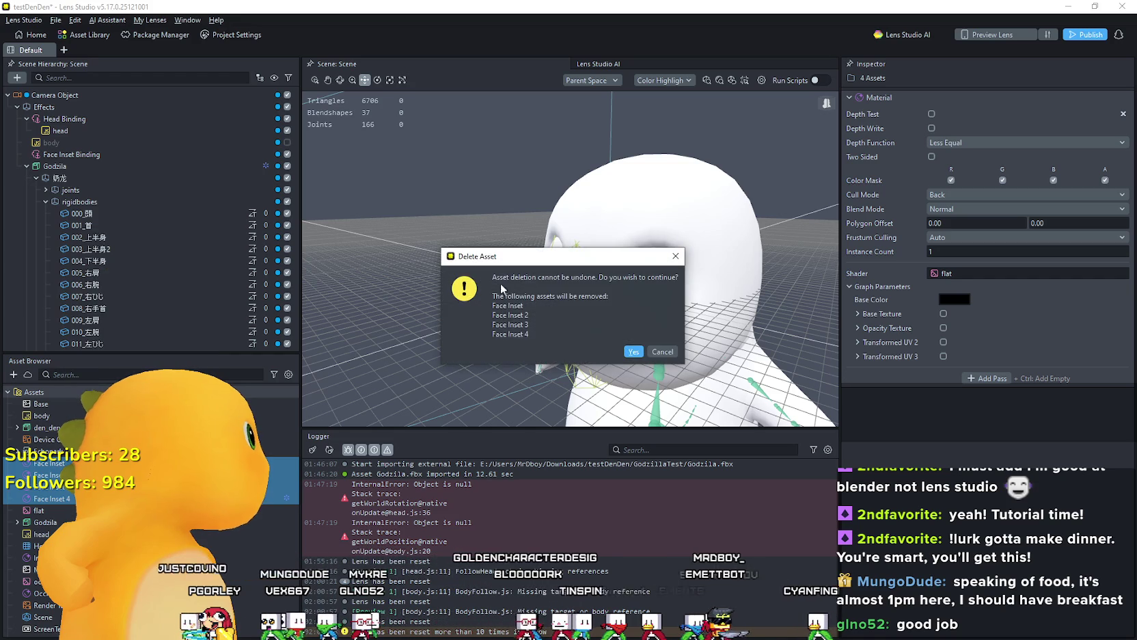
left_click(634, 351)
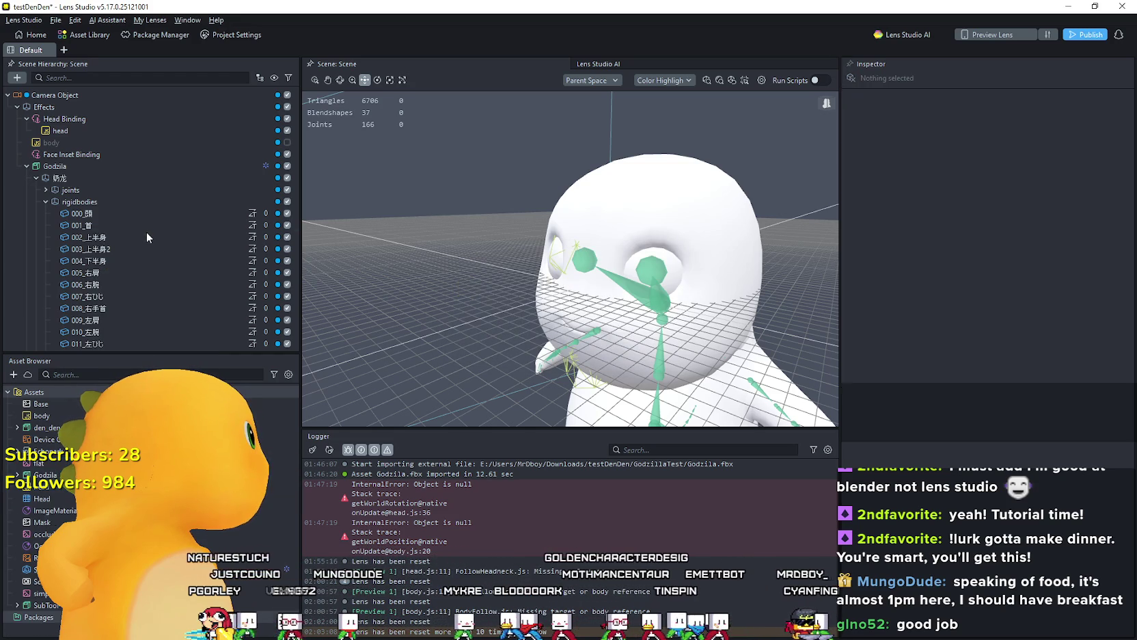
Step: Delete the Face Inset Binding object from the Scene Hierarchy
left_click(93, 154)
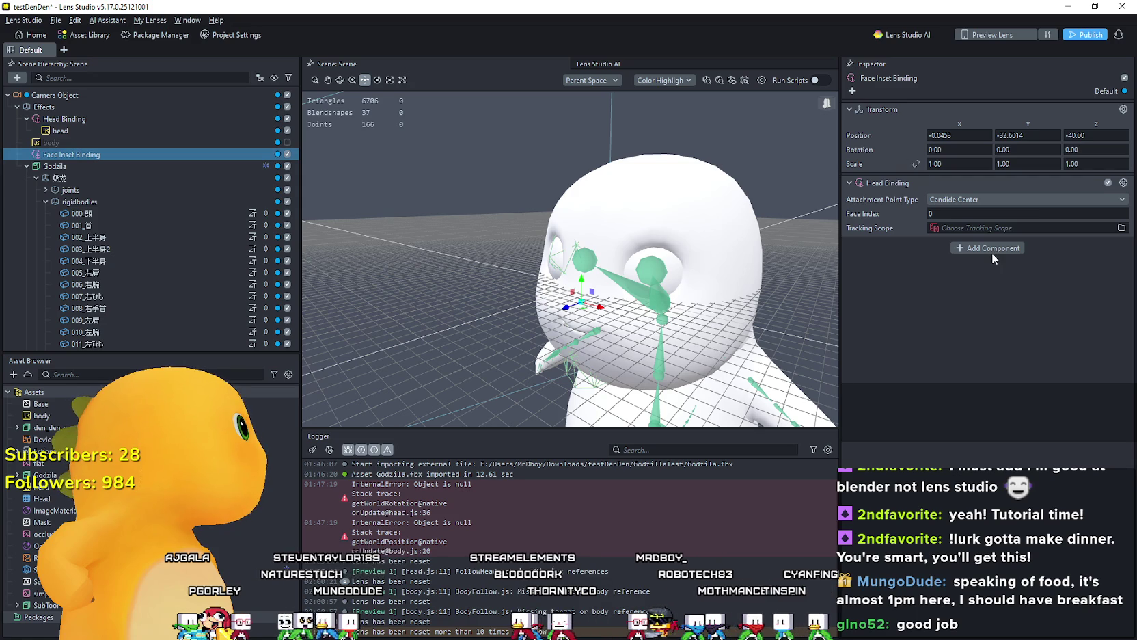
right_click(83, 154)
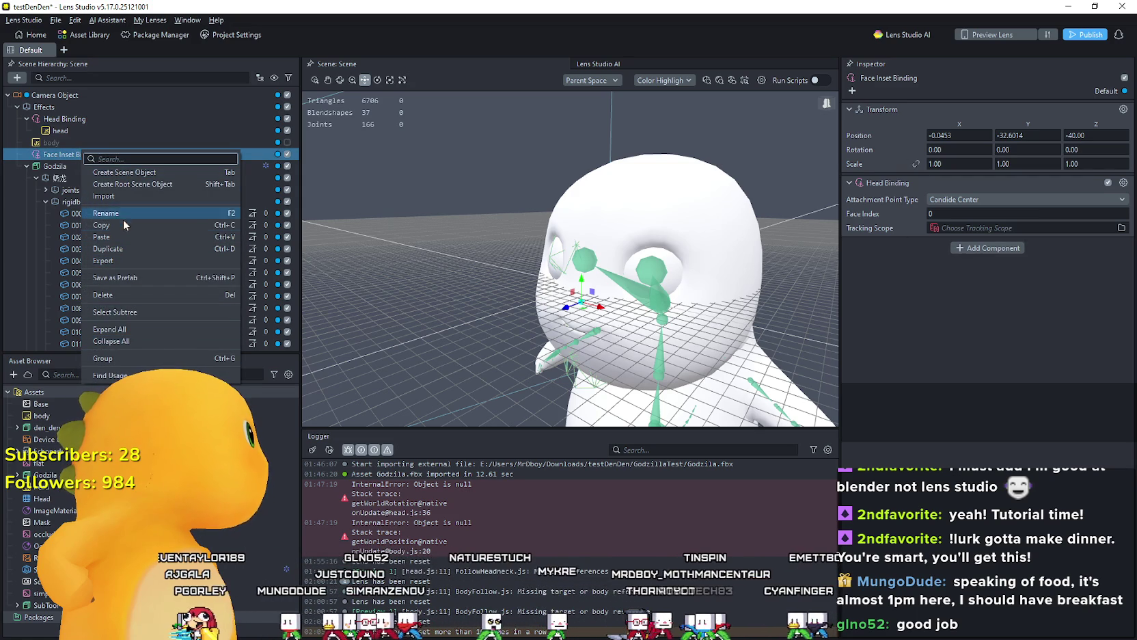
left_click(125, 296)
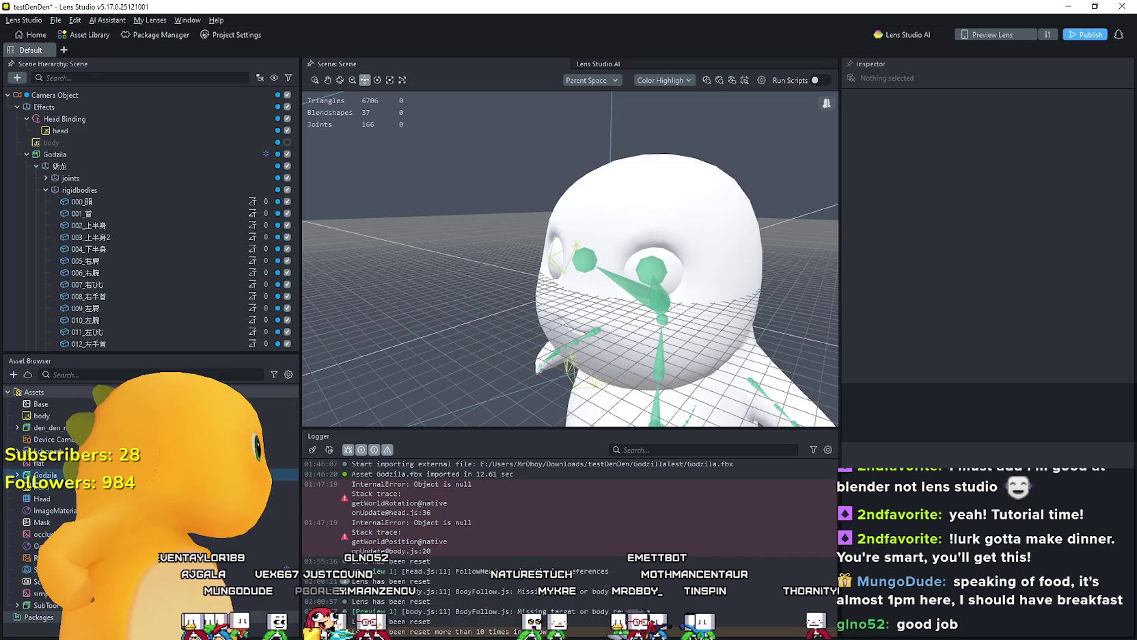
Step: Delete the den_den_mushi_law asset from the Asset Browser, confirming with Yes
right_click(43, 429)
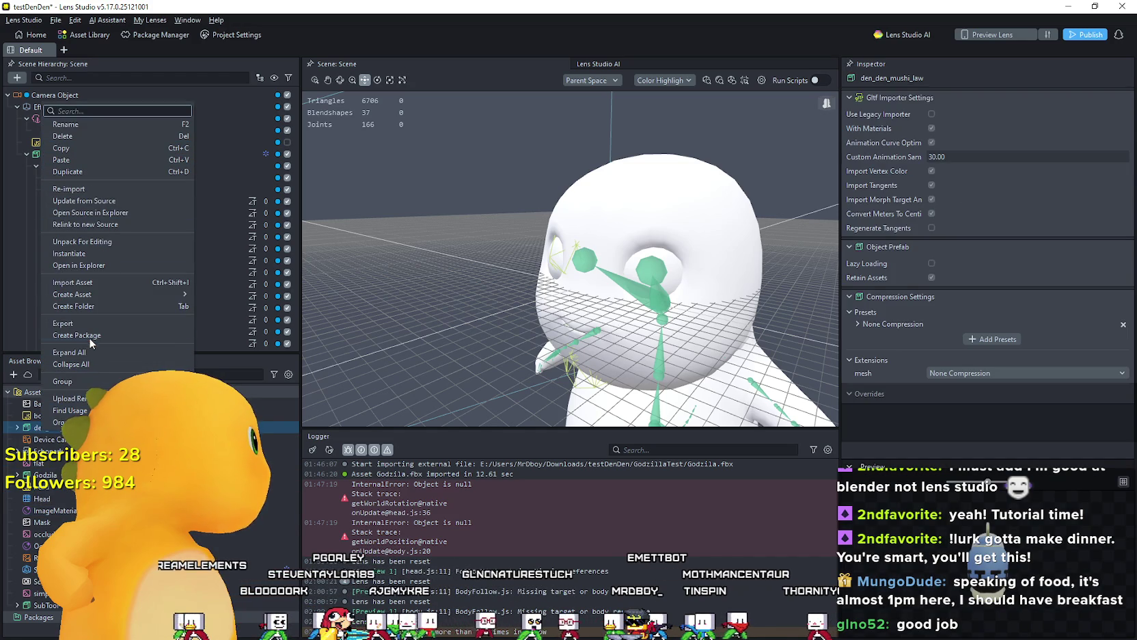
left_click(89, 136)
left_click(633, 337)
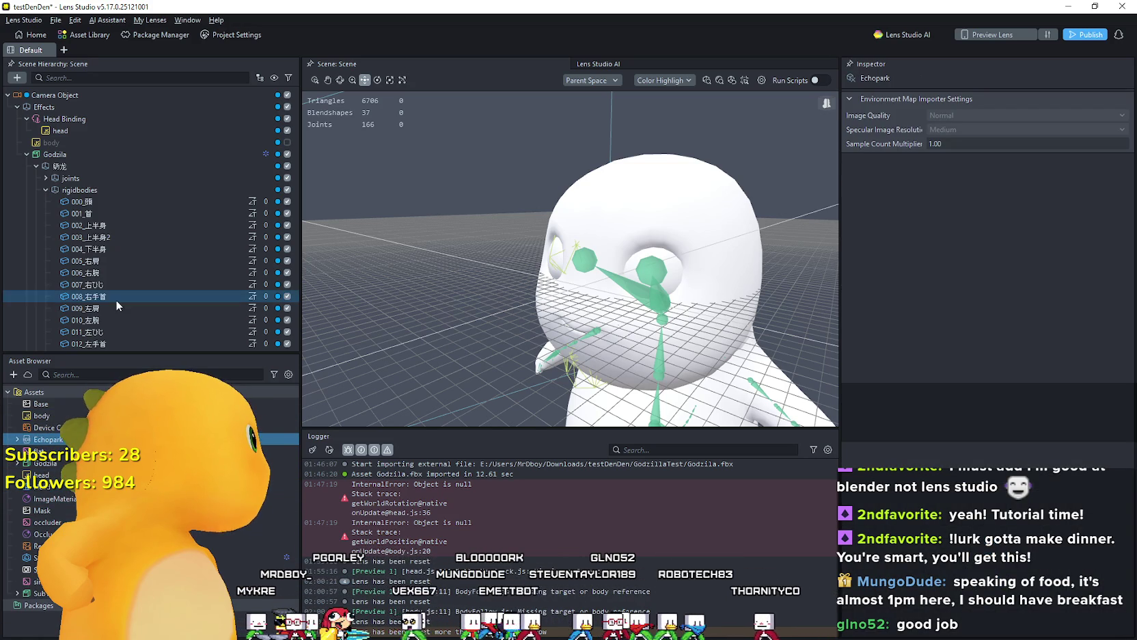
left_click(54, 107)
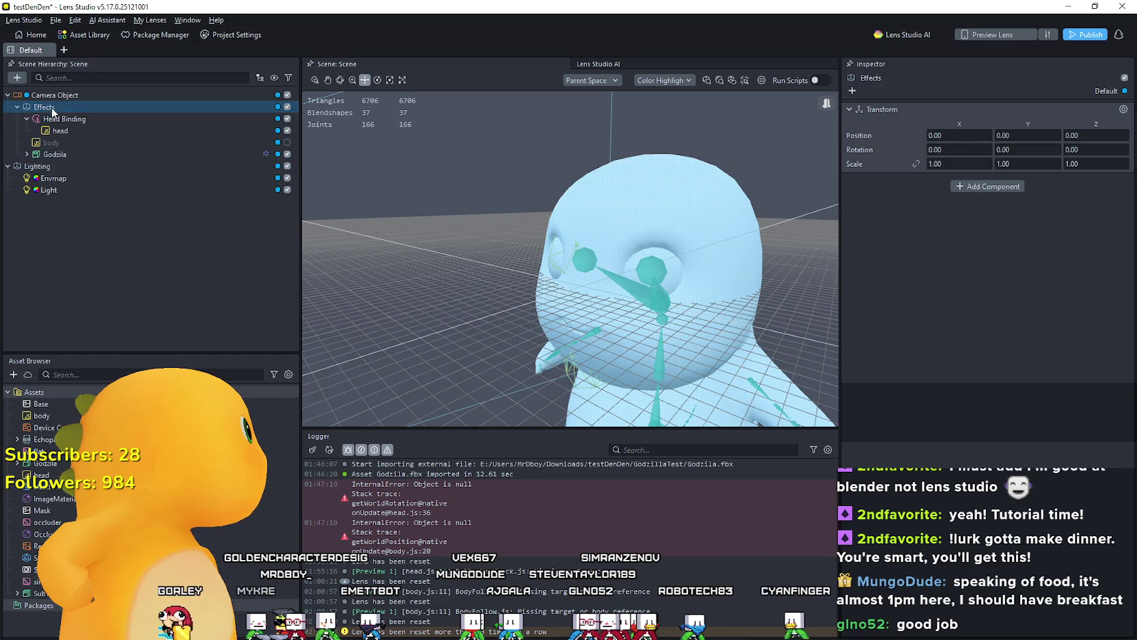
Step: Add a new Face Inset under Effects by searching 'face' in the add menu
left_click(17, 77)
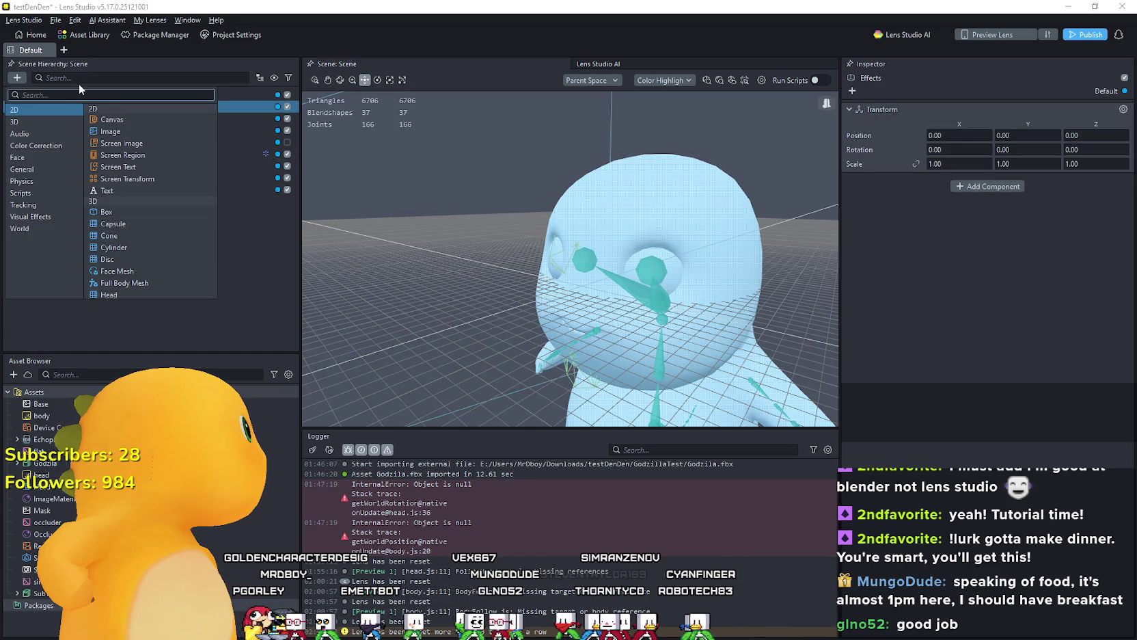
type("hea")
key("BackSpace")
key("BackSpace")
key("BackSpace")
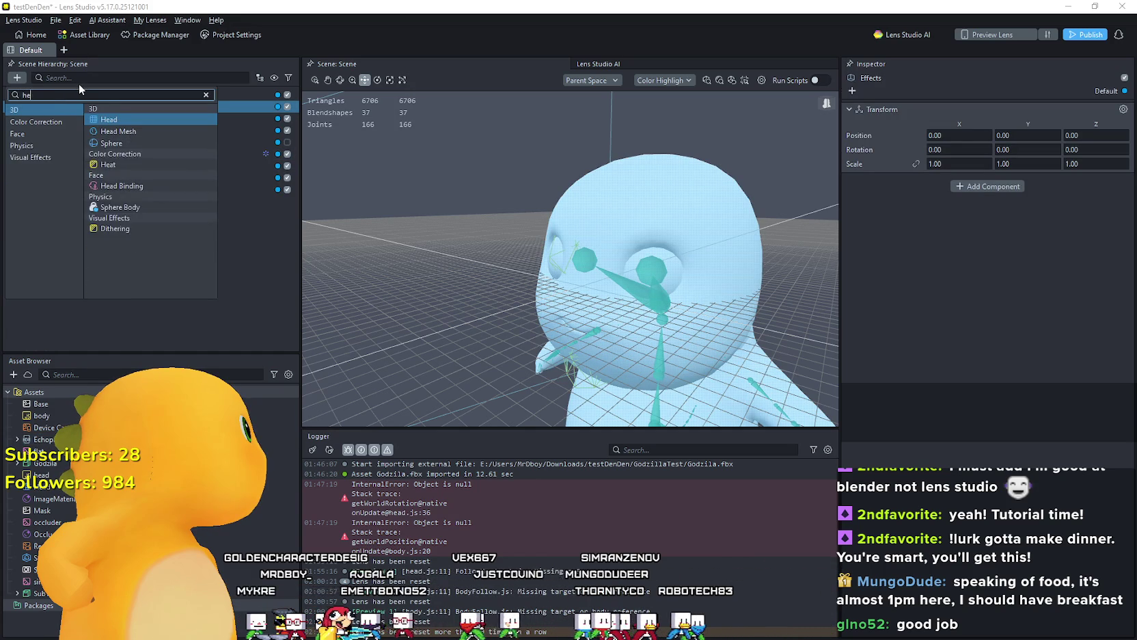
type("face")
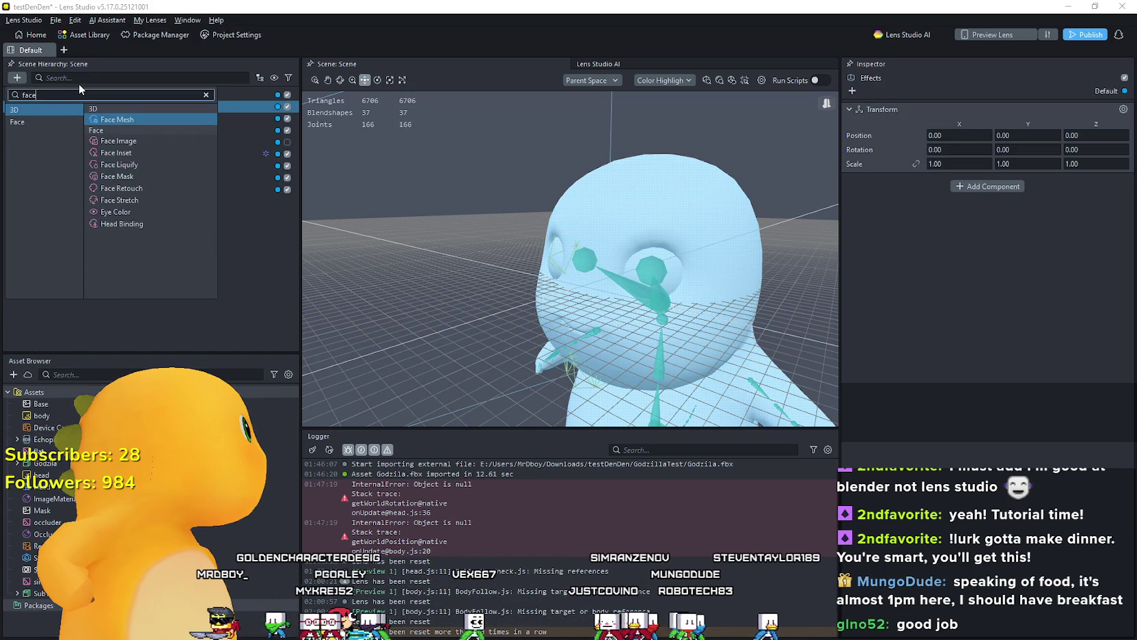
left_click(138, 157)
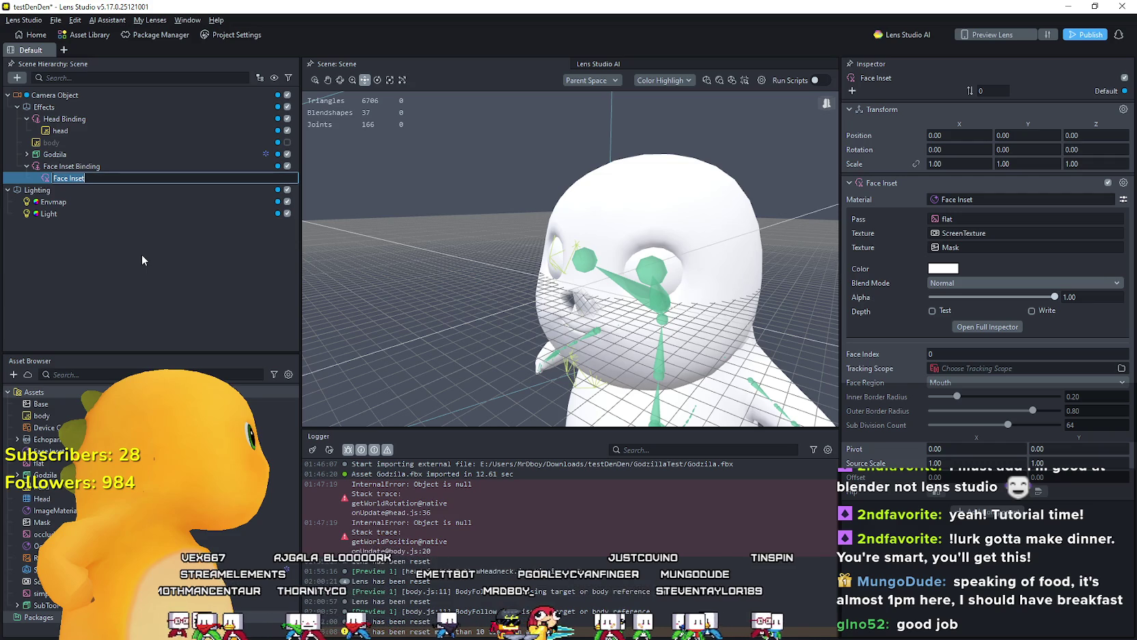
left_click(110, 273)
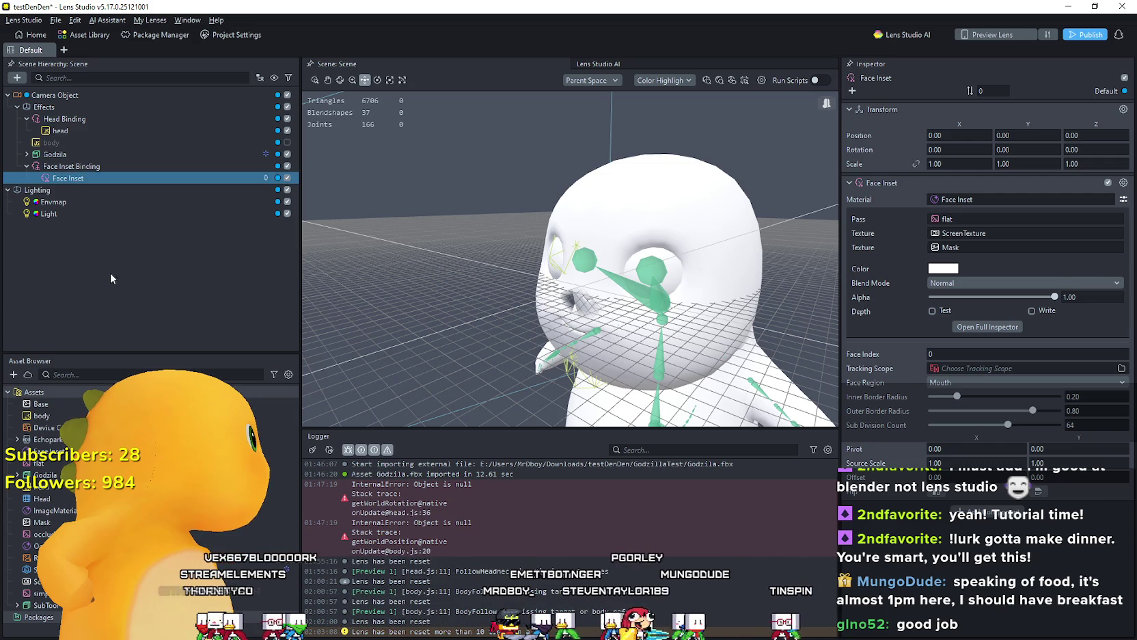
Step: Rename the new Face Inset object to 'Mouth'
left_click(70, 179)
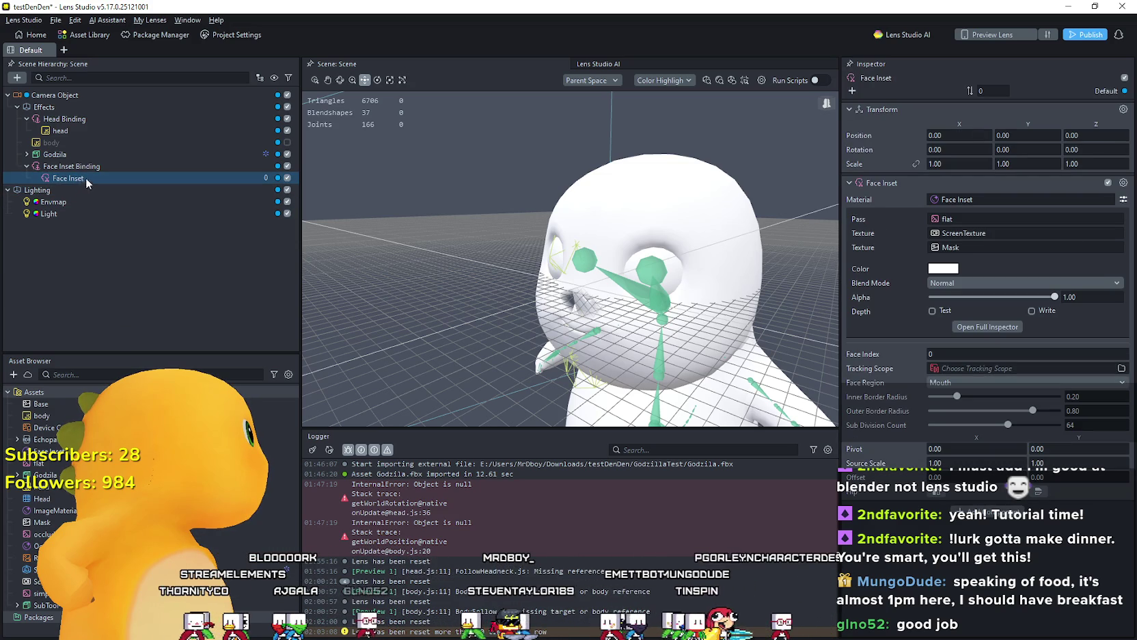
left_click(86, 179)
type("Mou")
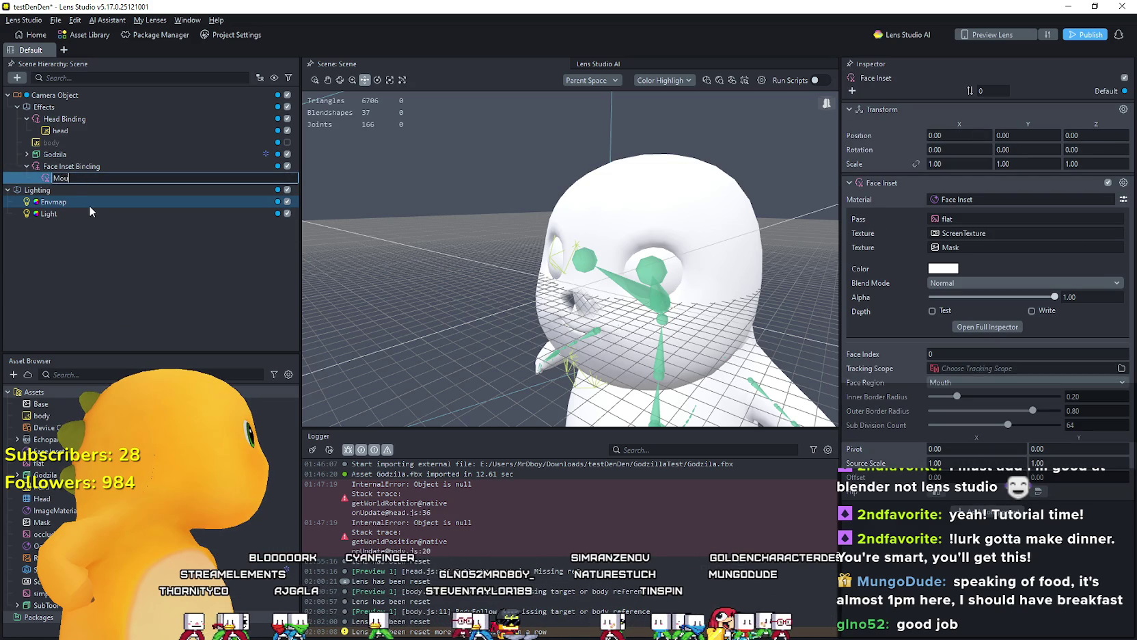
type("th")
key("Return")
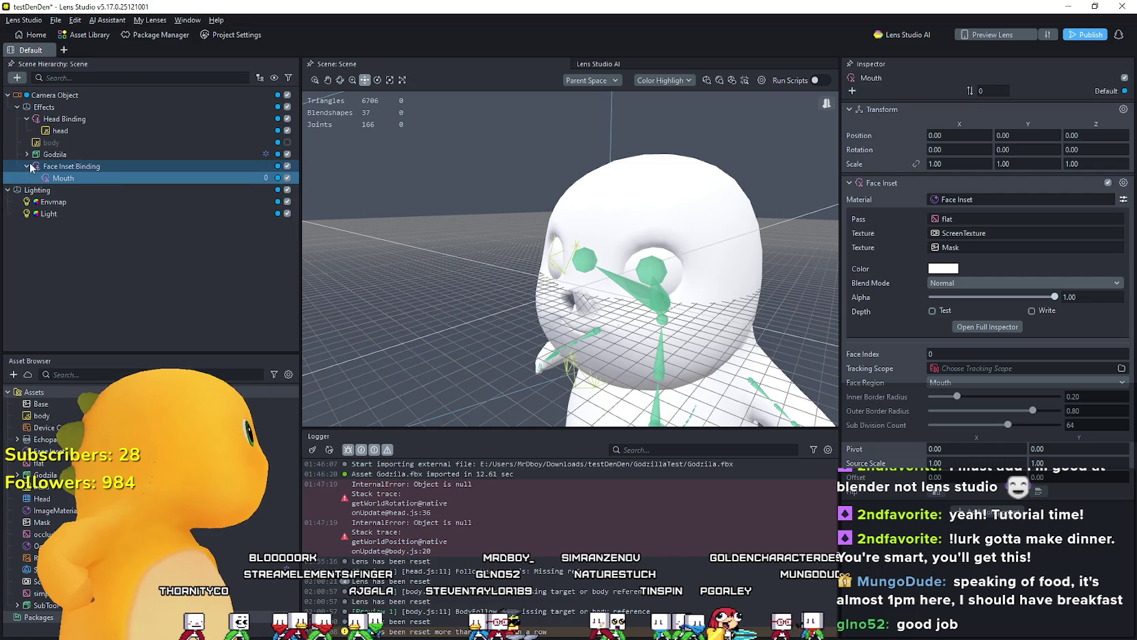
left_click(27, 155)
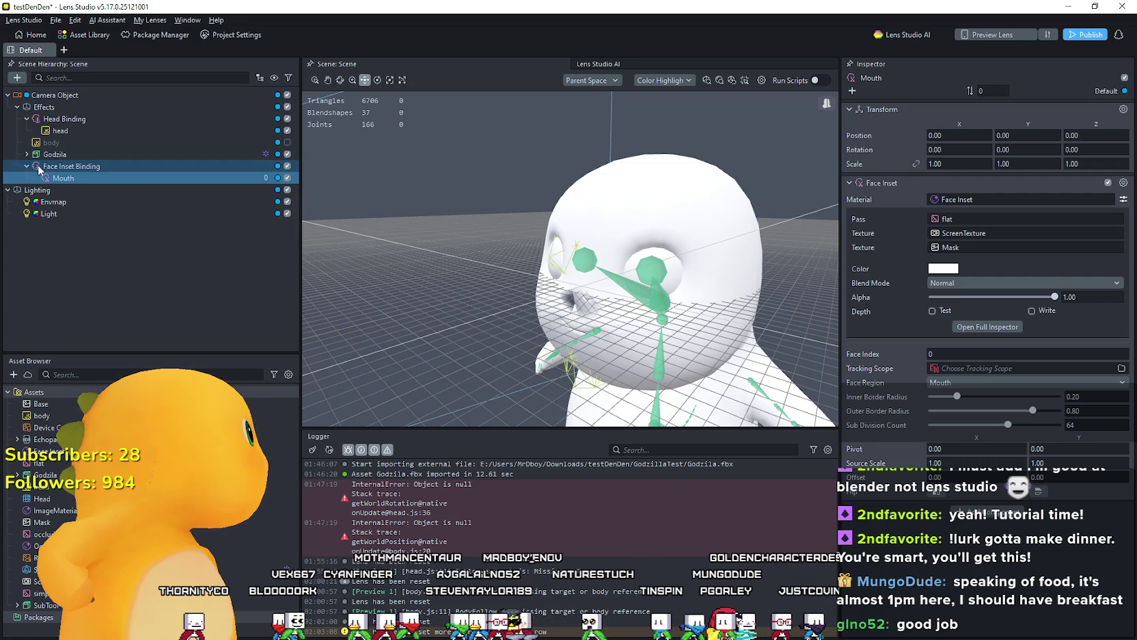
left_click(37, 166)
left_click(46, 189)
scroll(80, 203, "down", 15)
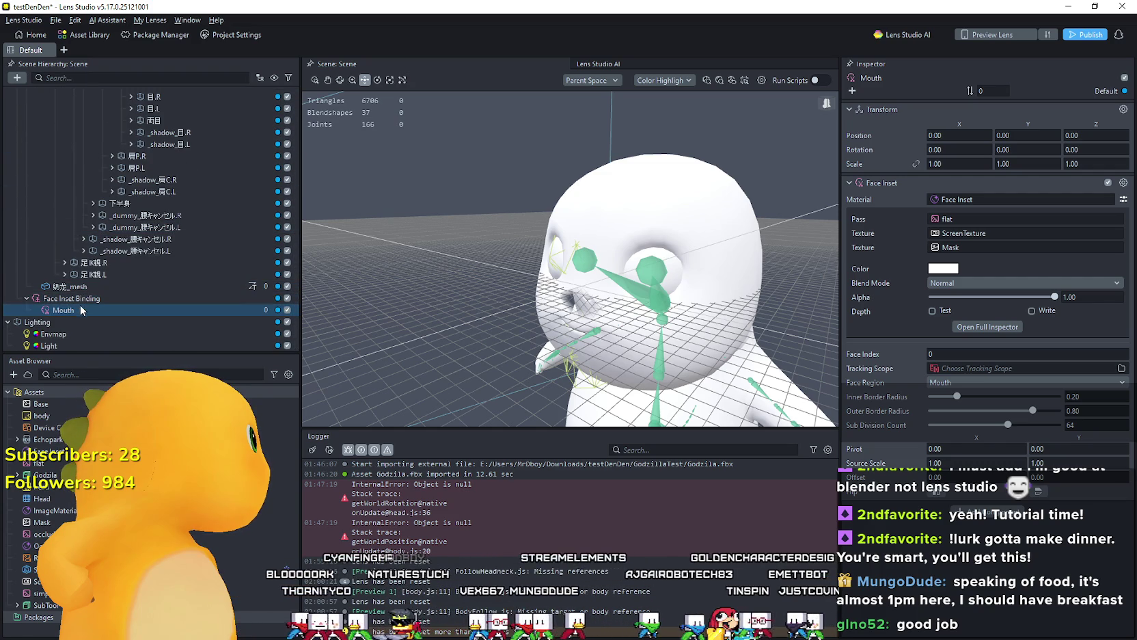
mouse_move(94, 304)
left_mouse_down()
mouse_move(140, 205)
mouse_move(153, 119)
left_mouse_up()
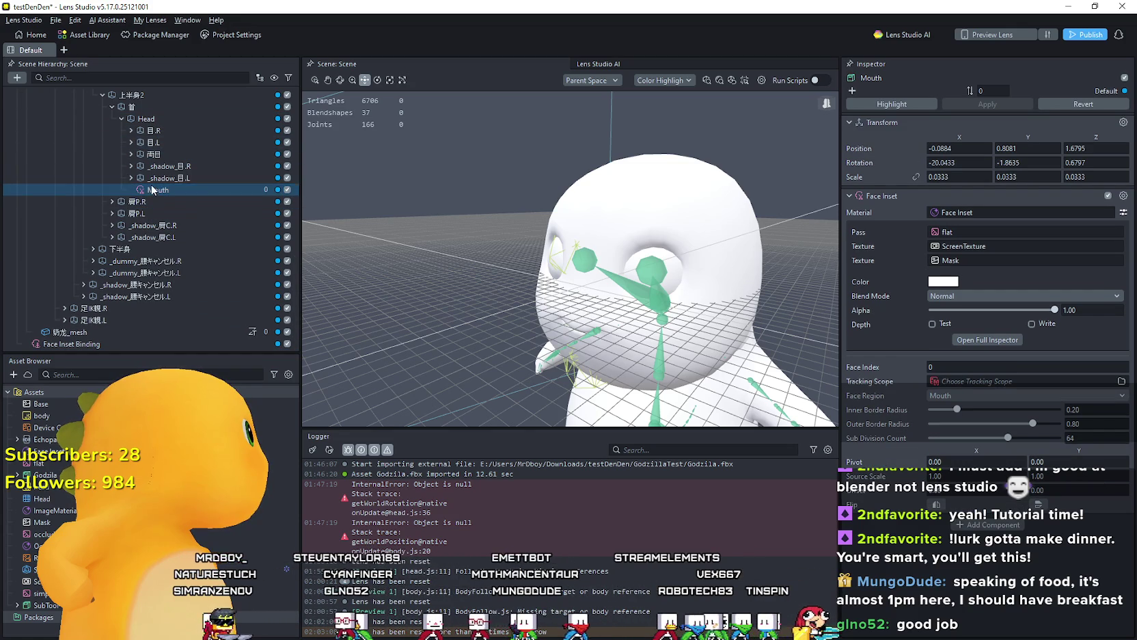
left_click_drag(151, 195, 170, 128)
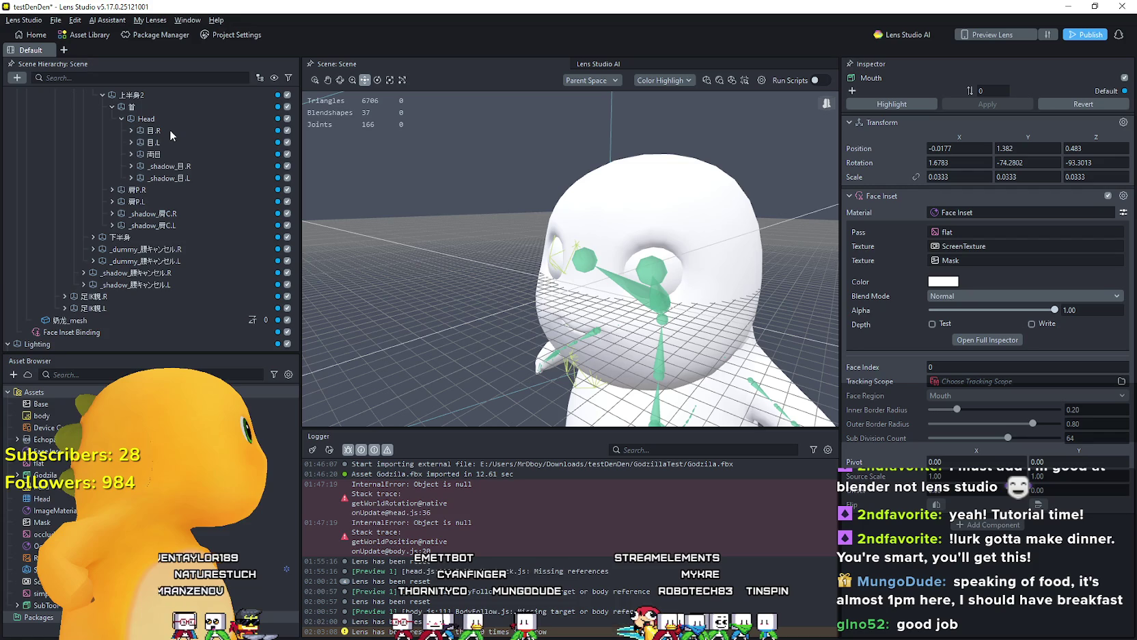
left_click(130, 129)
left_click_drag(166, 154, 154, 118)
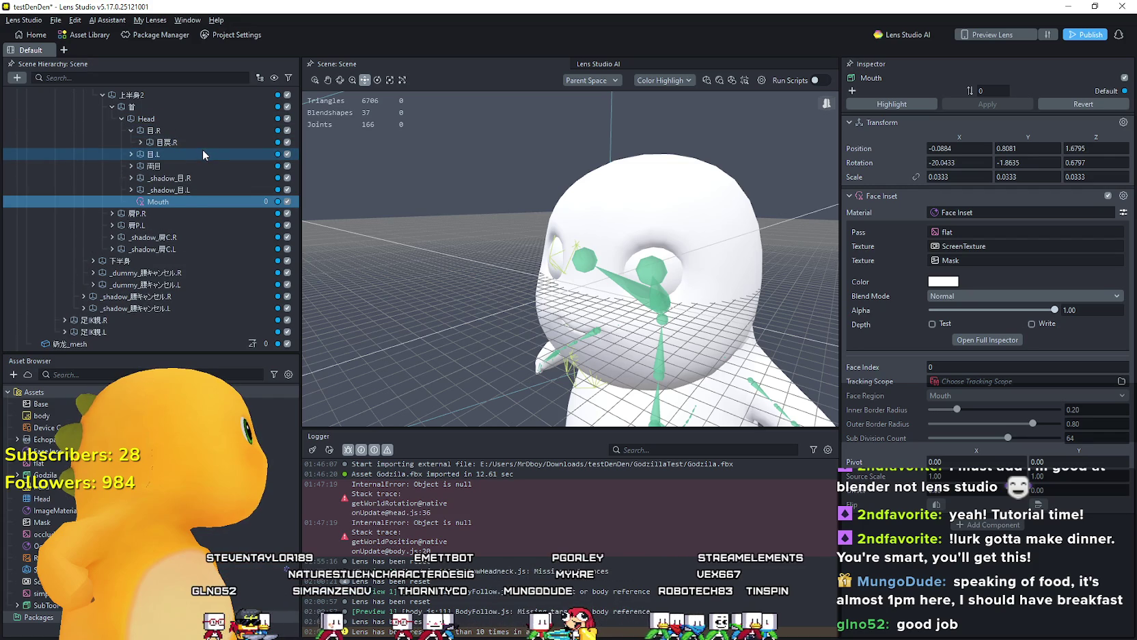
left_click_drag(162, 213, 158, 155)
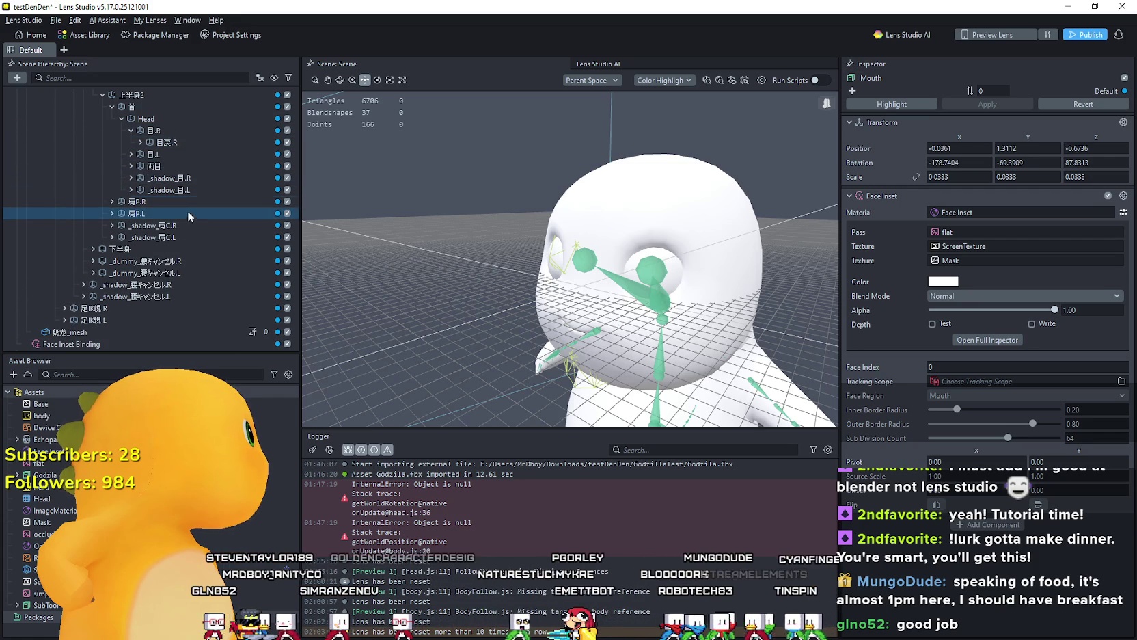
scroll(415, 272, "down", 3)
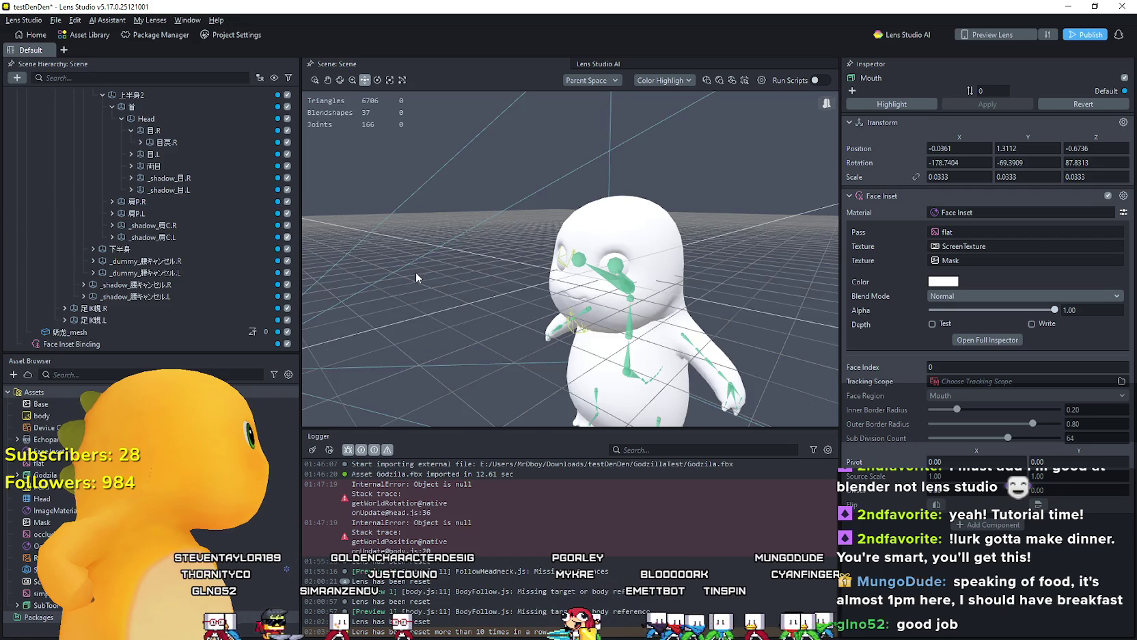
scroll(416, 272, "down", 2)
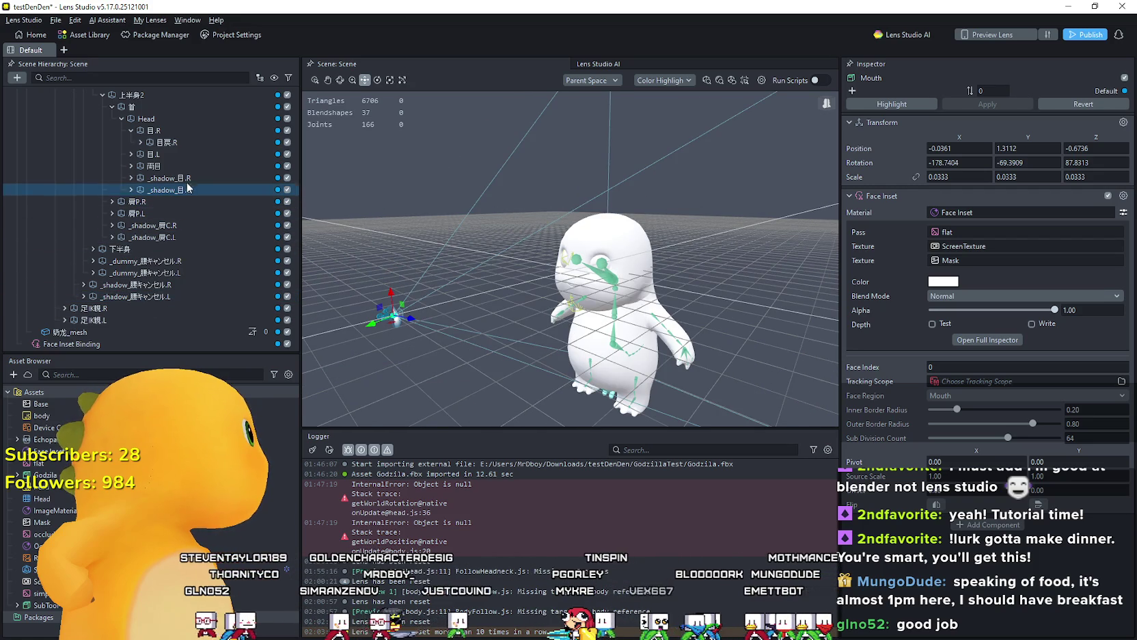
left_click(140, 142)
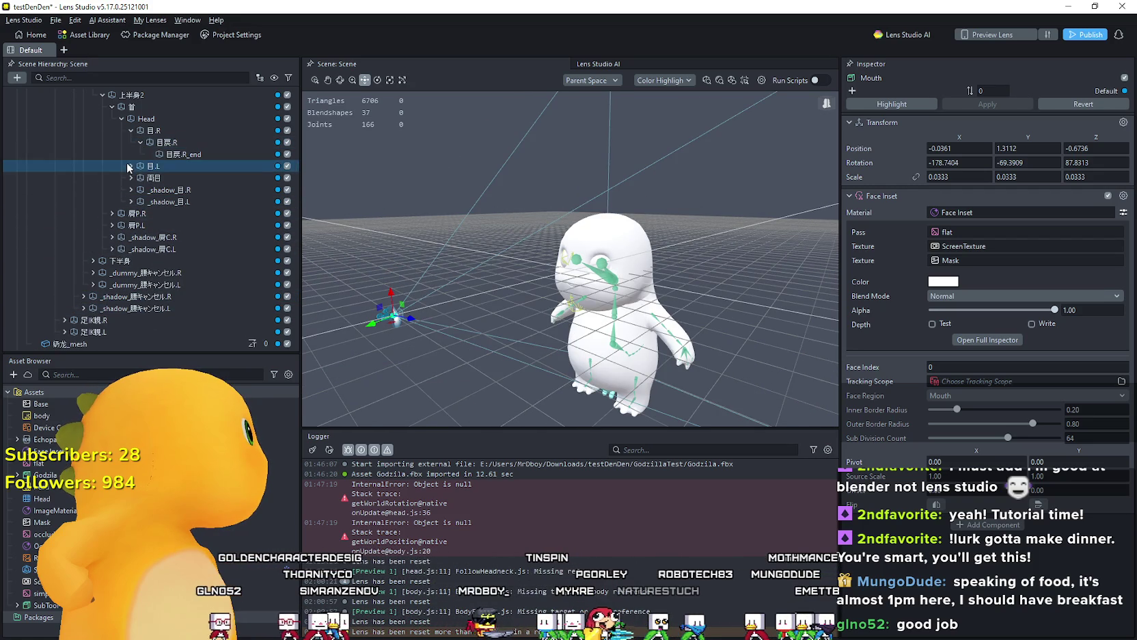
left_click(131, 165)
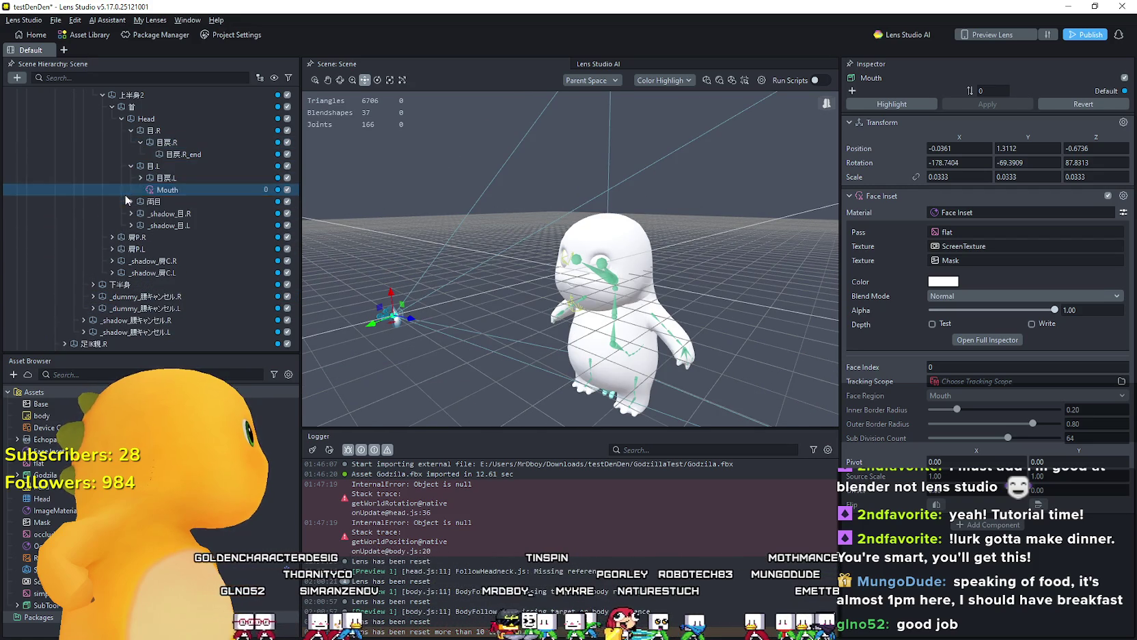
left_click(160, 177)
mouse_move(641, 282)
left_mouse_down()
mouse_move(627, 280)
mouse_move(648, 280)
left_mouse_up()
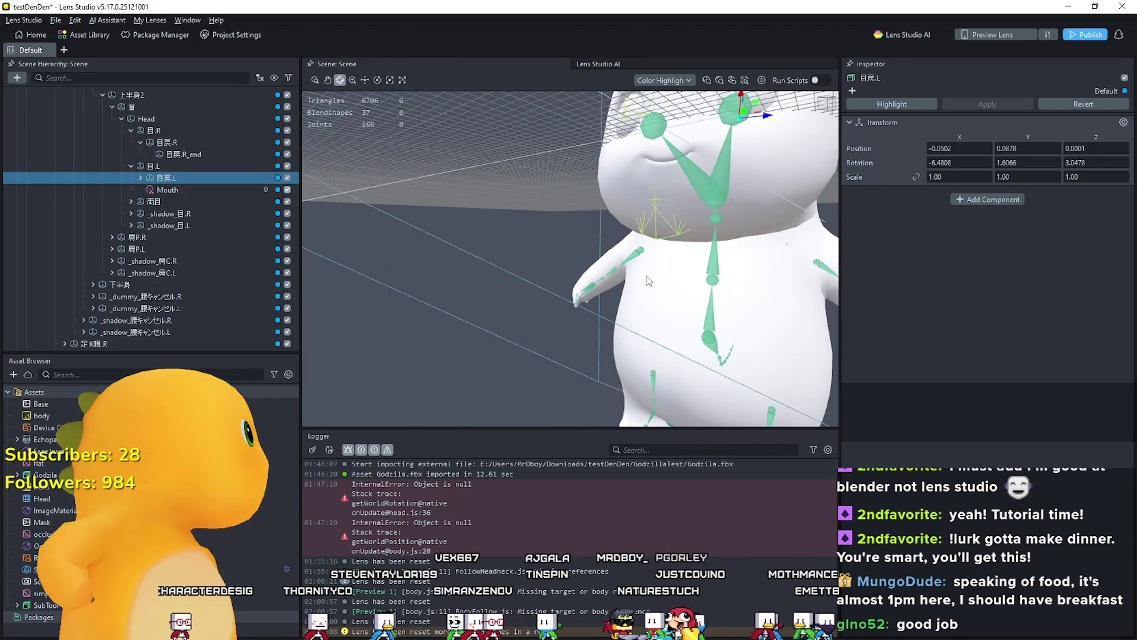
Step: Focus on the head and browse Godzila's eye and shoulder bones in the hierarchy
key("f")
key("w")
left_click(153, 201)
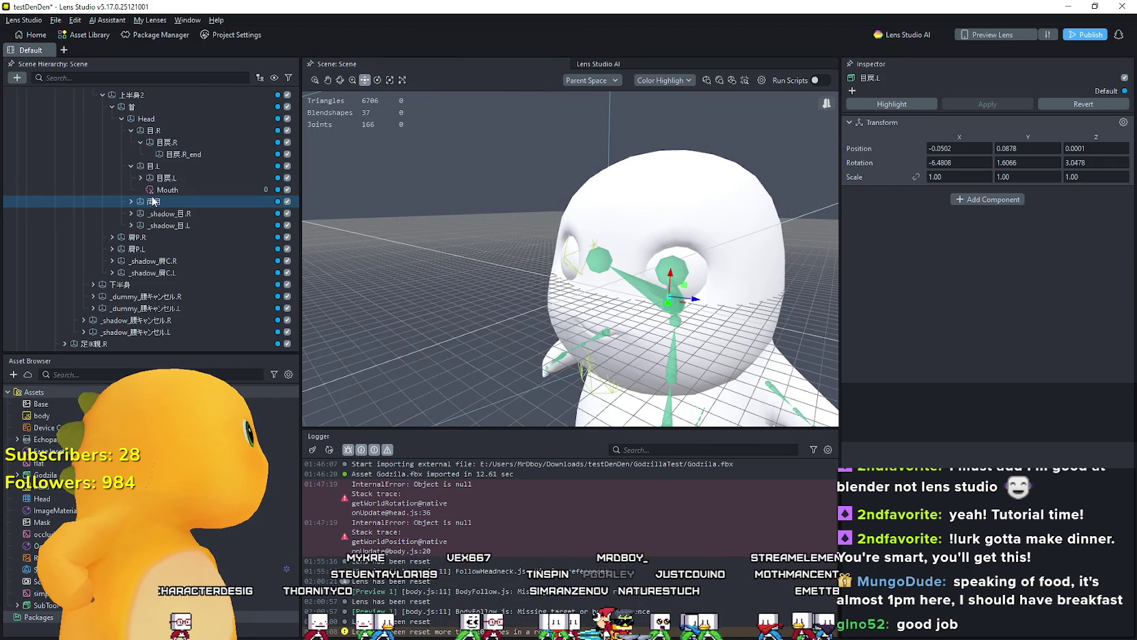
scroll(585, 296, "down", 5)
scroll(585, 295, "up", 2)
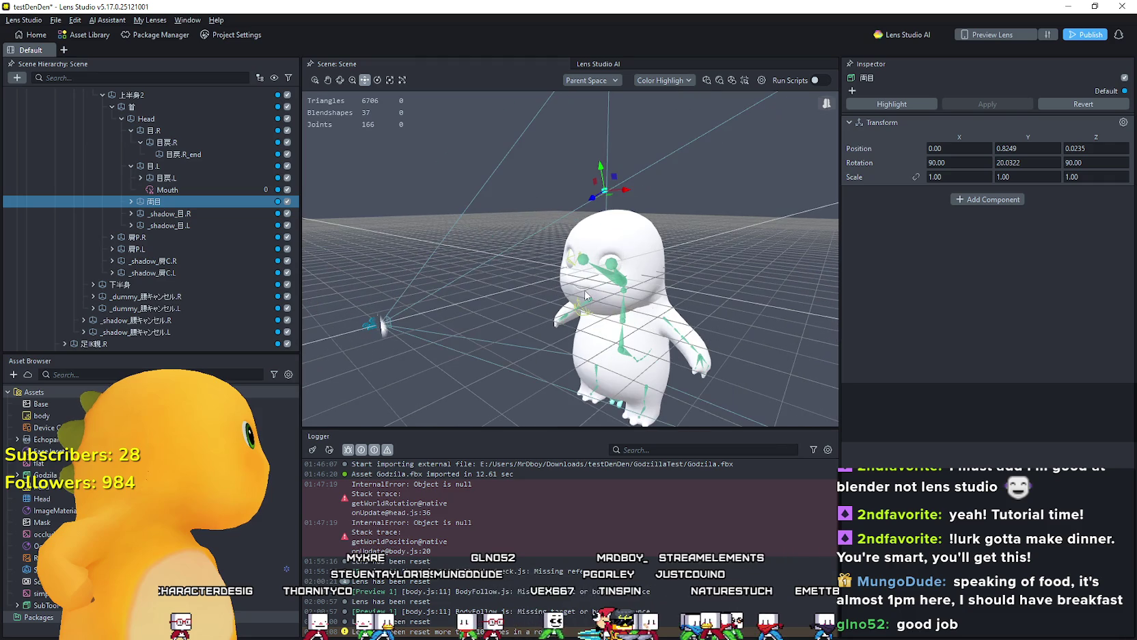
left_click(131, 201)
left_click(171, 213)
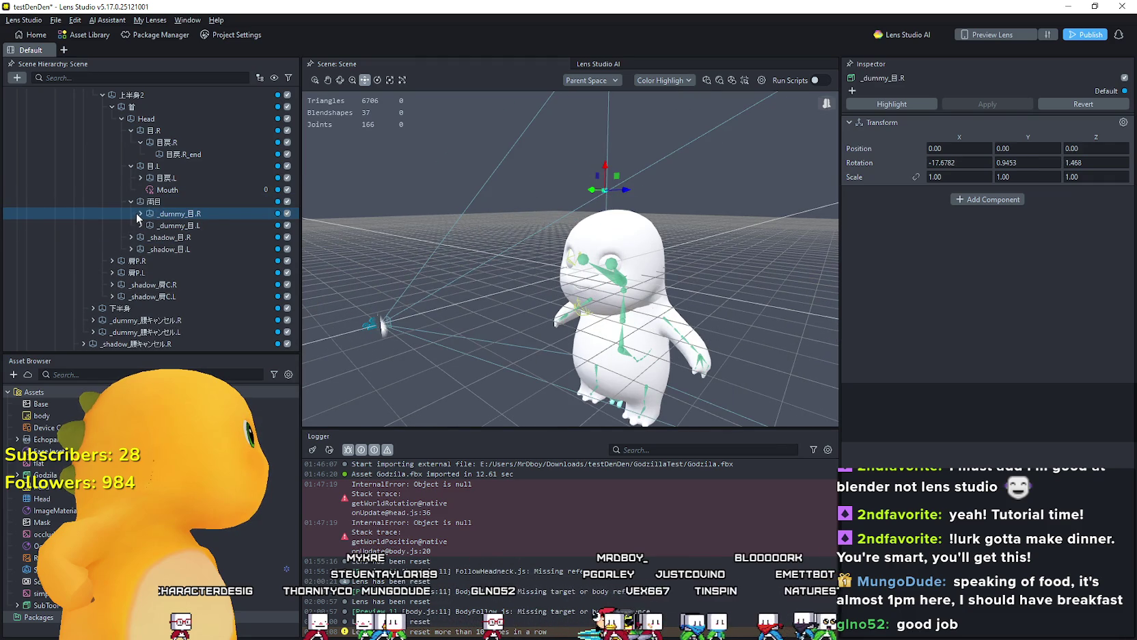
left_click(140, 213)
left_click(151, 249)
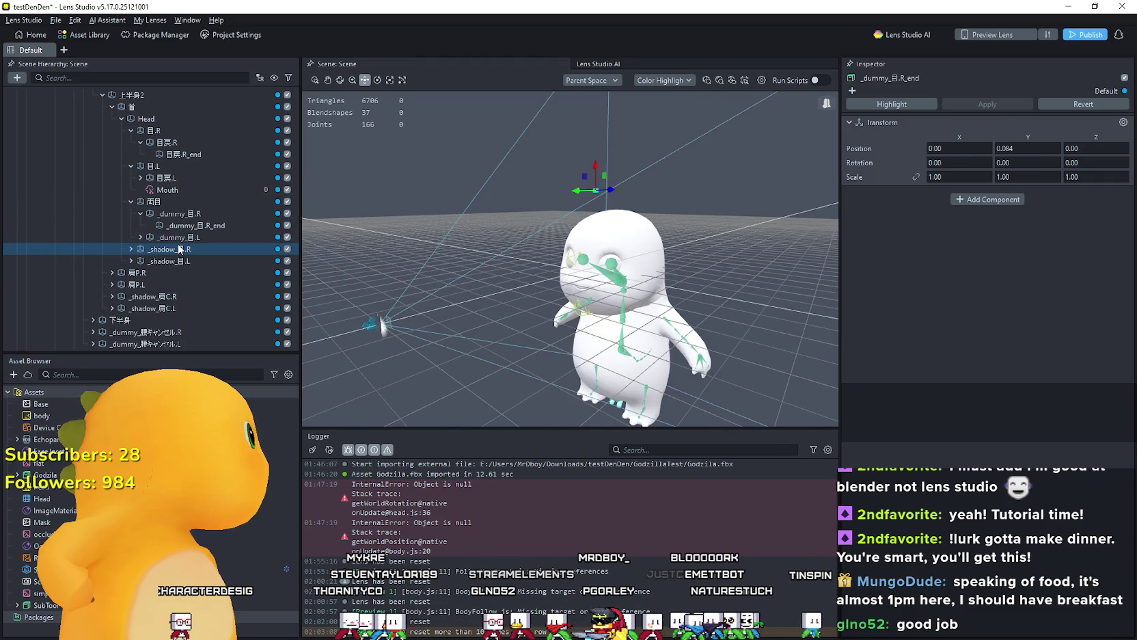
left_click(131, 200)
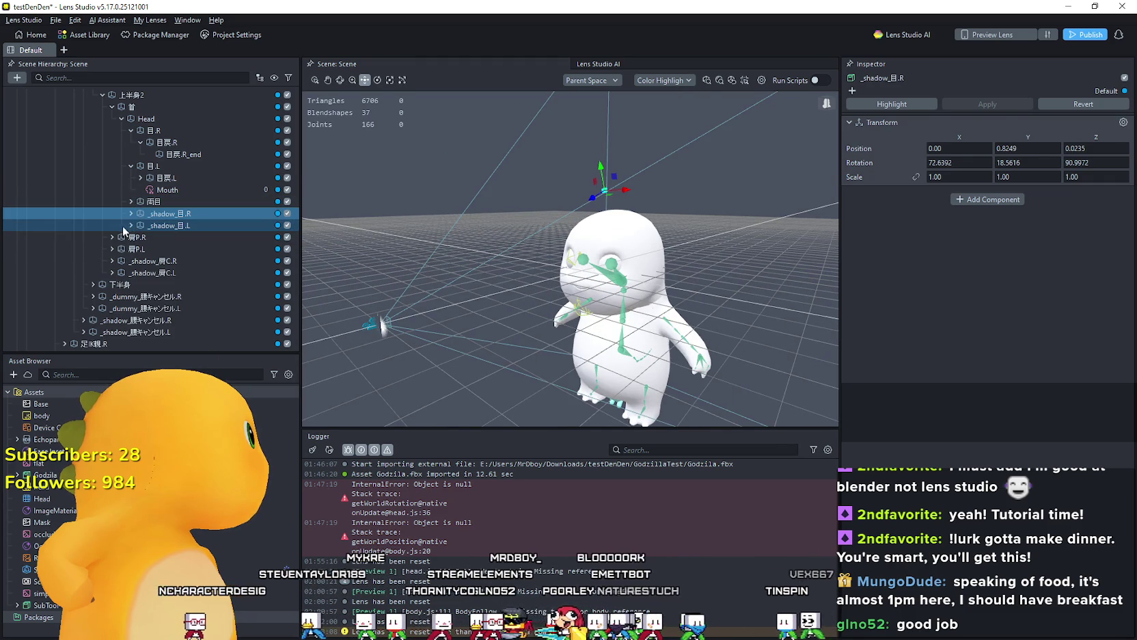
left_click(114, 237)
left_click(123, 250)
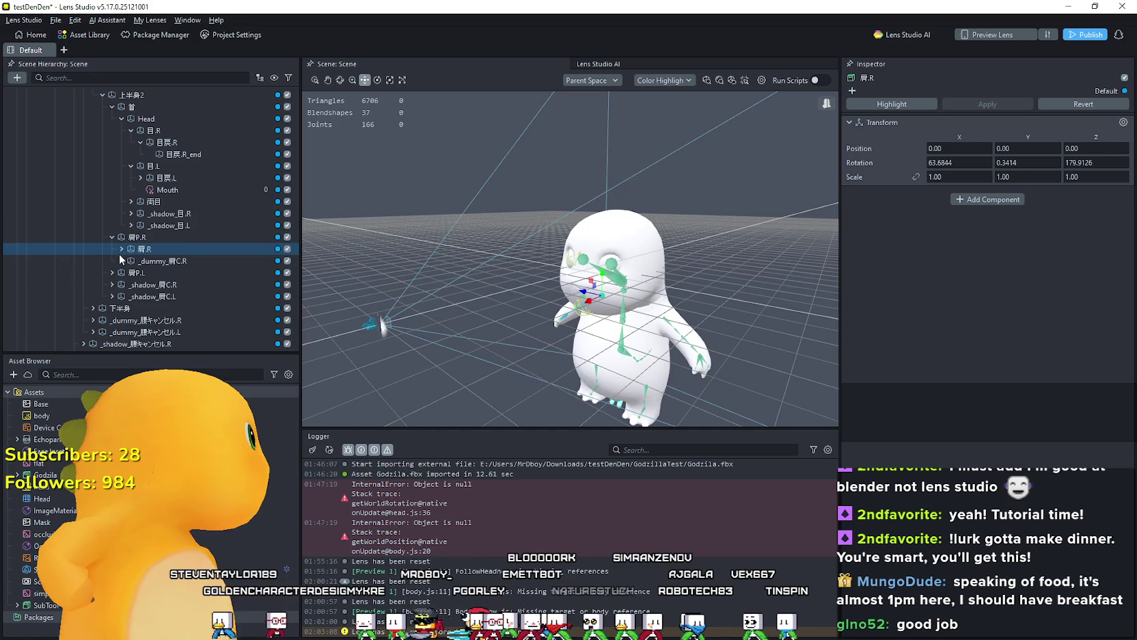
left_click(121, 250)
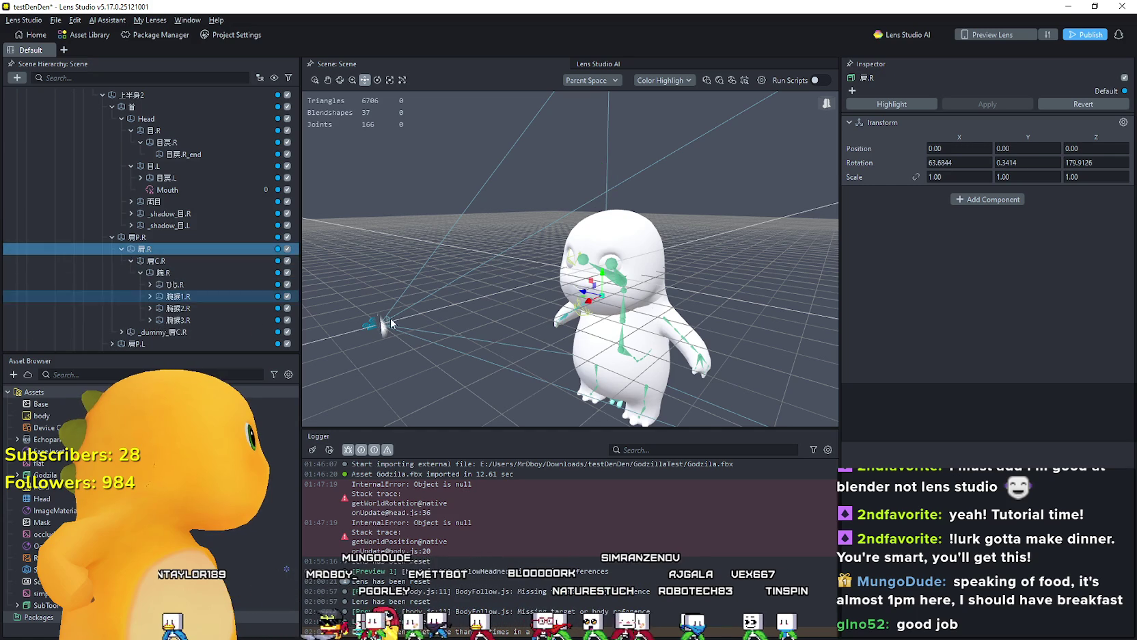
Step: Reparent the Mouth inset from the eye bone onto the Head bone
left_click_drag(583, 337, 563, 337)
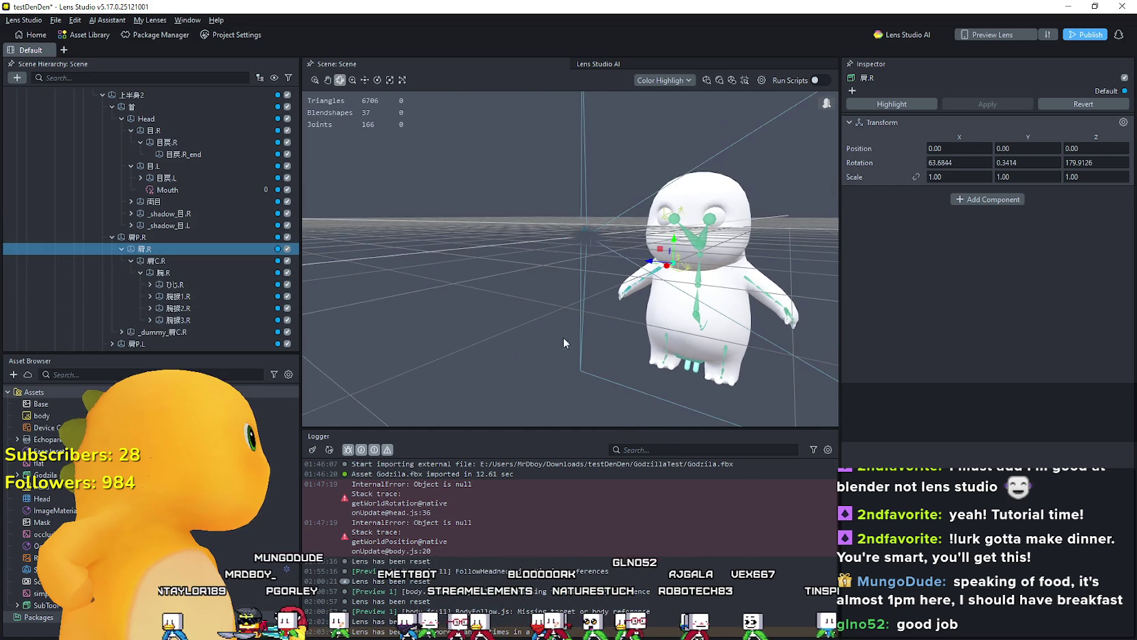
left_click(120, 237)
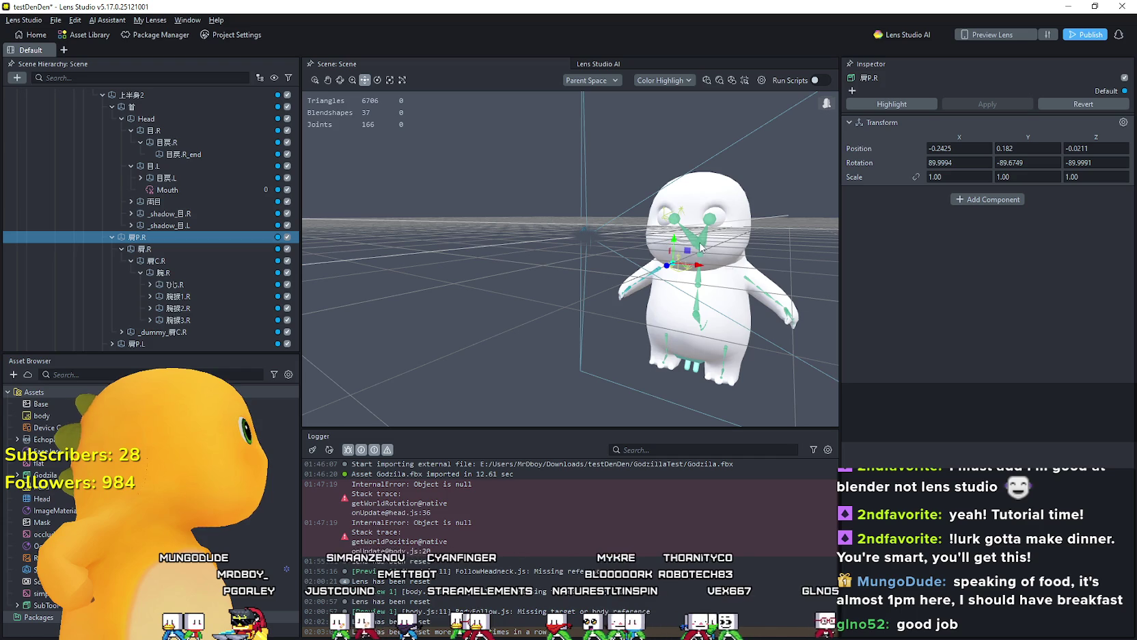
scroll(697, 261, "down", 3)
left_click_drag(696, 261, 680, 258)
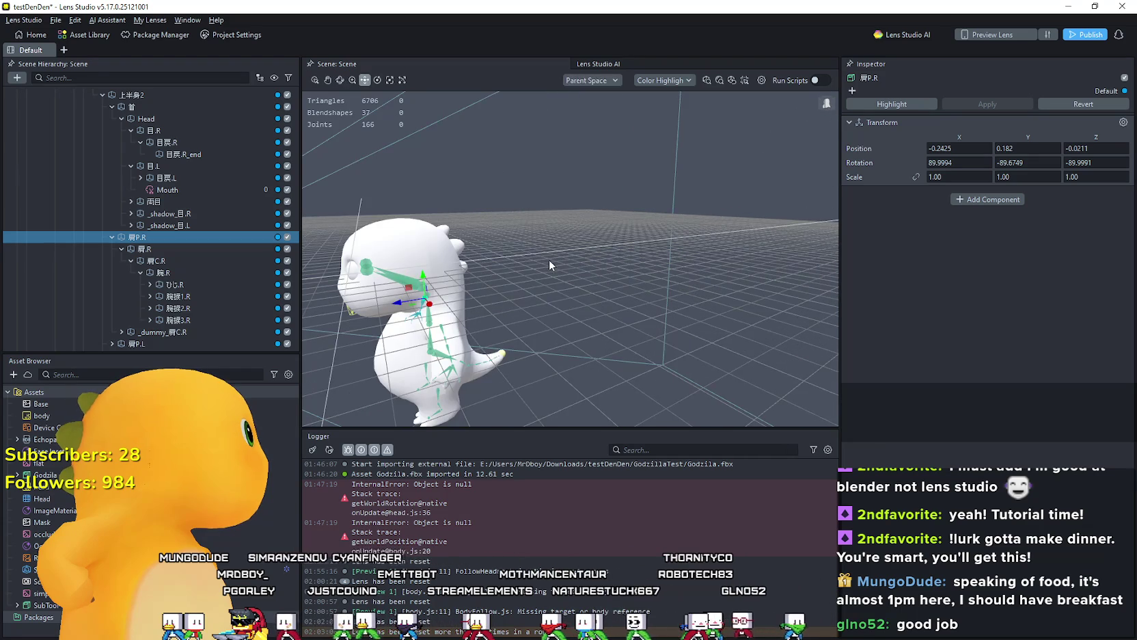
scroll(525, 278, "up", 5)
scroll(526, 273, "down", 5)
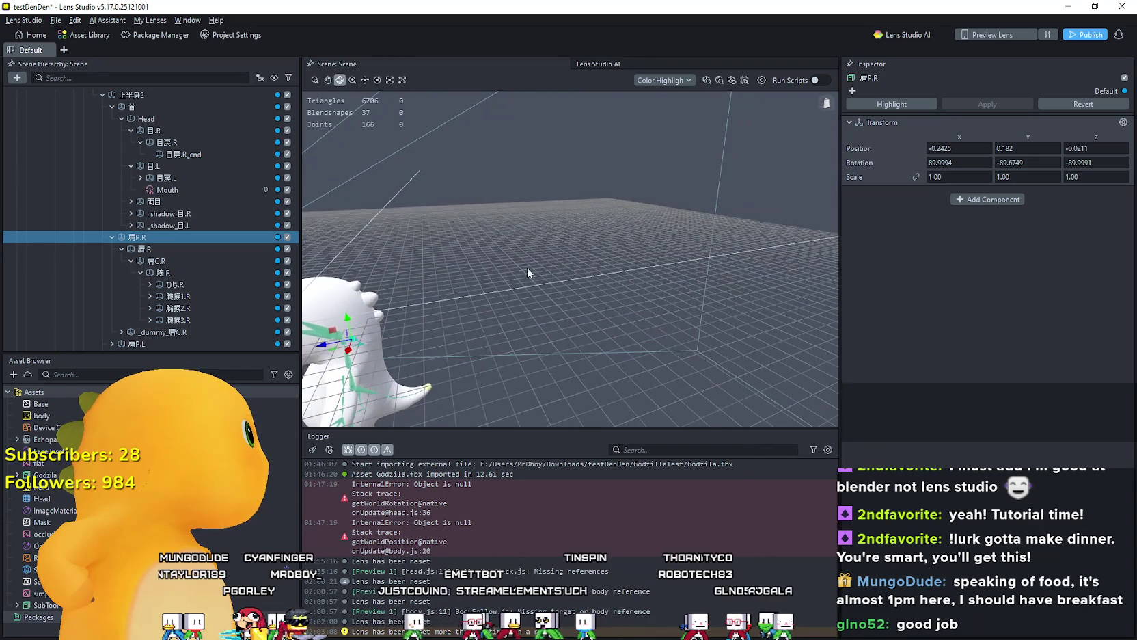
key("w")
left_click(167, 122)
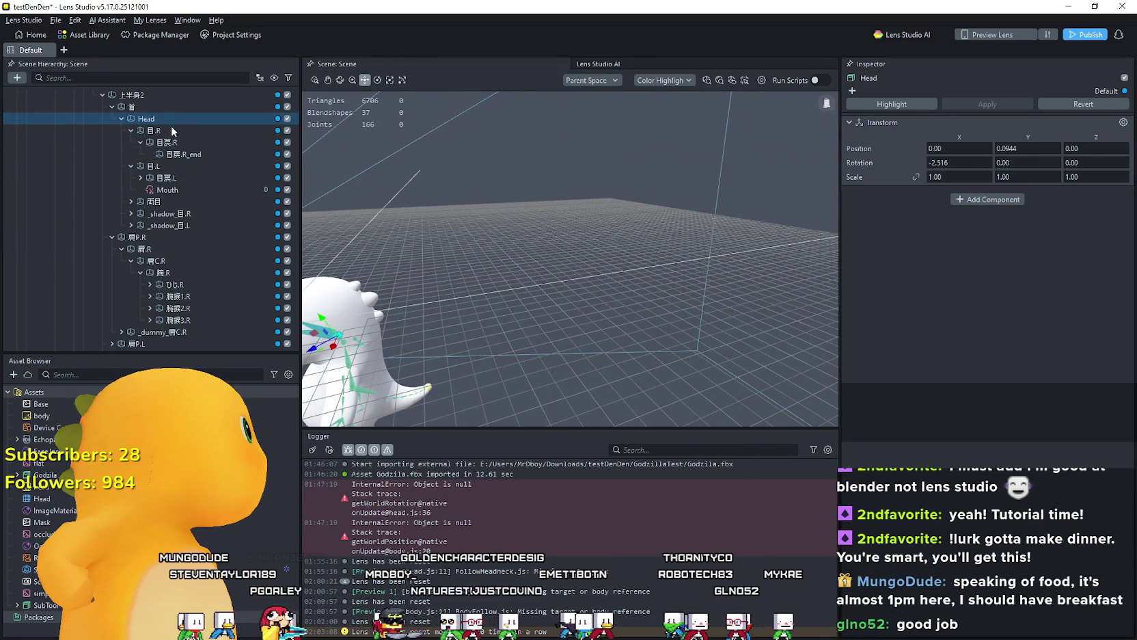
key("f")
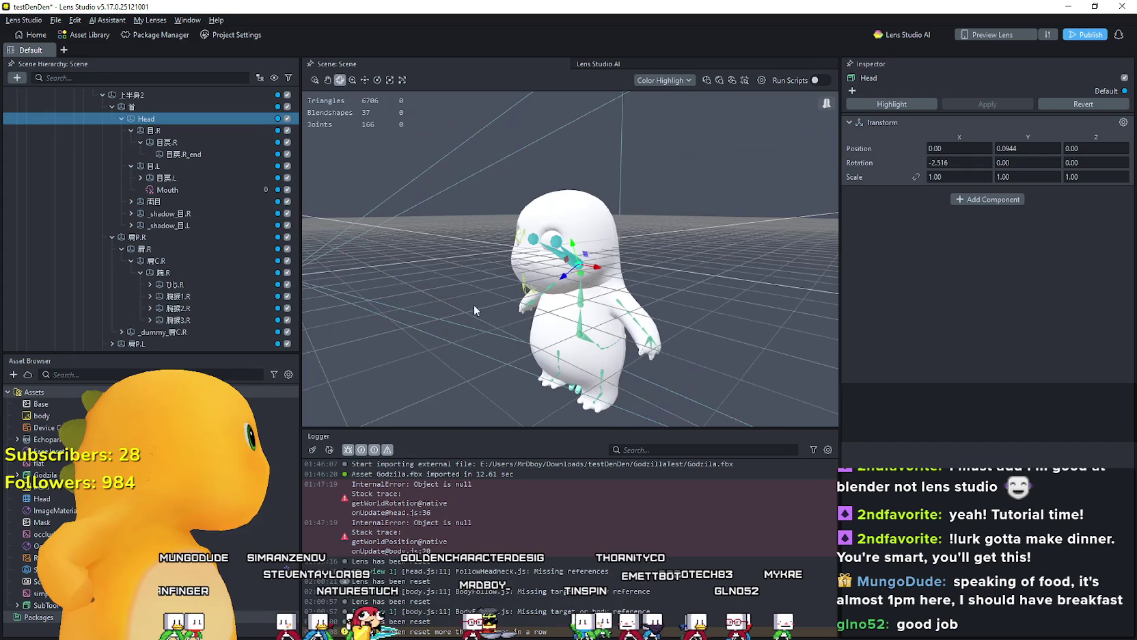
left_click_drag(166, 197, 147, 119)
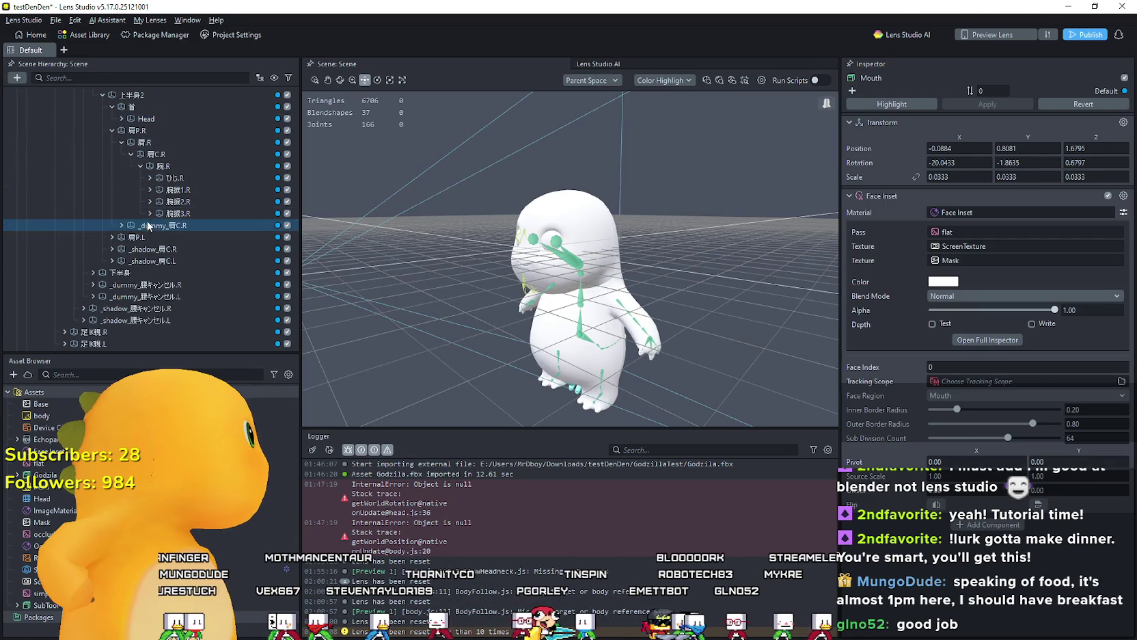
Step: Collapse the shoulder bones, expand Head, and drop Mouth in as Head's first child
scroll(113, 166, "up", 1)
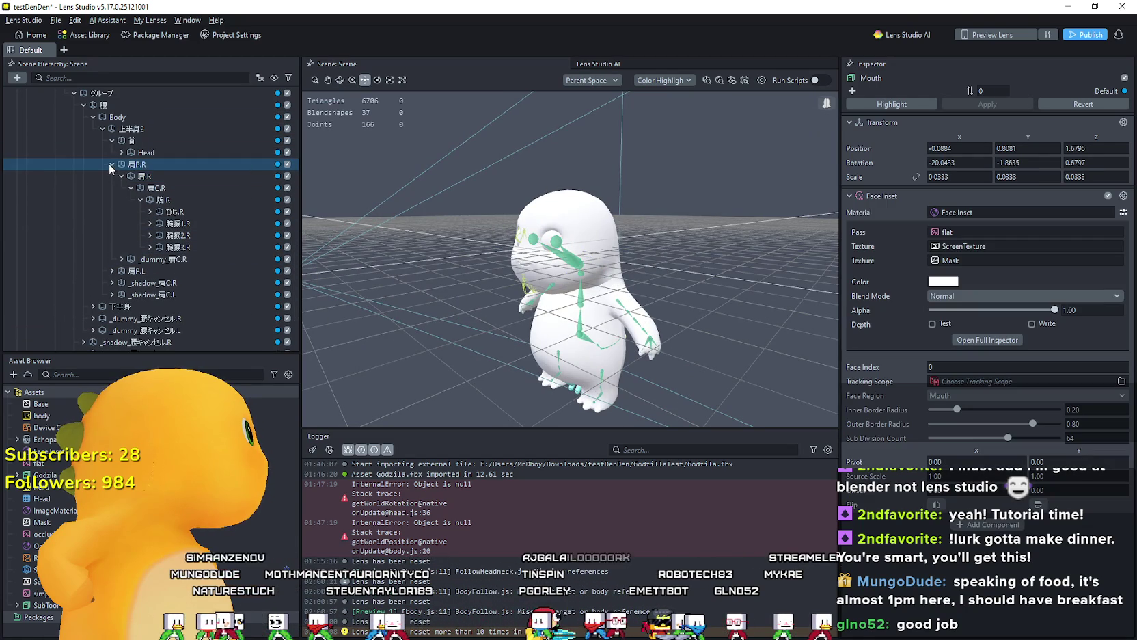
left_click(110, 166)
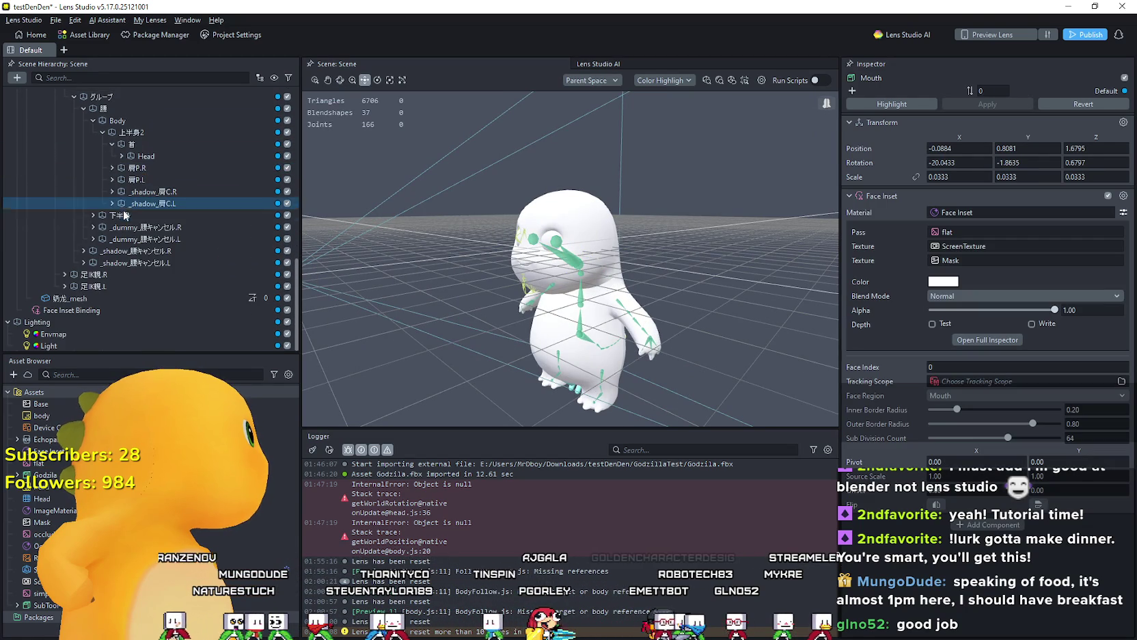
left_click(121, 154)
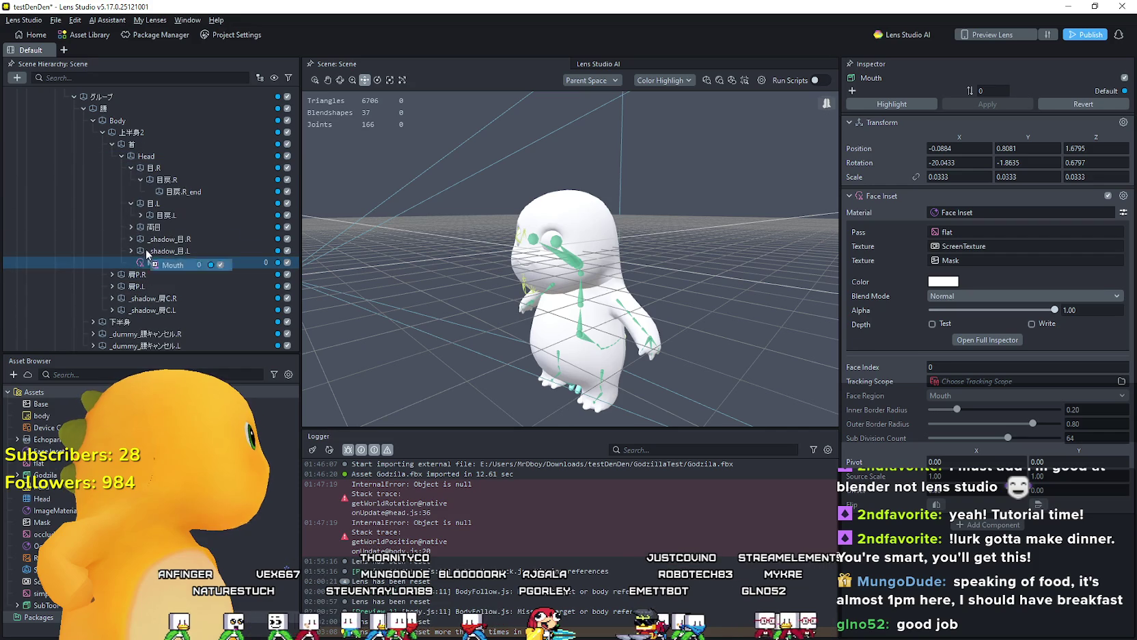
mouse_move(147, 253)
left_mouse_down()
mouse_move(144, 159)
mouse_move(175, 274)
mouse_move(164, 162)
left_mouse_up()
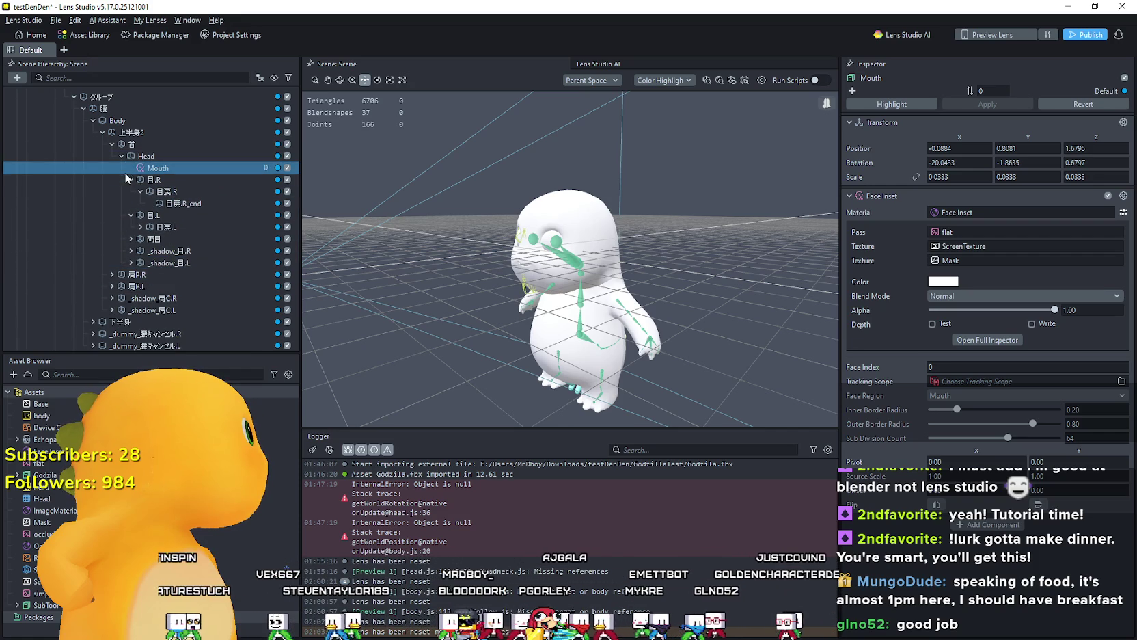
left_click(131, 179)
Step: Orbit to a front view and drag the Mouth inset up onto Godzilla's face at the mouth
mouse_move(498, 363)
left_mouse_down()
mouse_move(504, 350)
mouse_move(466, 359)
mouse_move(480, 359)
left_mouse_up()
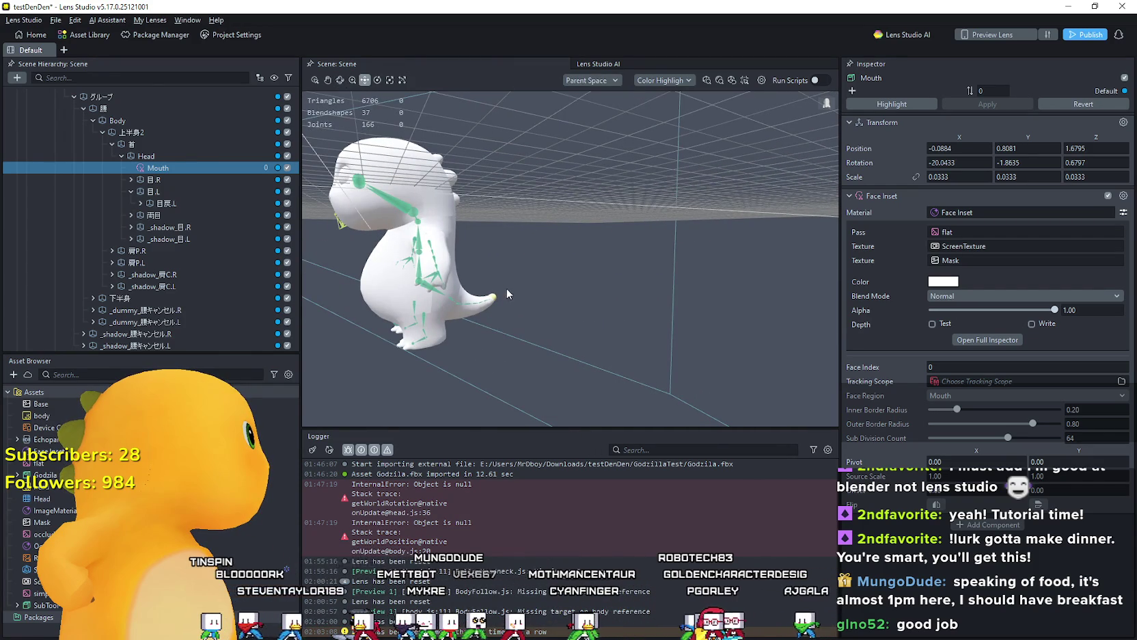
left_click_drag(506, 288, 541, 285)
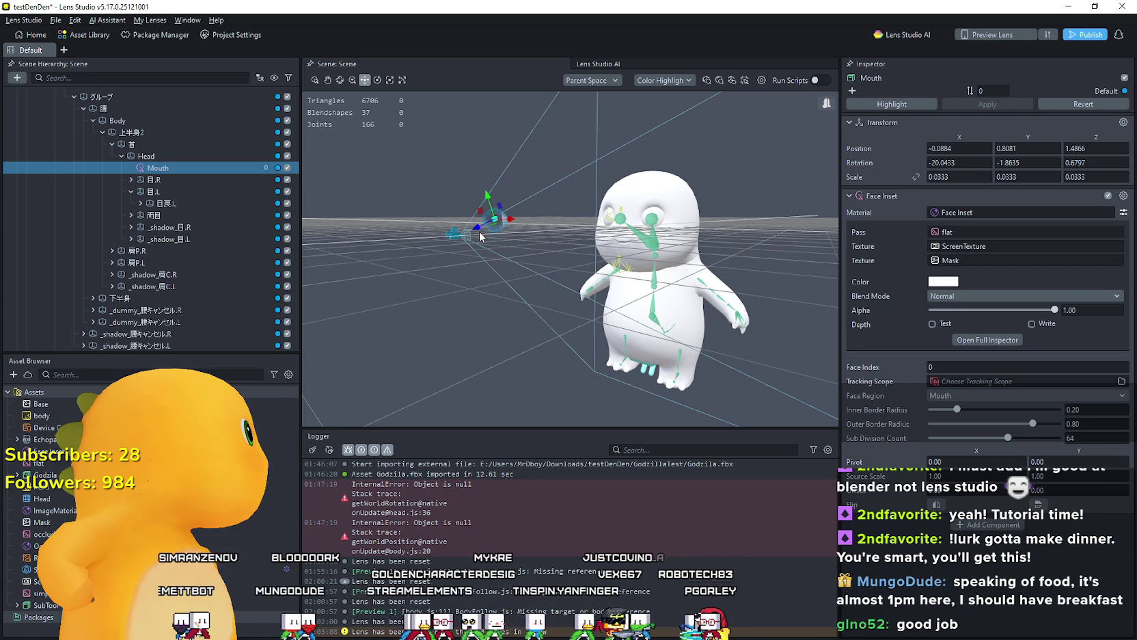
left_click_drag(482, 230, 486, 228)
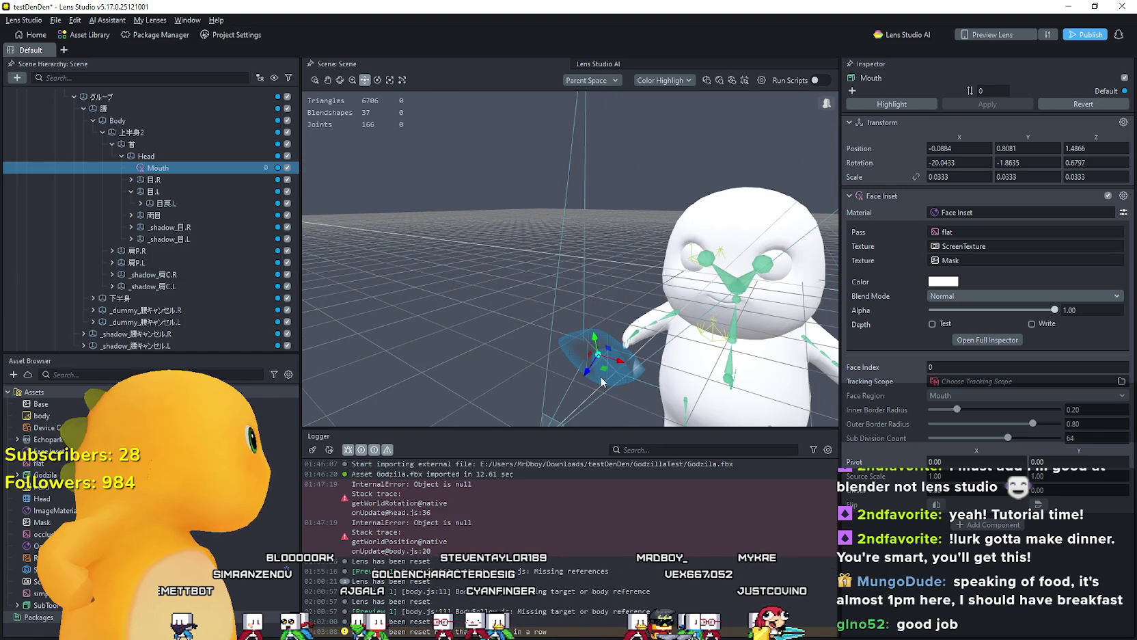
mouse_move(602, 357)
left_mouse_down()
mouse_move(610, 319)
mouse_move(678, 254)
mouse_move(691, 283)
mouse_move(692, 200)
mouse_move(699, 237)
left_mouse_up()
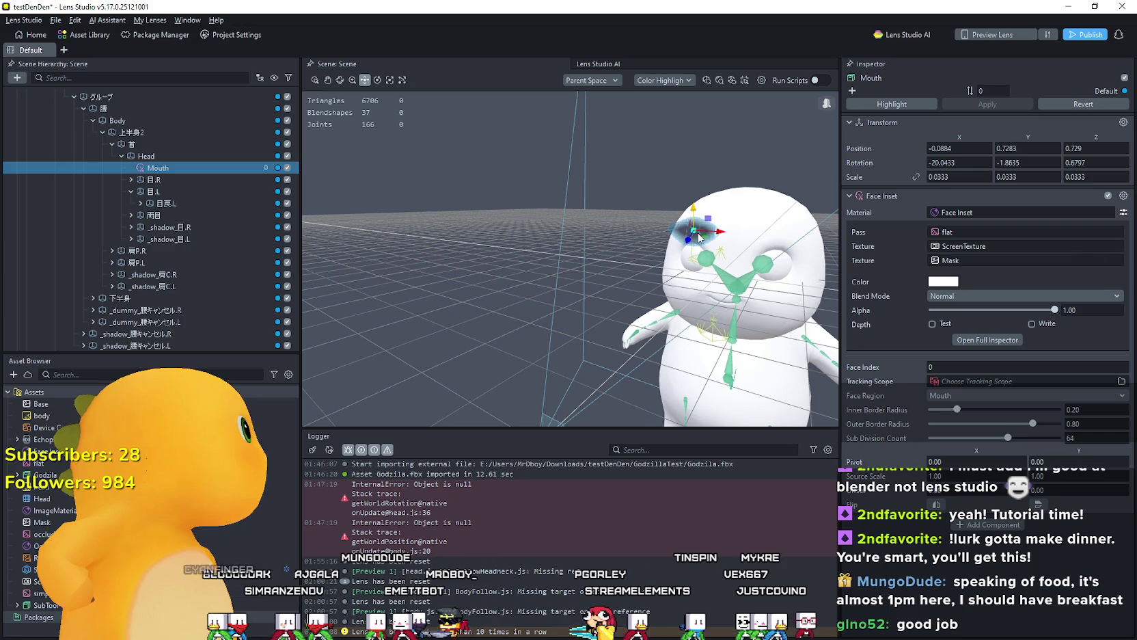
mouse_move(709, 279)
left_mouse_down()
mouse_move(707, 243)
mouse_move(723, 289)
left_mouse_up()
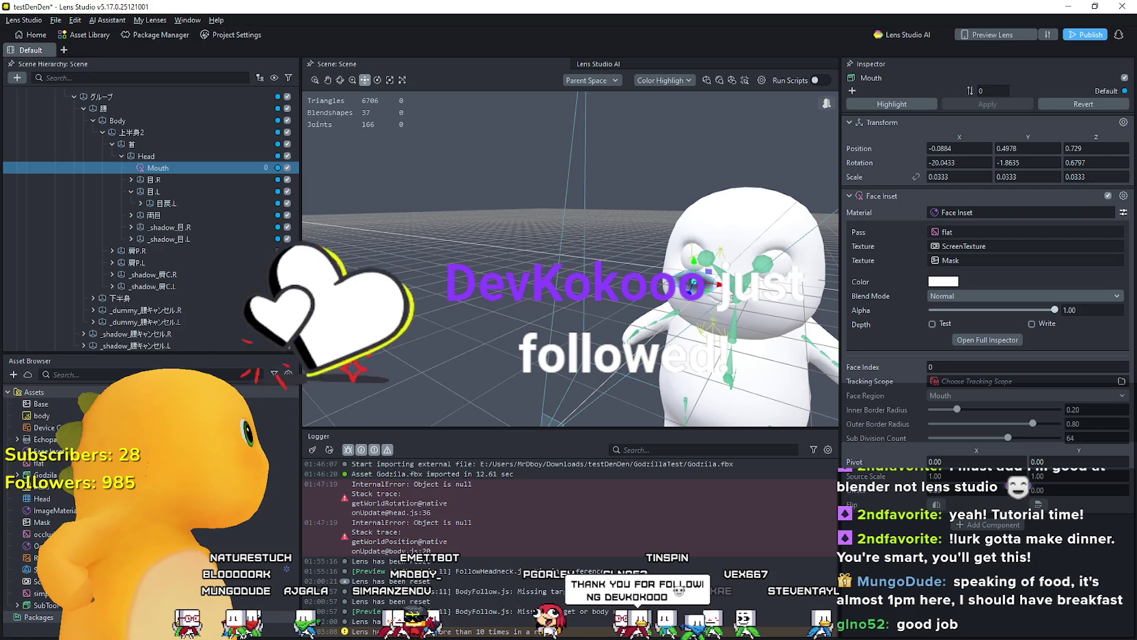
mouse_move(719, 283)
left_mouse_down()
mouse_move(745, 284)
mouse_move(732, 296)
left_mouse_up()
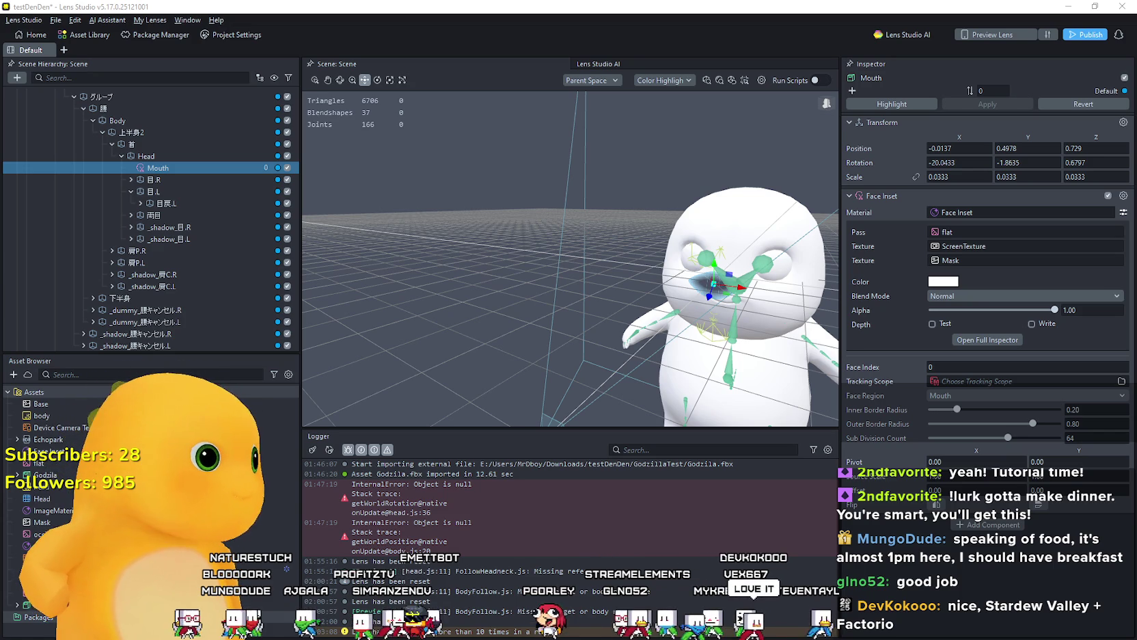
key("alt+Tab")
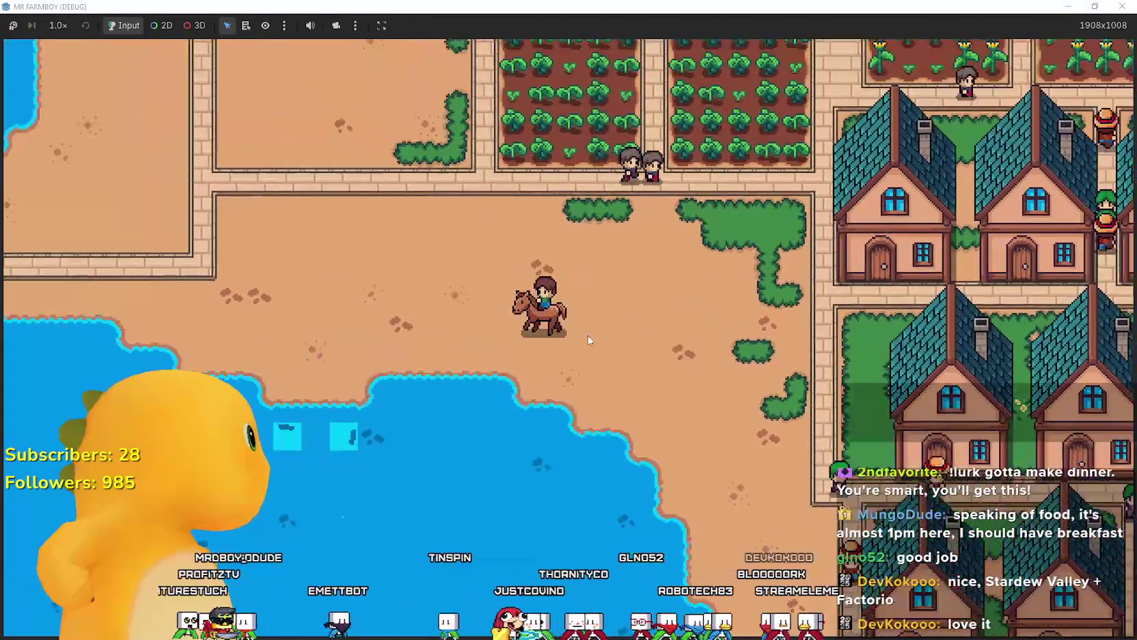
Step: Walk the character to the lakeshore, cast the fishing rod twice, then return to Lens Studio
key("e")
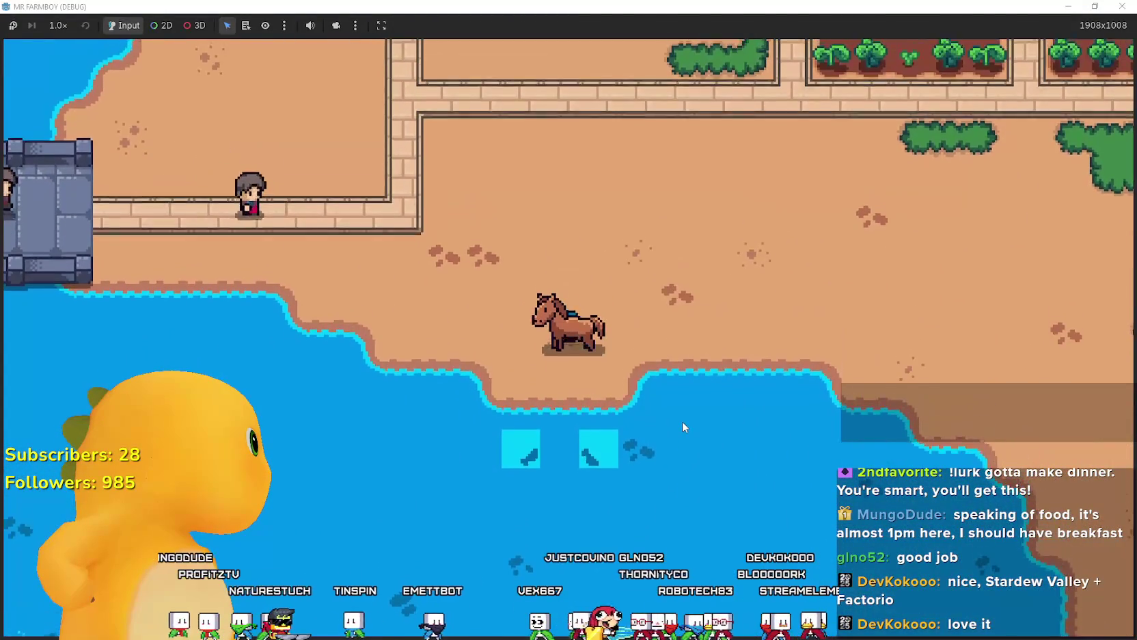
left_click(682, 420)
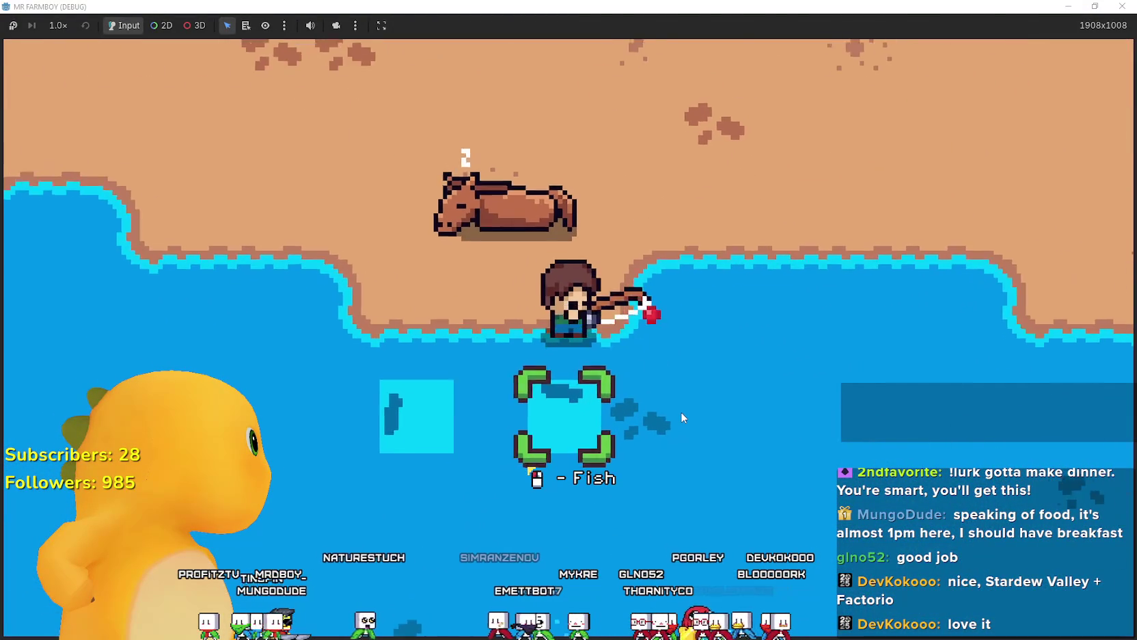
key("a")
left_click(681, 412)
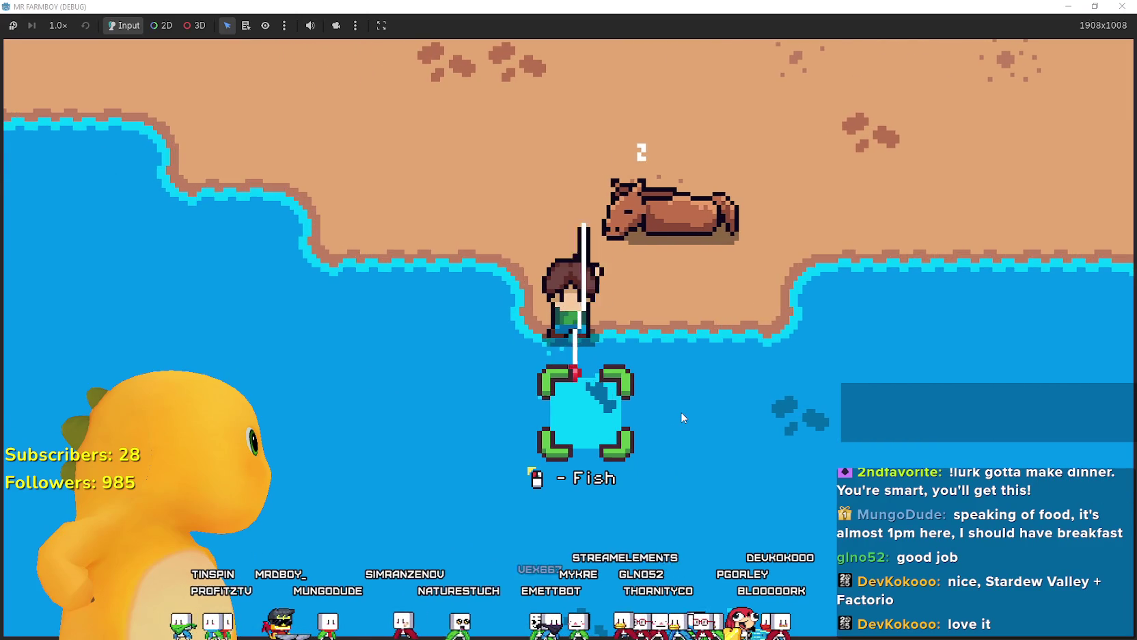
key("w")
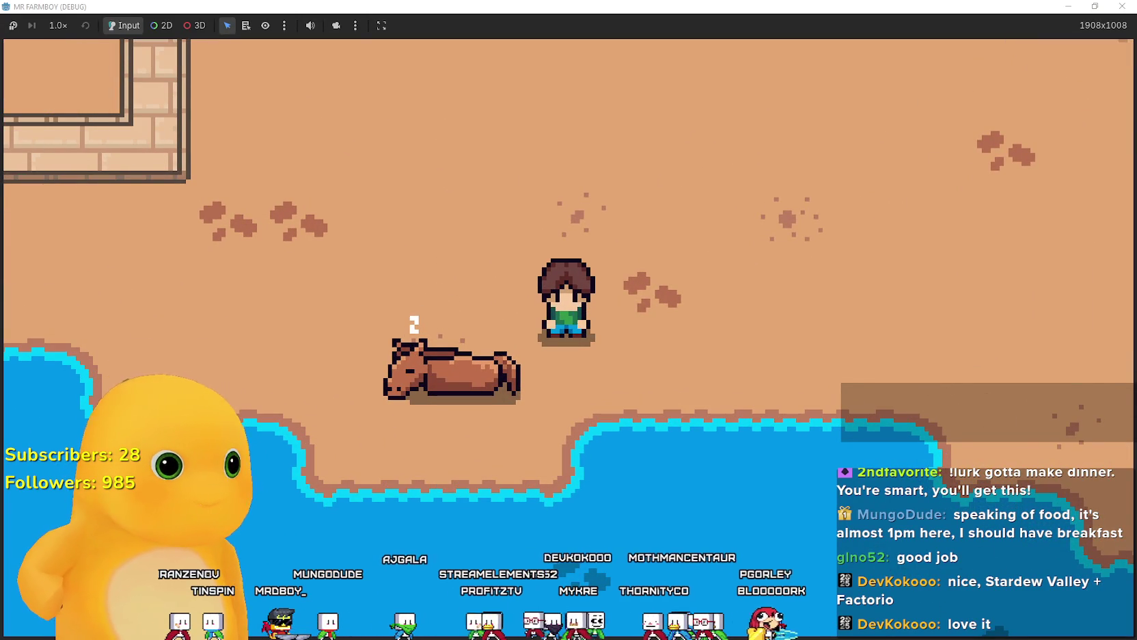
key("alt+Tab")
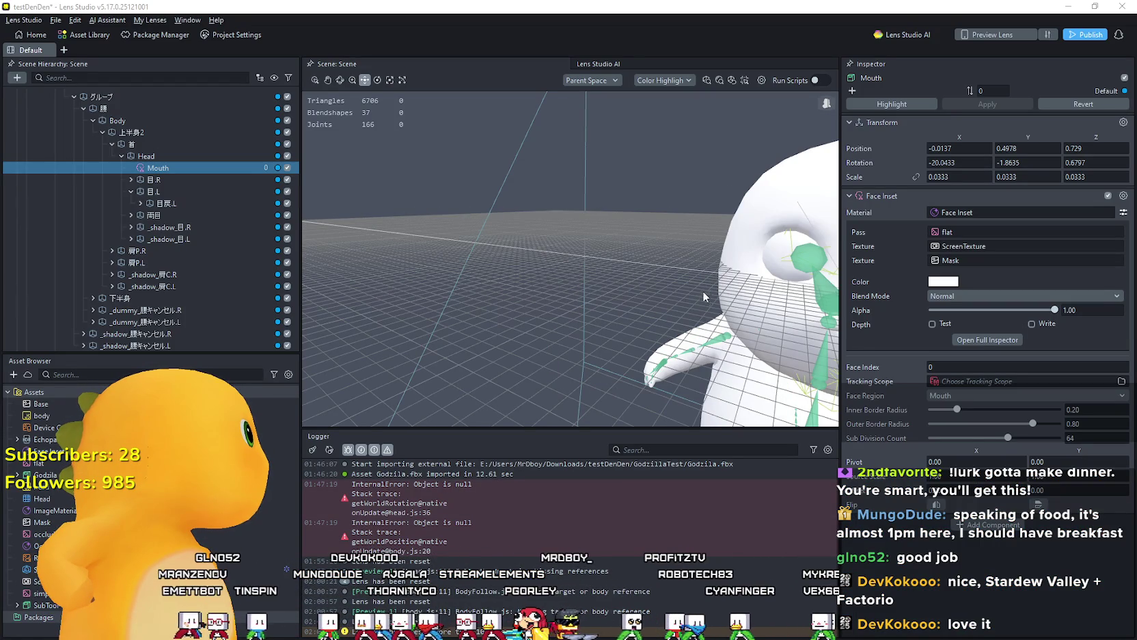
Step: Frame the Mouth inset and move it back and down to -0.001, 0.2612, 0.514 on the mouth
key("f")
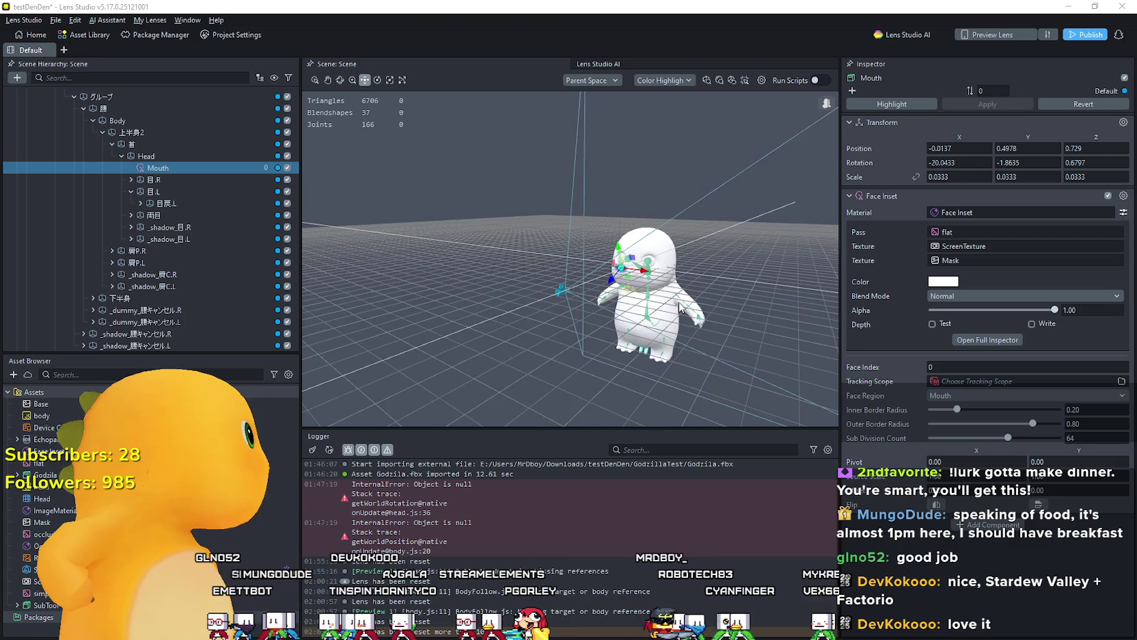
left_click_drag(679, 308, 663, 311)
mouse_move(414, 275)
left_mouse_down()
mouse_move(458, 269)
mouse_move(449, 267)
left_mouse_up()
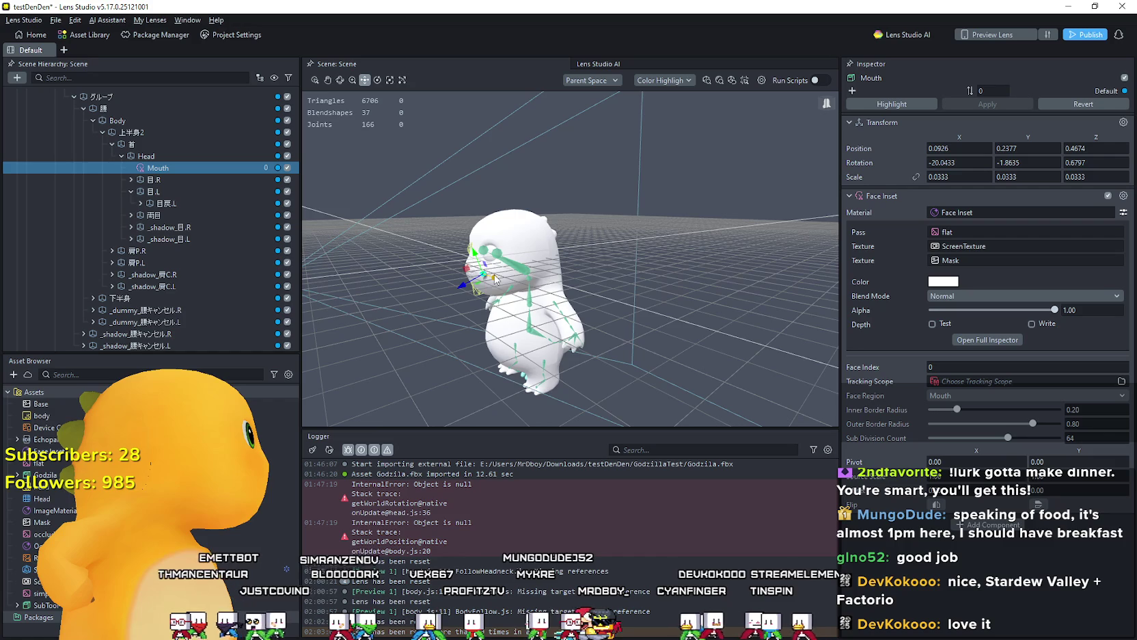
scroll(496, 278, "up", 5)
mouse_move(470, 292)
left_mouse_down()
mouse_move(485, 289)
mouse_move(451, 288)
mouse_move(483, 288)
left_mouse_up()
key("f")
key("w")
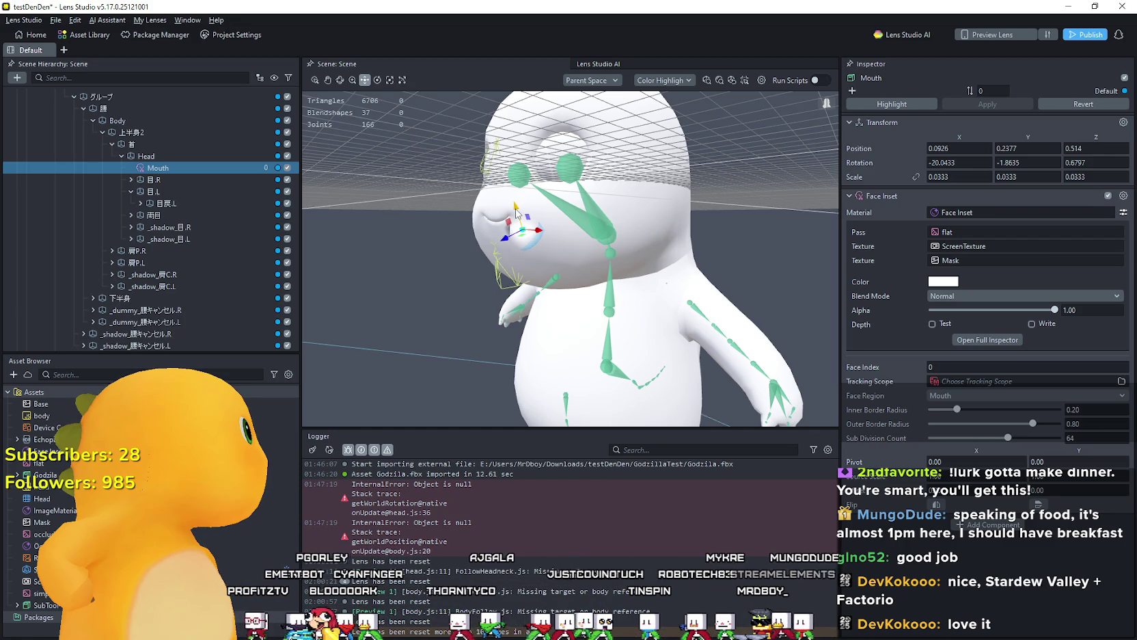
left_click_drag(584, 288, 592, 283)
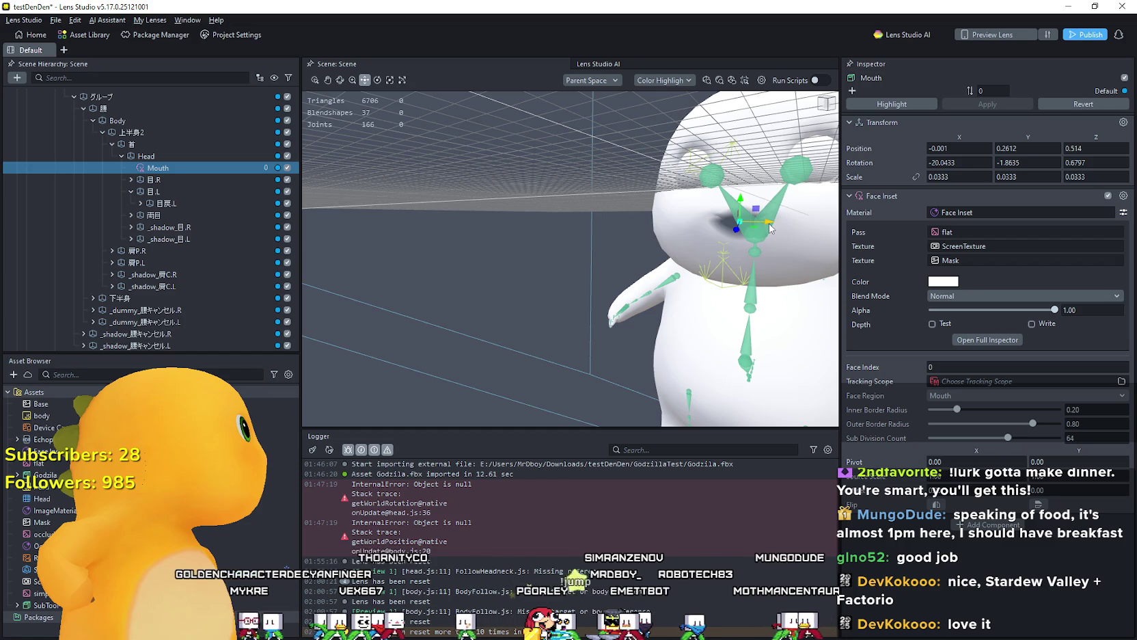
scroll(236, 232, "down", 15)
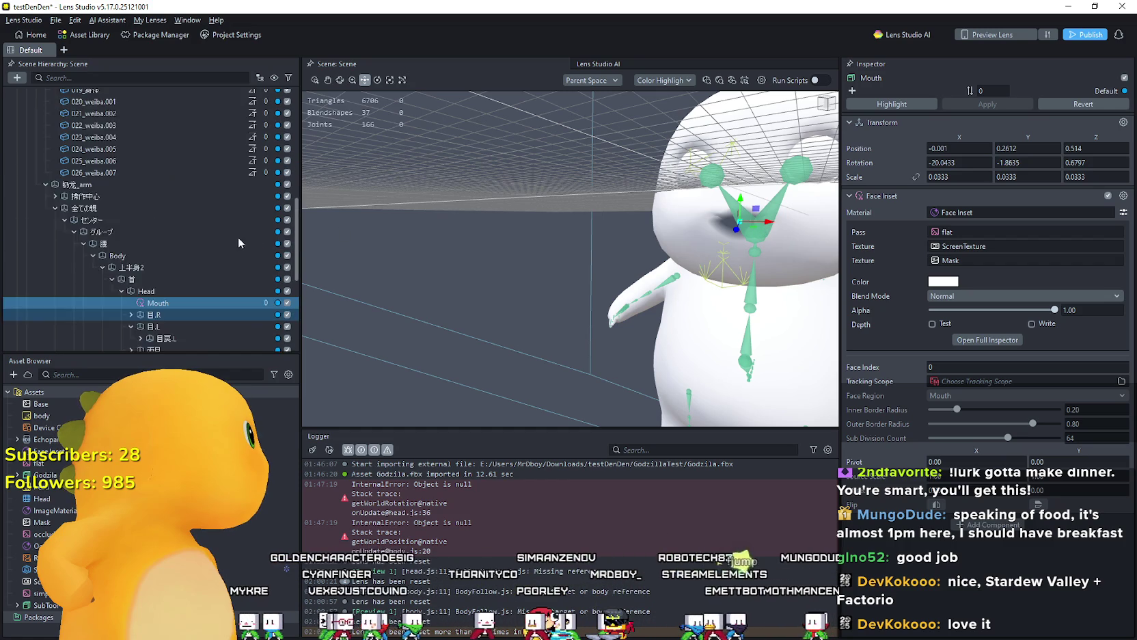
scroll(97, 176, "up", 1)
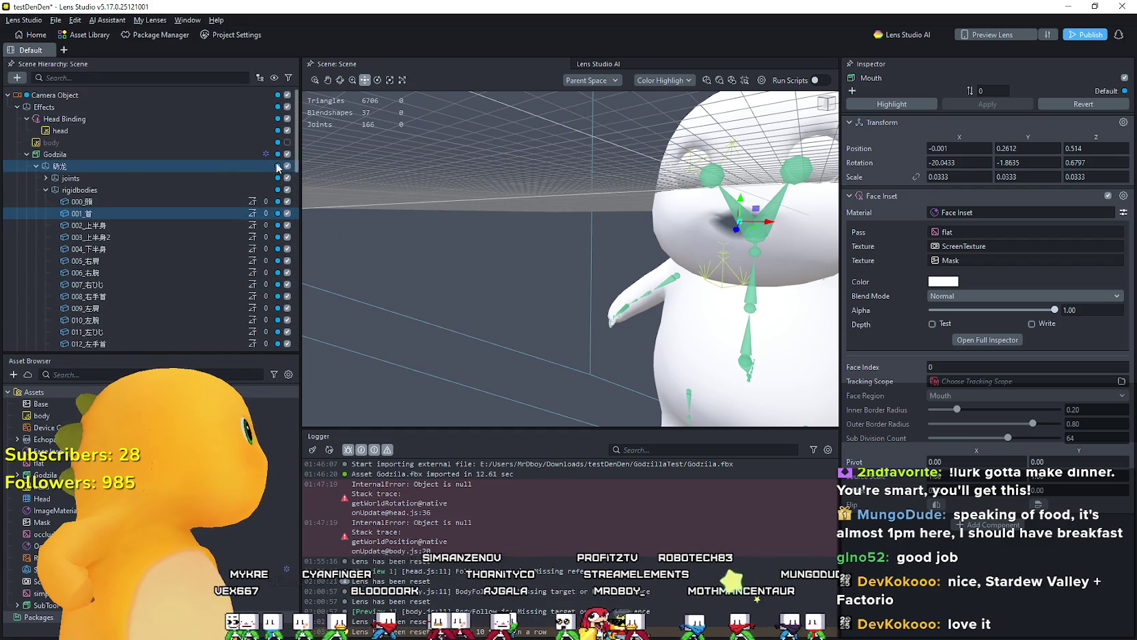
Step: Toggle the Godzila model's visibility off and on, then reselect the Mouth face inset
left_click(280, 154)
left_click(287, 155)
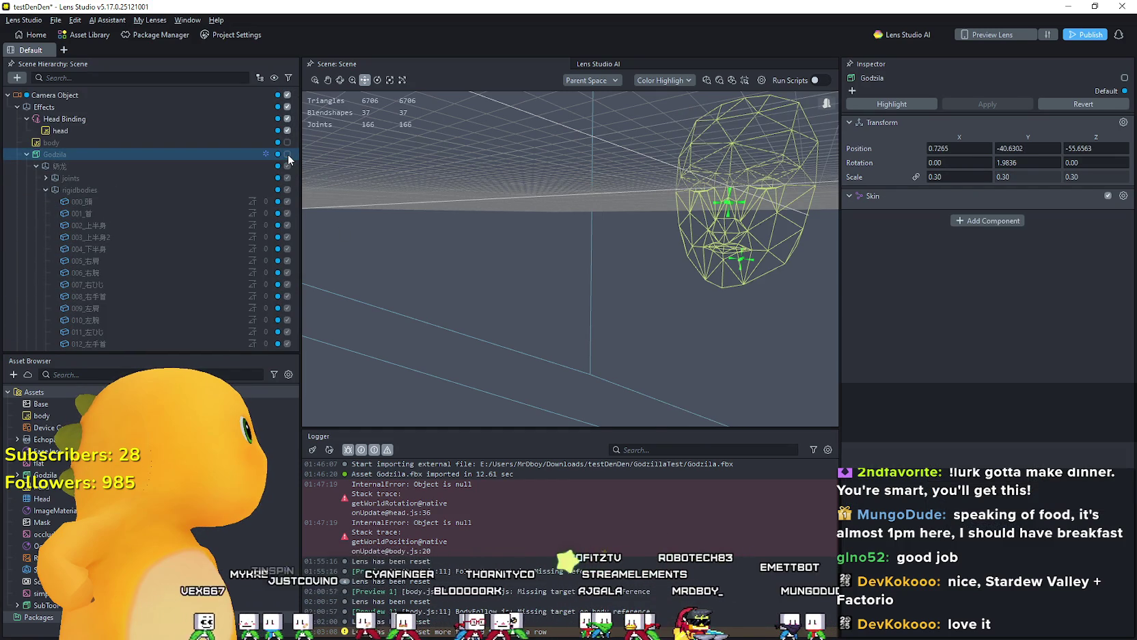
left_click(288, 155)
scroll(218, 198, "down", 10)
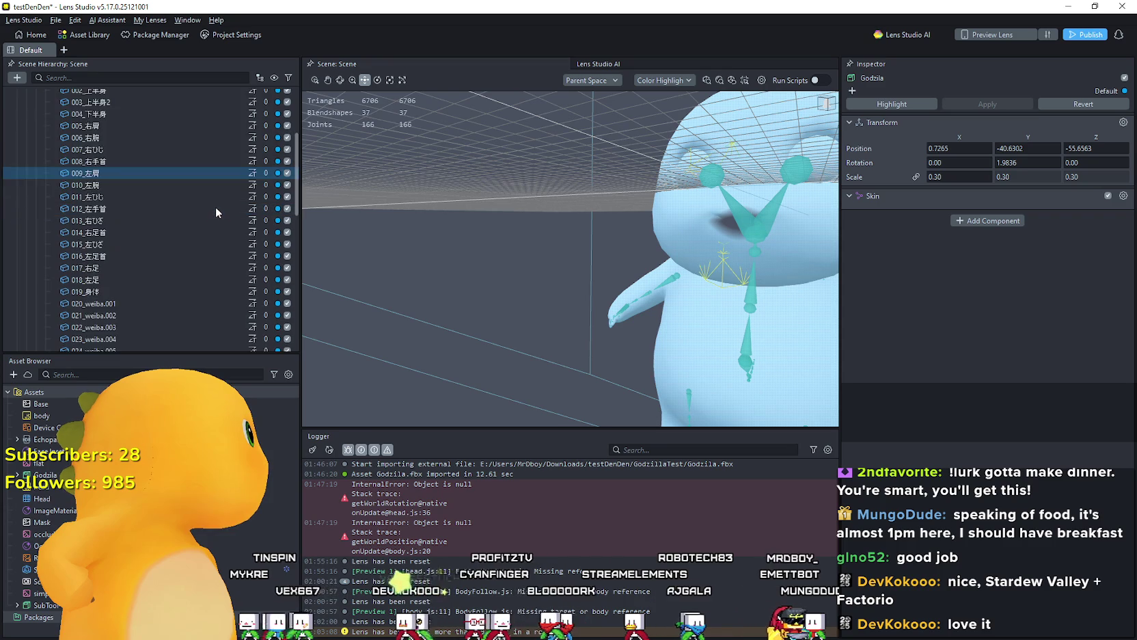
scroll(220, 201, "down", 4)
left_click(222, 165)
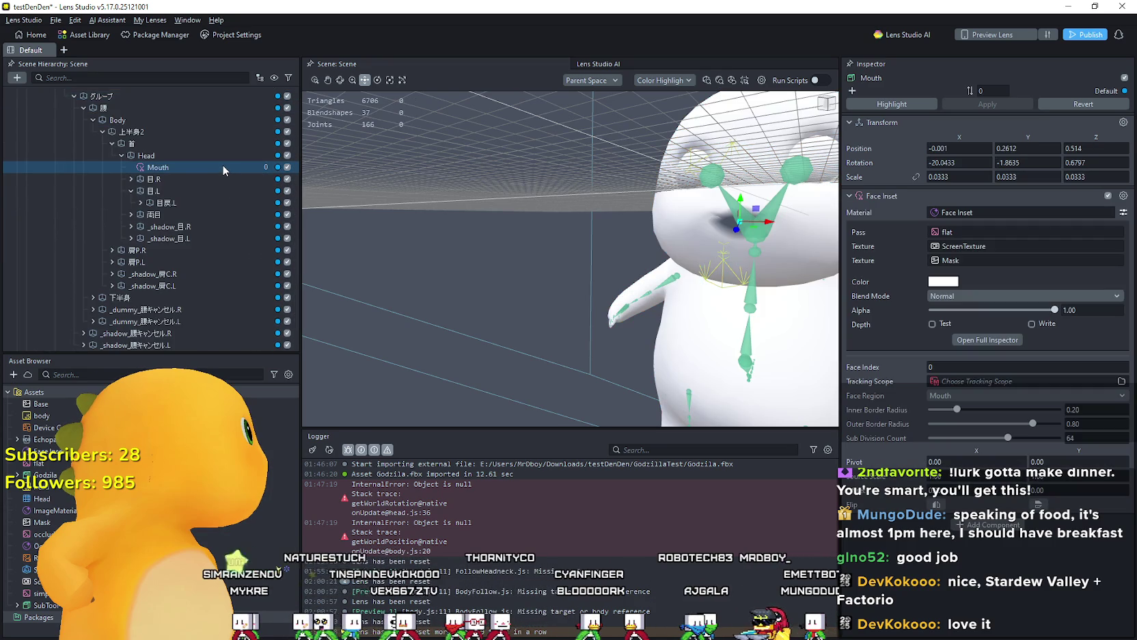
left_click(957, 295)
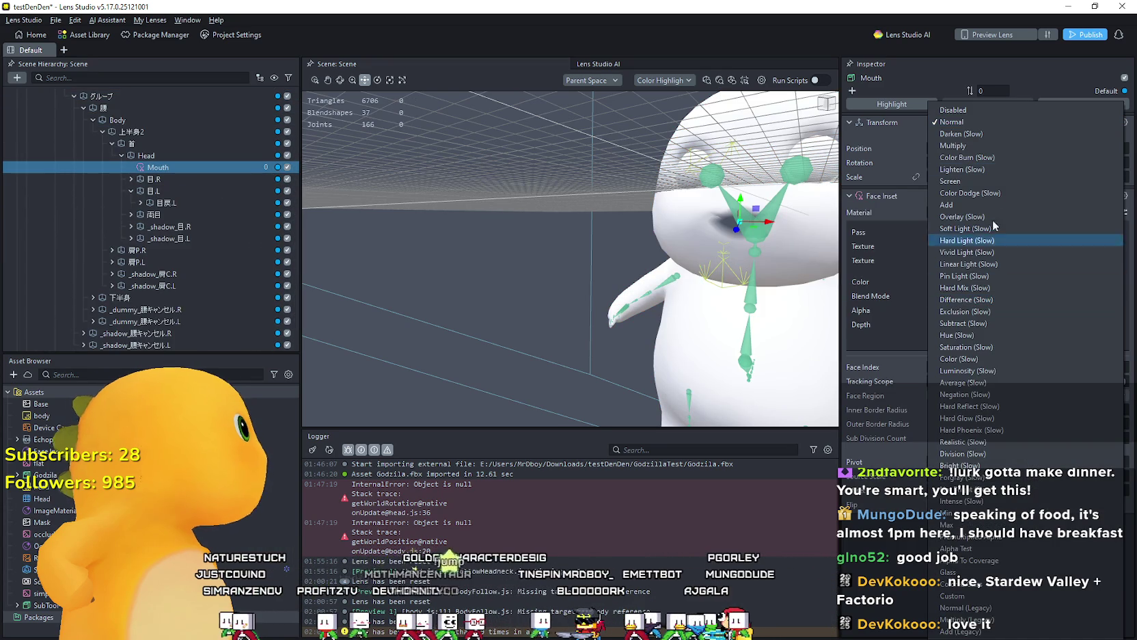
left_click(981, 108)
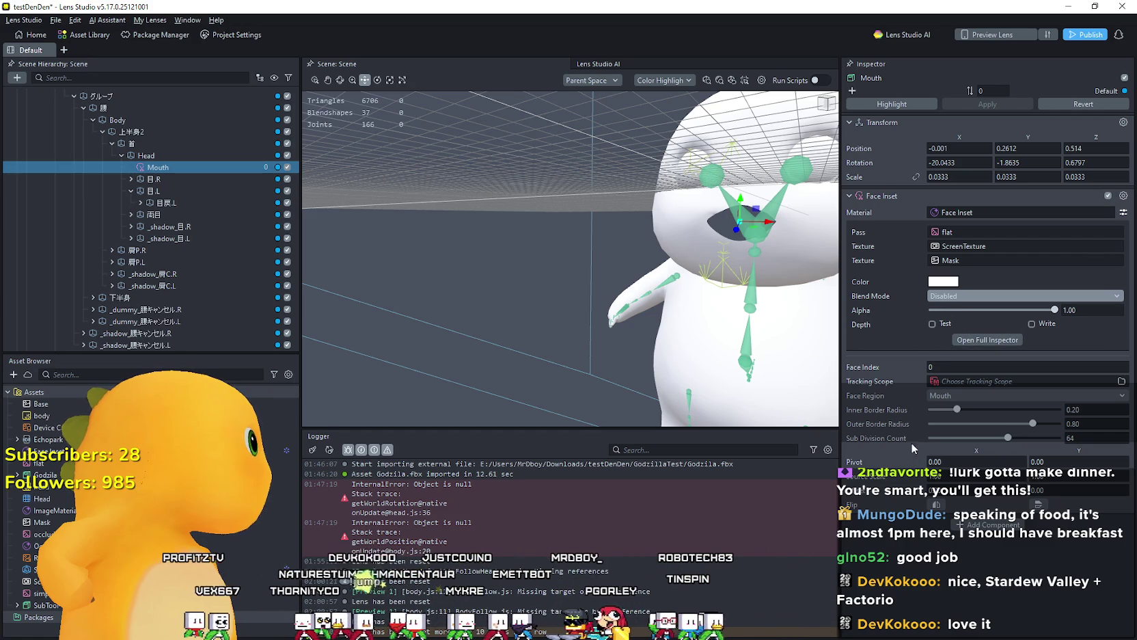
left_click(962, 296)
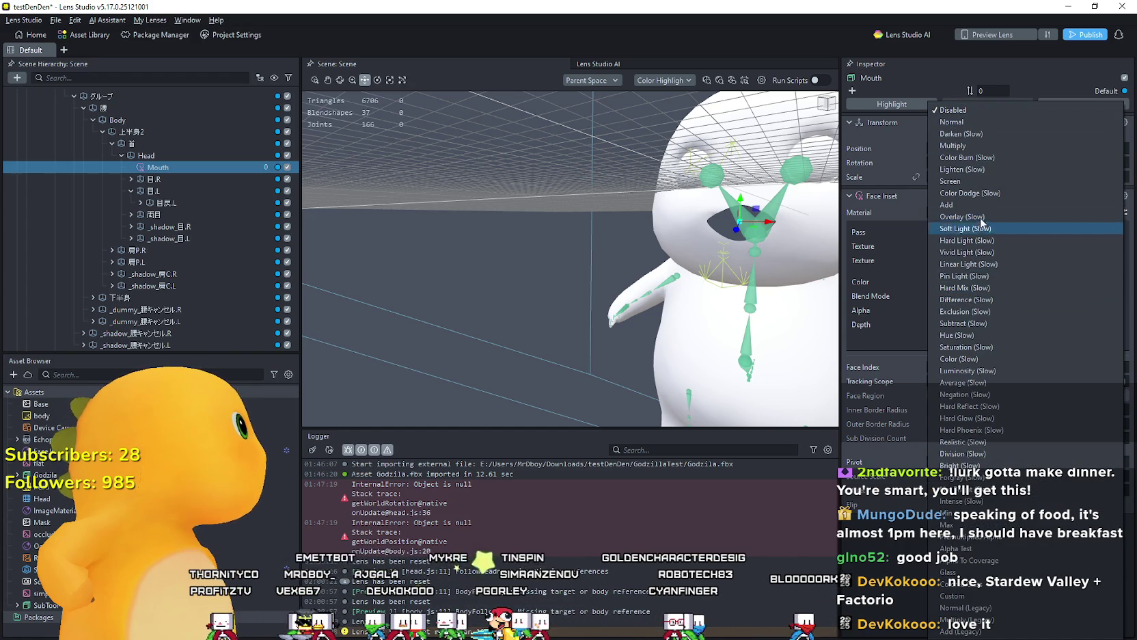
key("Escape")
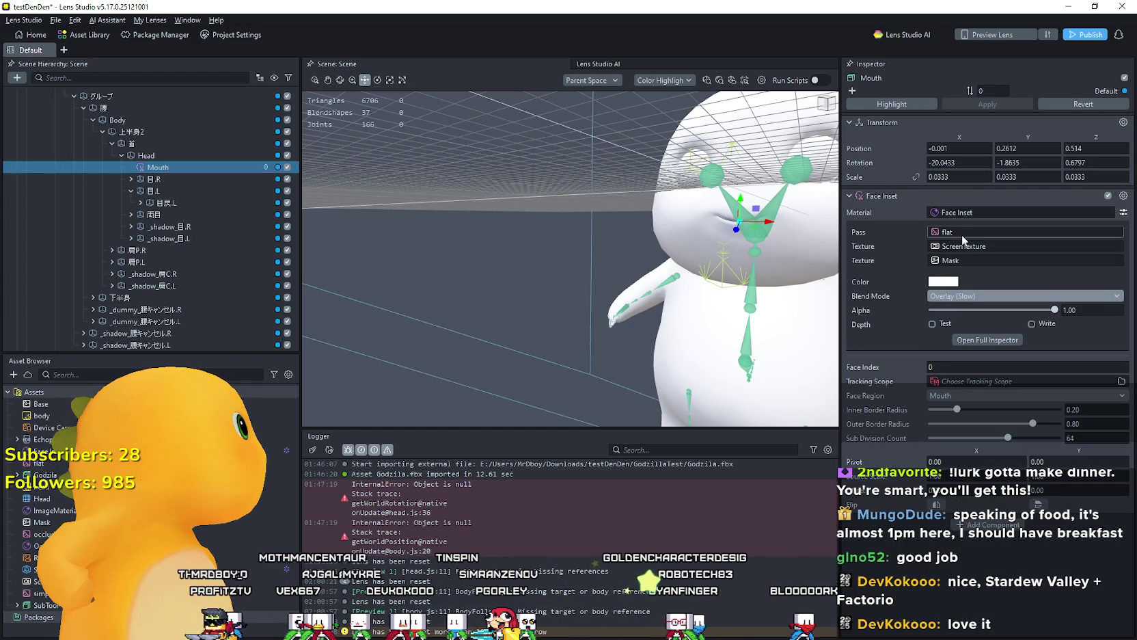
left_click(974, 297)
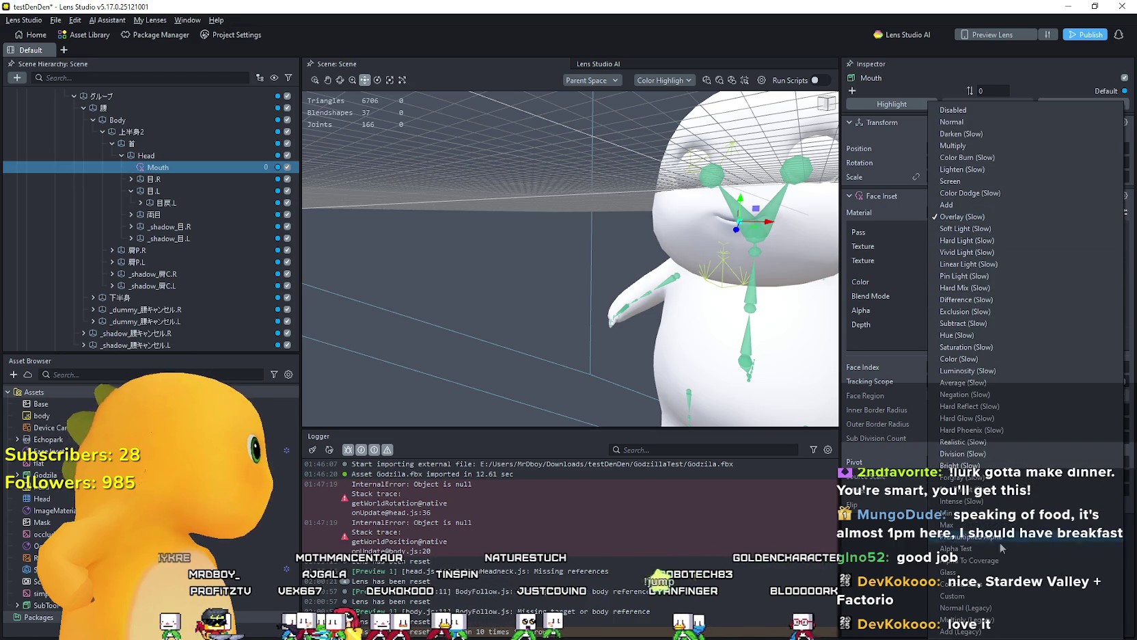
left_click(1010, 539)
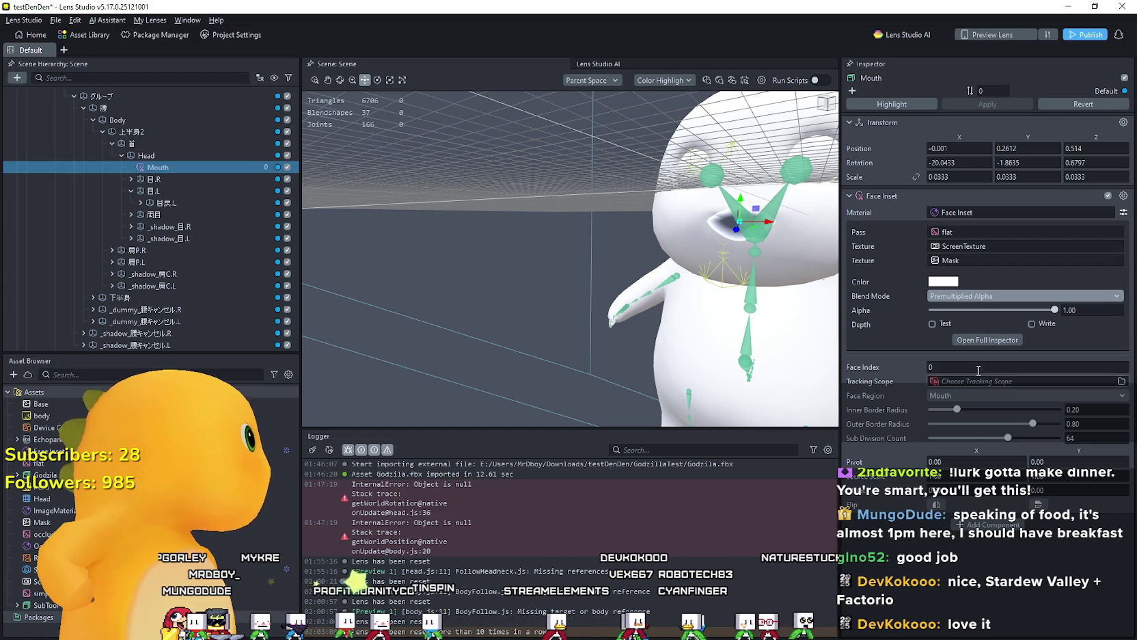
left_click(961, 295)
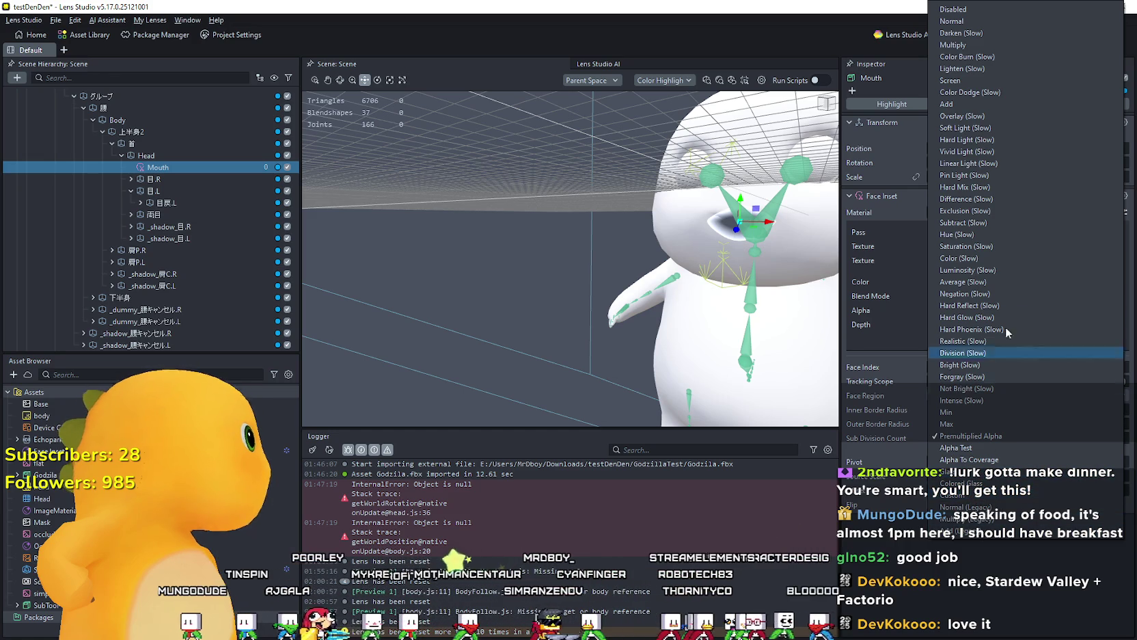
left_click(988, 259)
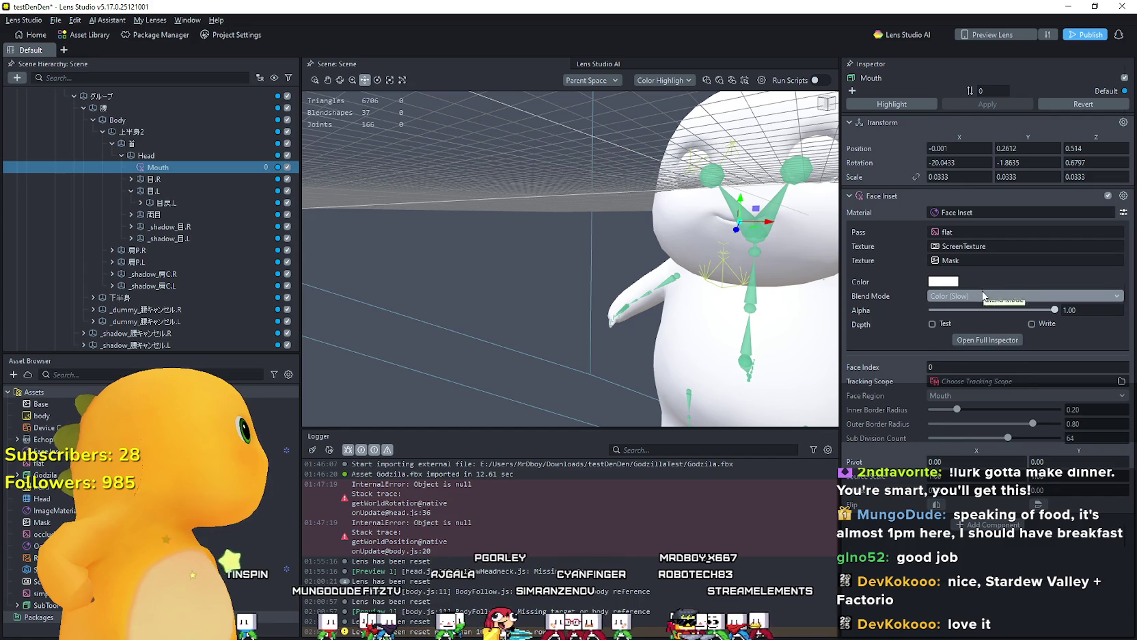
left_click(984, 294)
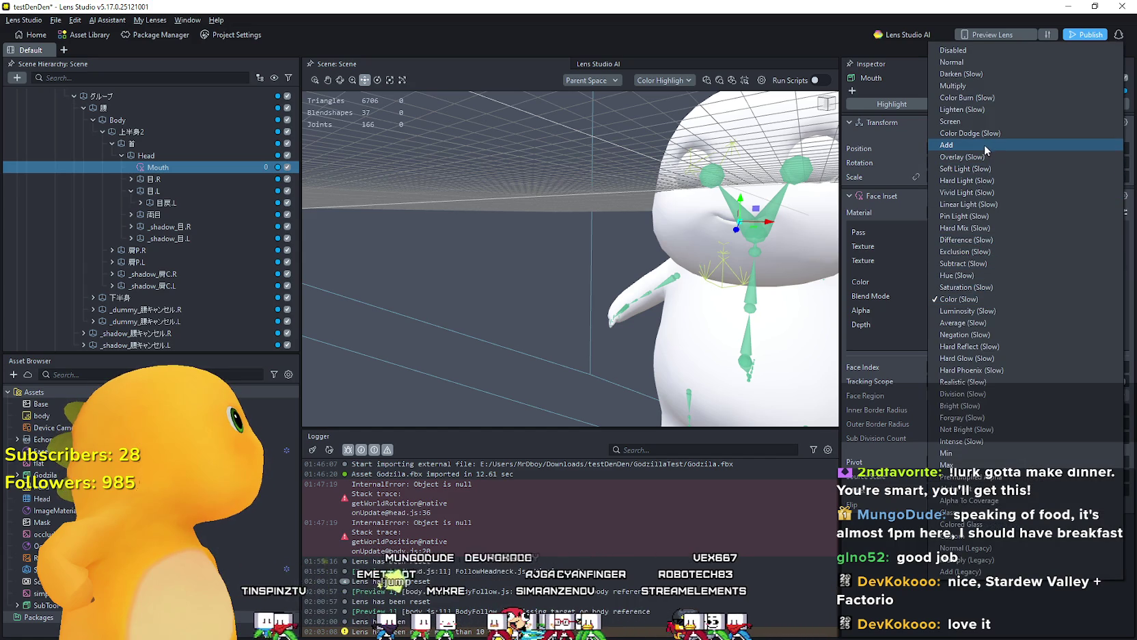
left_click(995, 60)
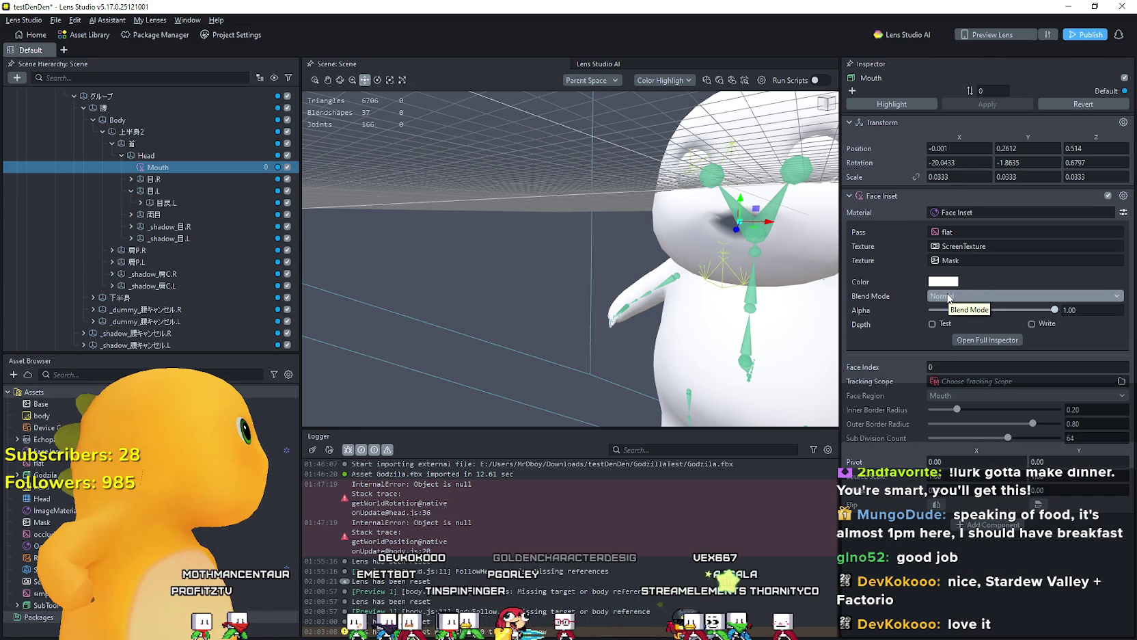
left_click(949, 233)
left_click(774, 271)
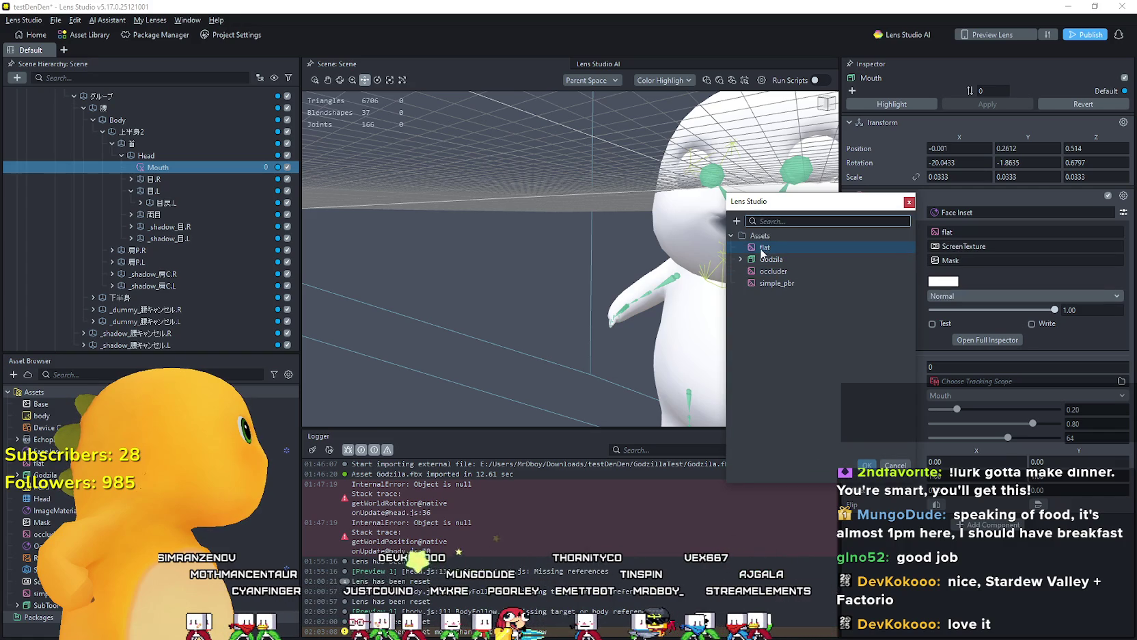
left_click(894, 466)
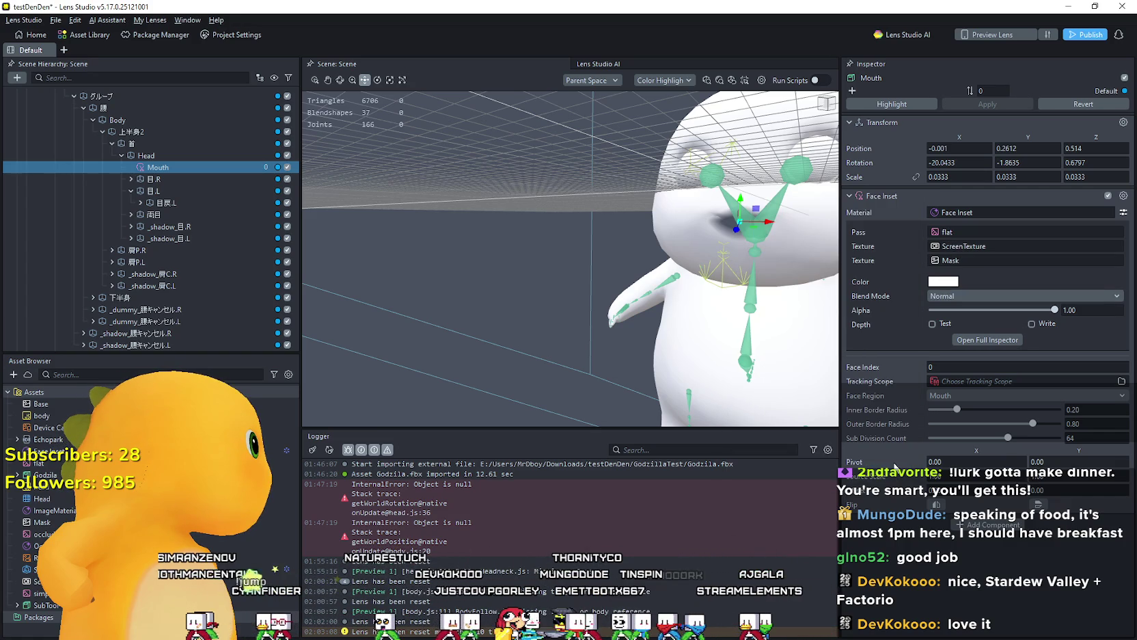
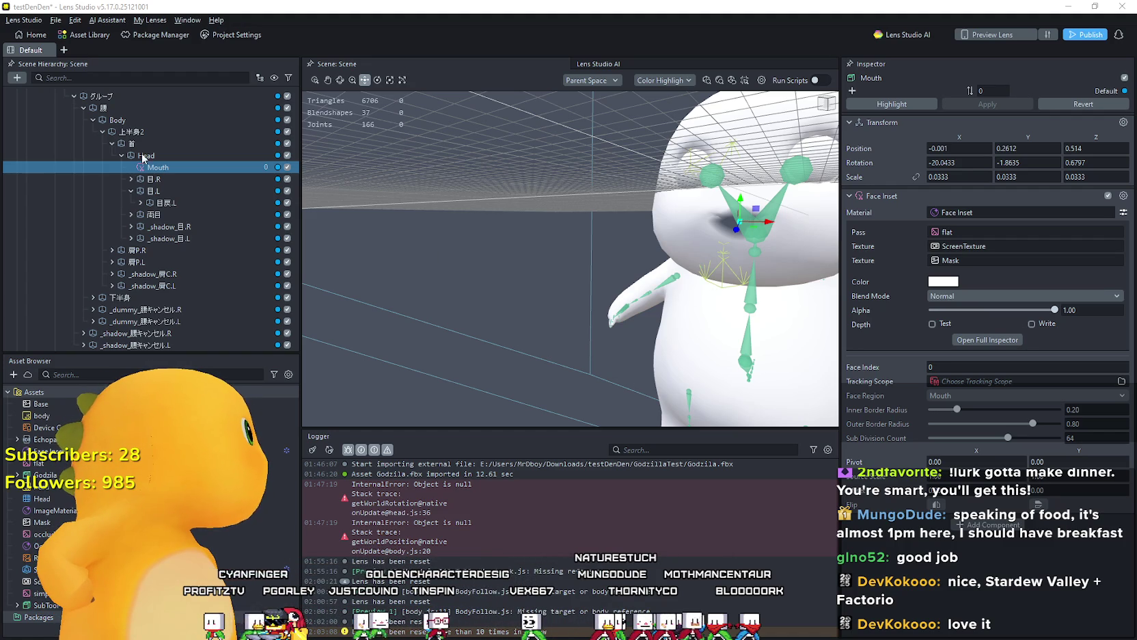
Step: Shrink the Godzila model to a uniform scale of 0.1
scroll(115, 158, "up", 10)
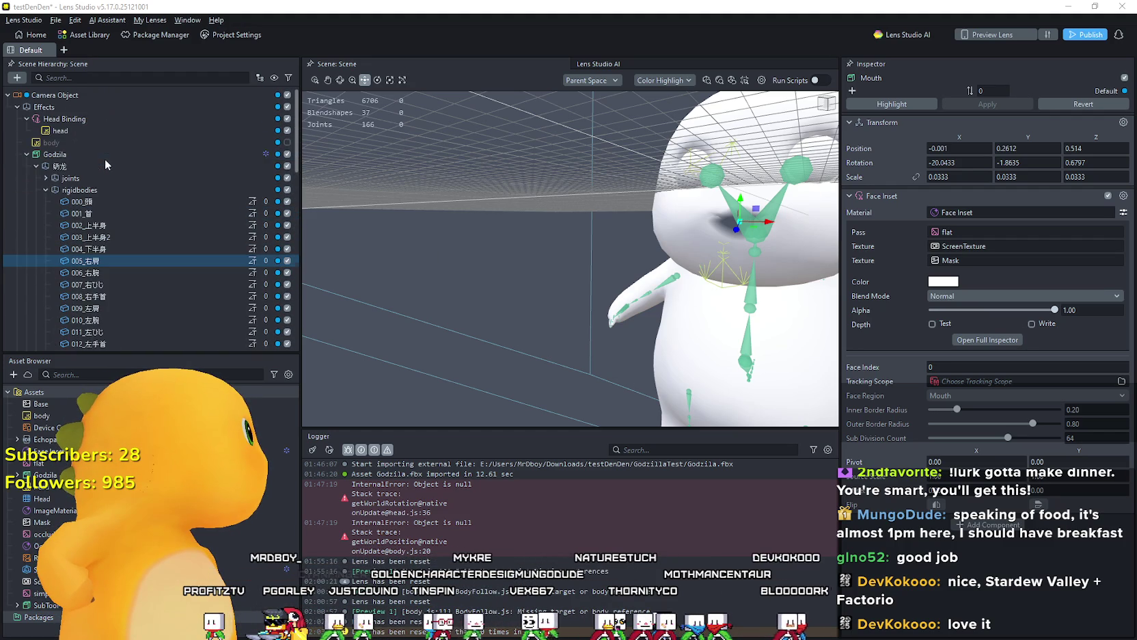
left_click(94, 154)
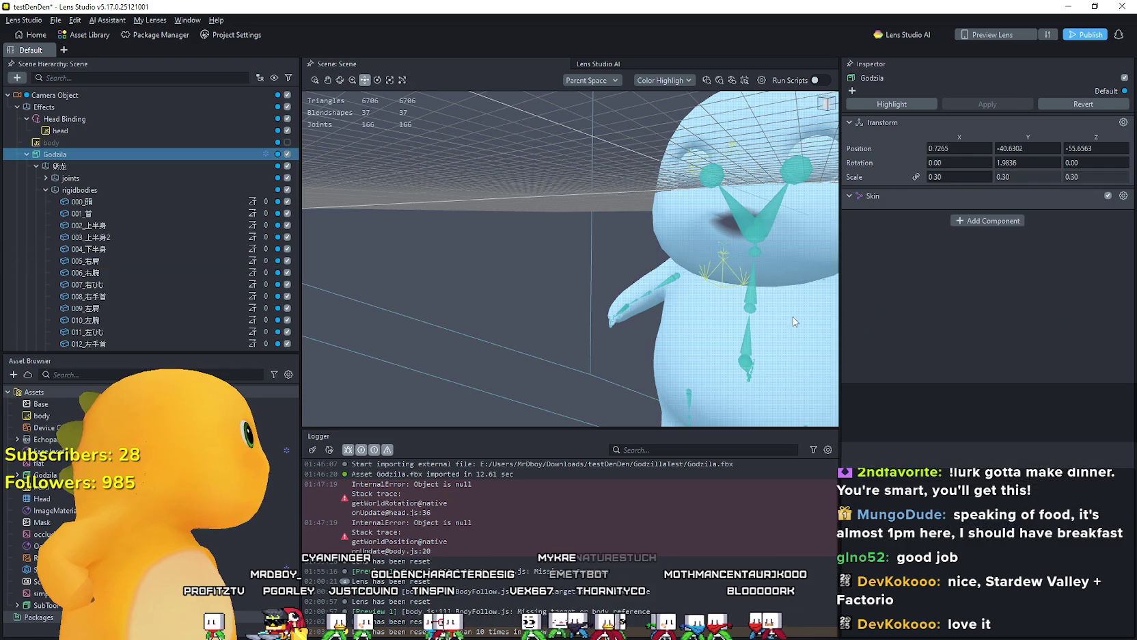
mouse_move(792, 321)
left_mouse_down()
mouse_move(734, 316)
mouse_move(750, 316)
left_mouse_up()
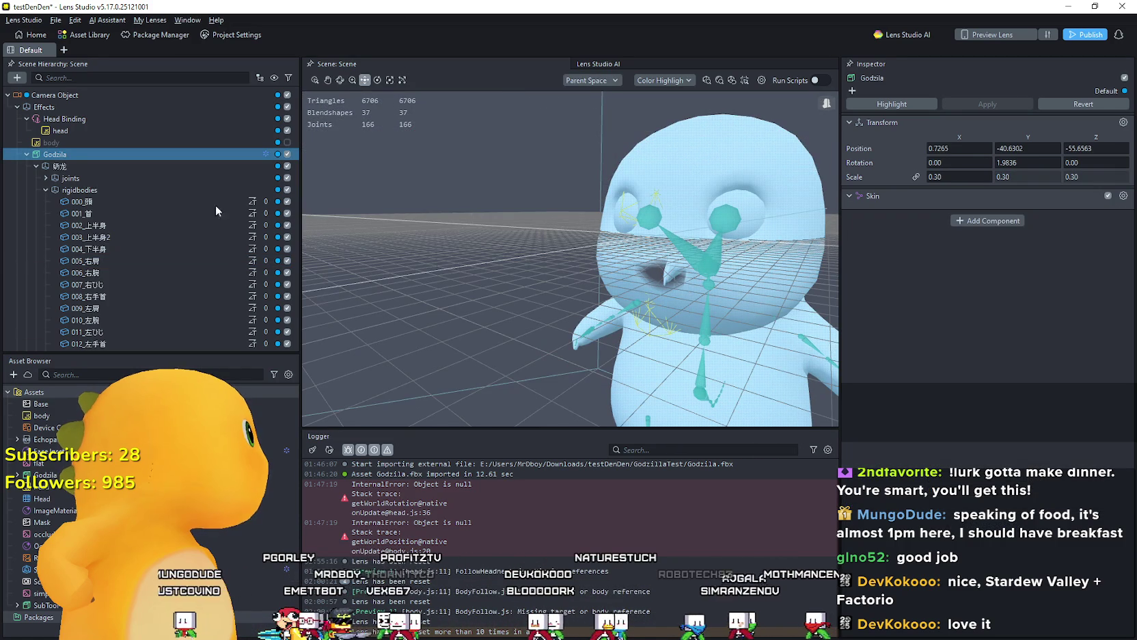
left_click(957, 176)
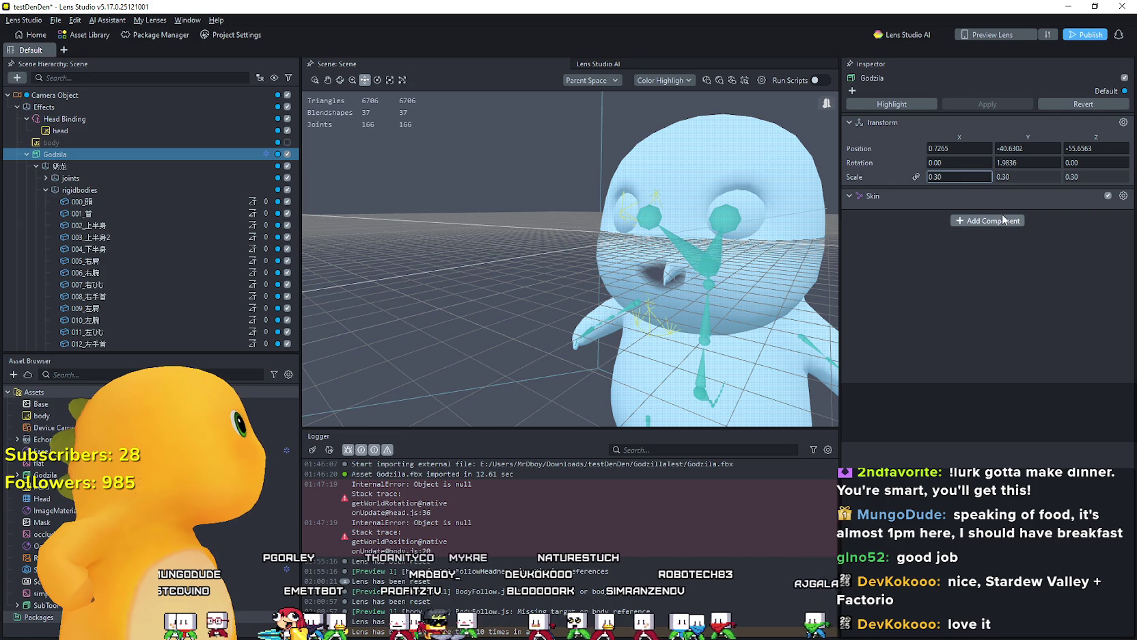
type("0.1")
key("Return")
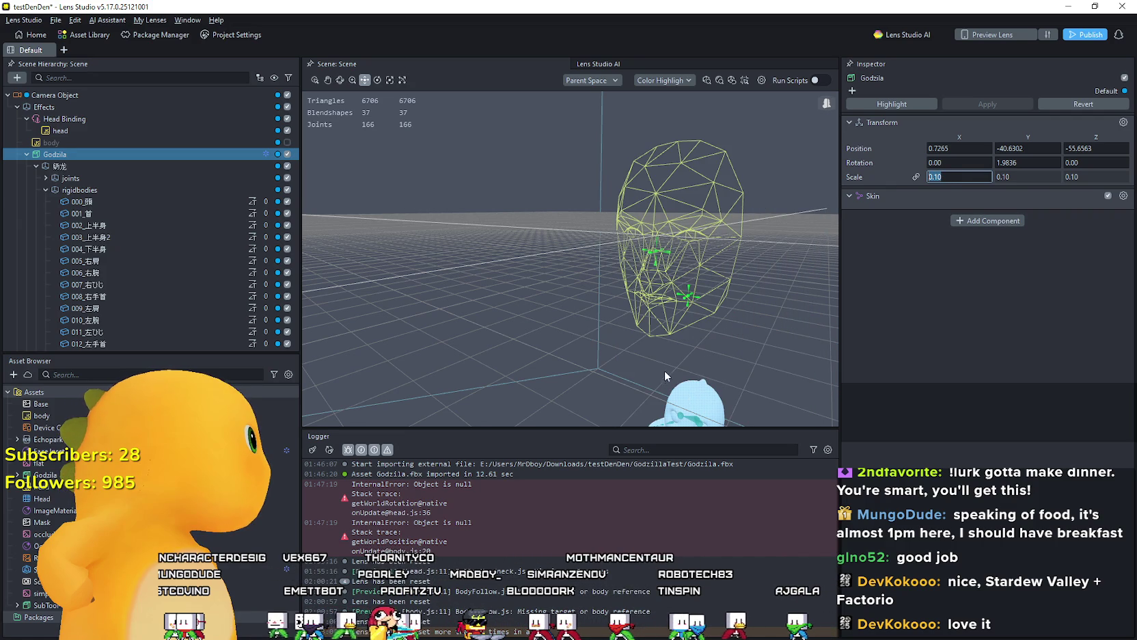
Step: Move Godzila up and forward into the head wireframe, reaching Z -44.1816
scroll(665, 376, "down", 5)
scroll(620, 351, "up", 2)
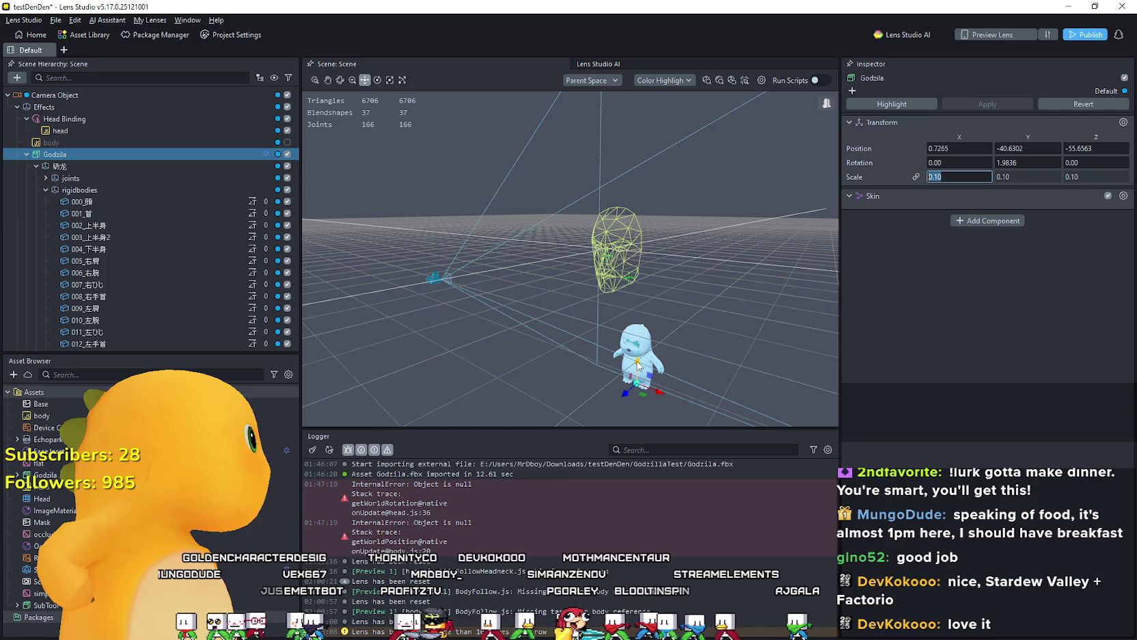
left_click_drag(640, 369, 630, 266)
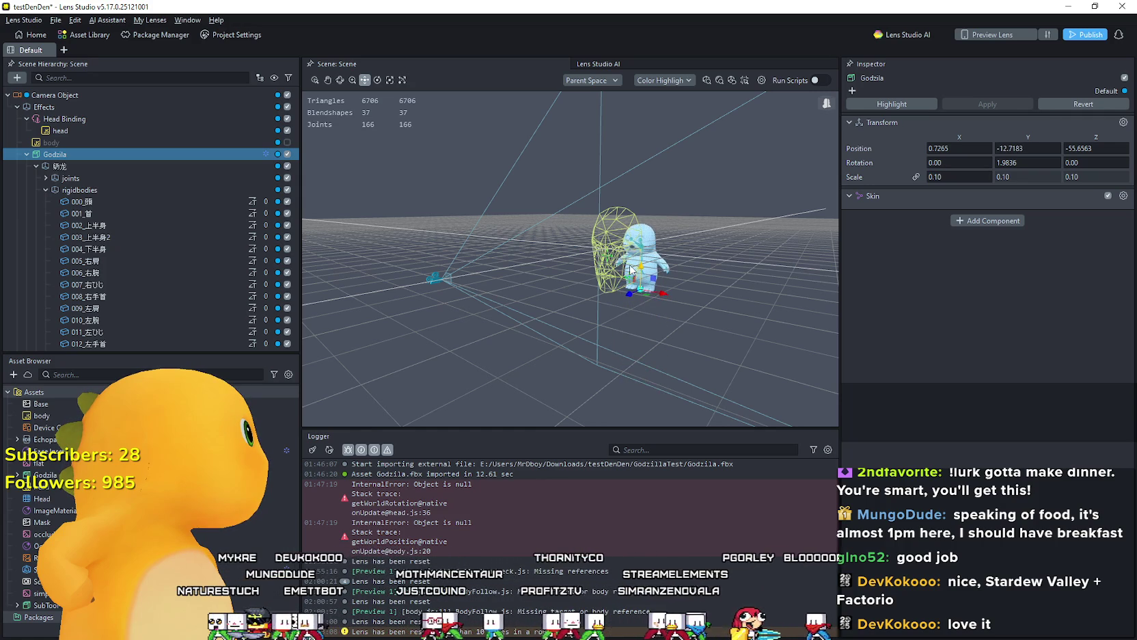
scroll(632, 263, "up", 3)
left_click_drag(745, 295, 742, 307)
key("w")
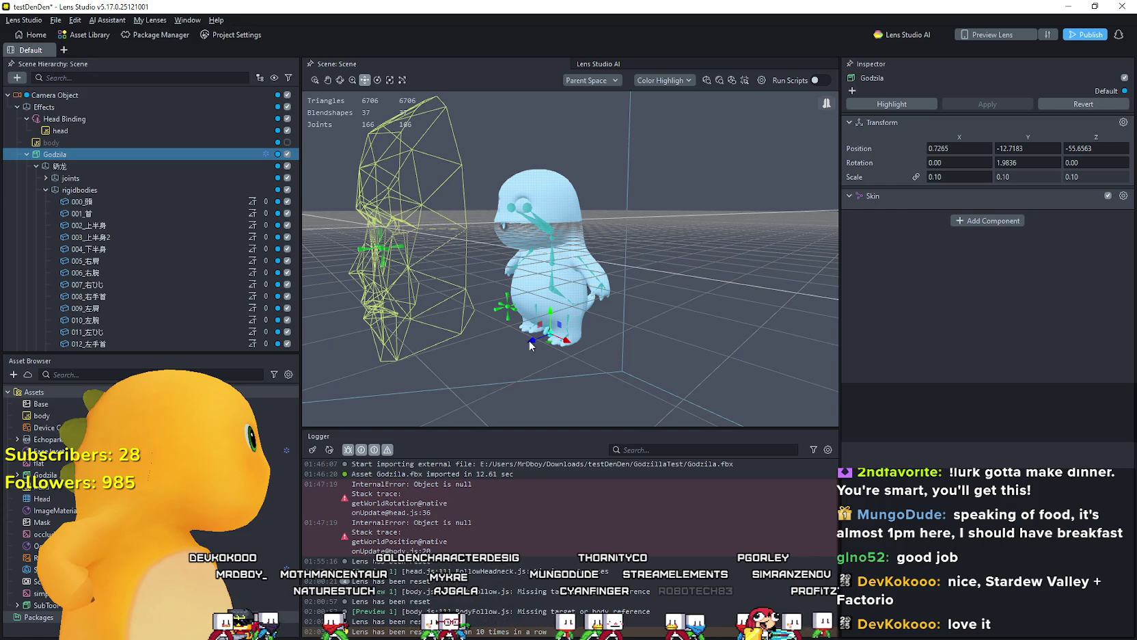
mouse_move(533, 345)
left_mouse_down()
mouse_move(441, 364)
mouse_move(497, 349)
left_mouse_up()
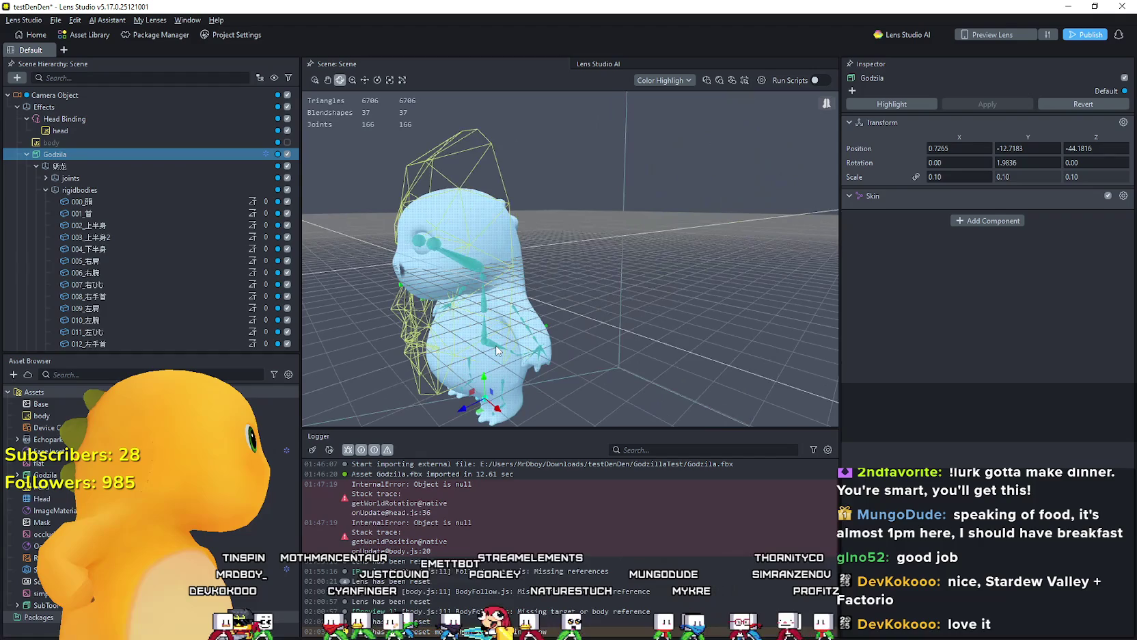
Step: Scale Godzila to 0.15 and lower it along the vertical axis
left_click(951, 177)
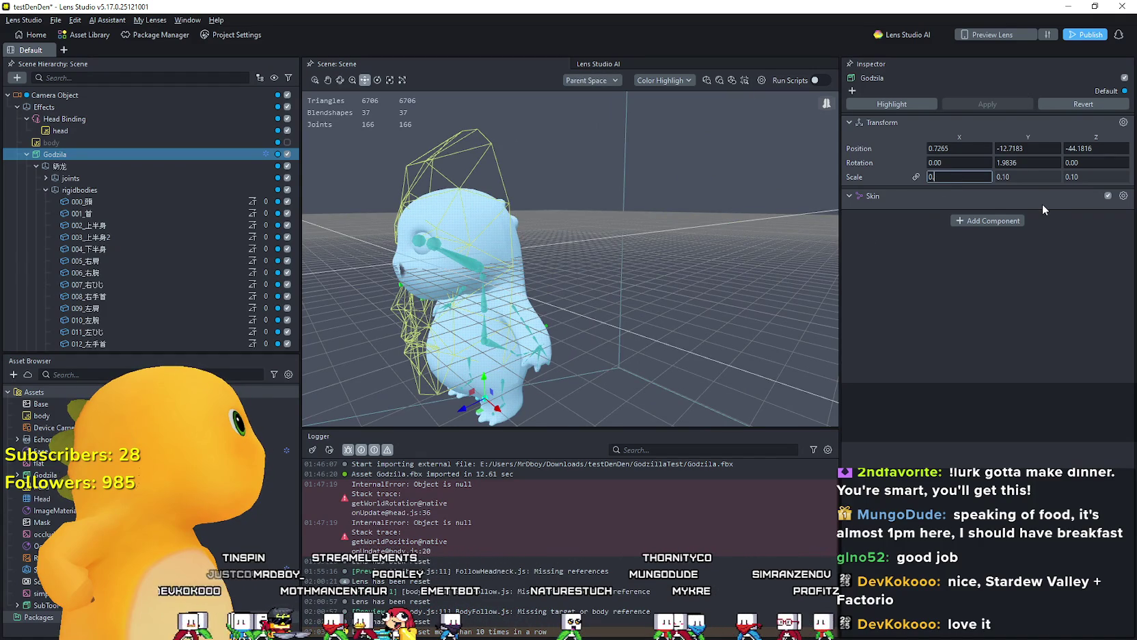
type(".15")
key("Return")
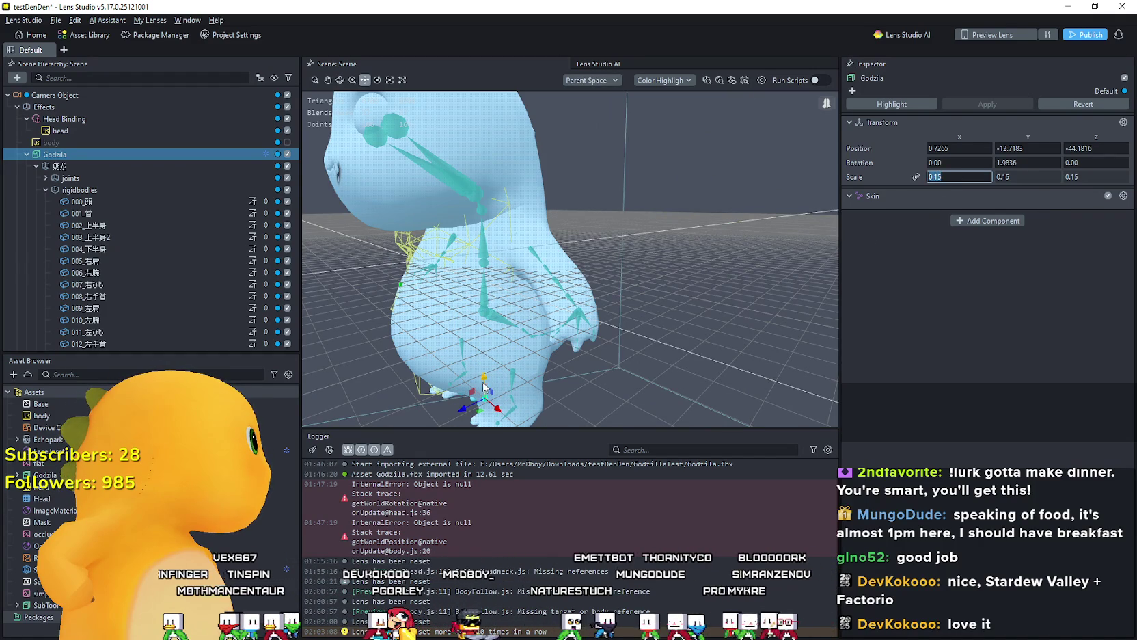
left_click_drag(486, 382, 490, 472)
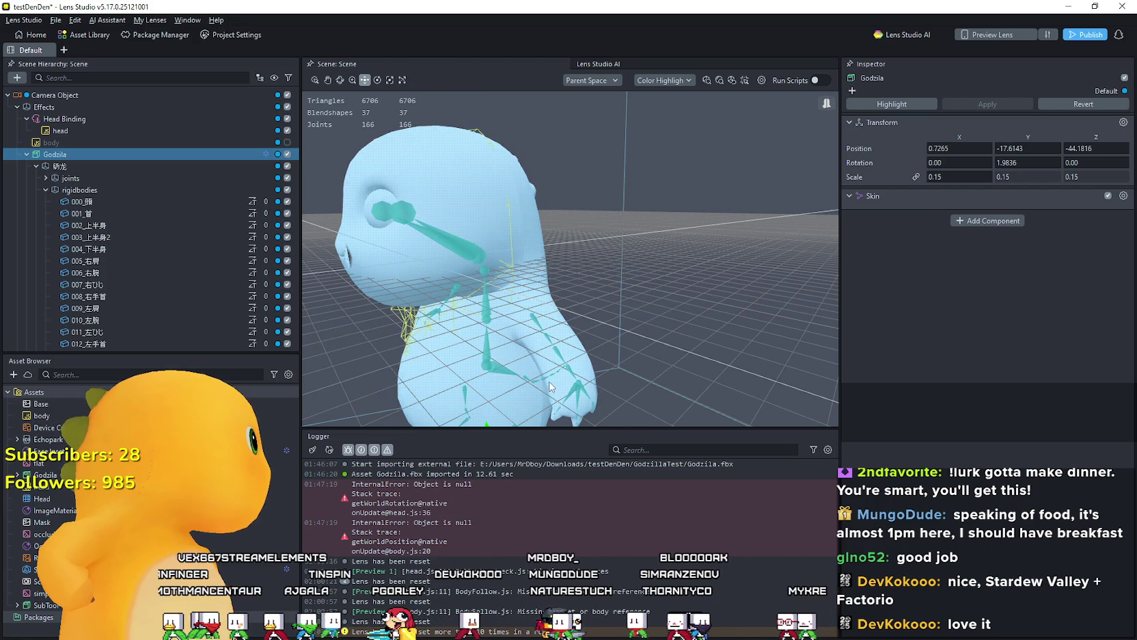
key("f")
scroll(548, 359, "up", 2)
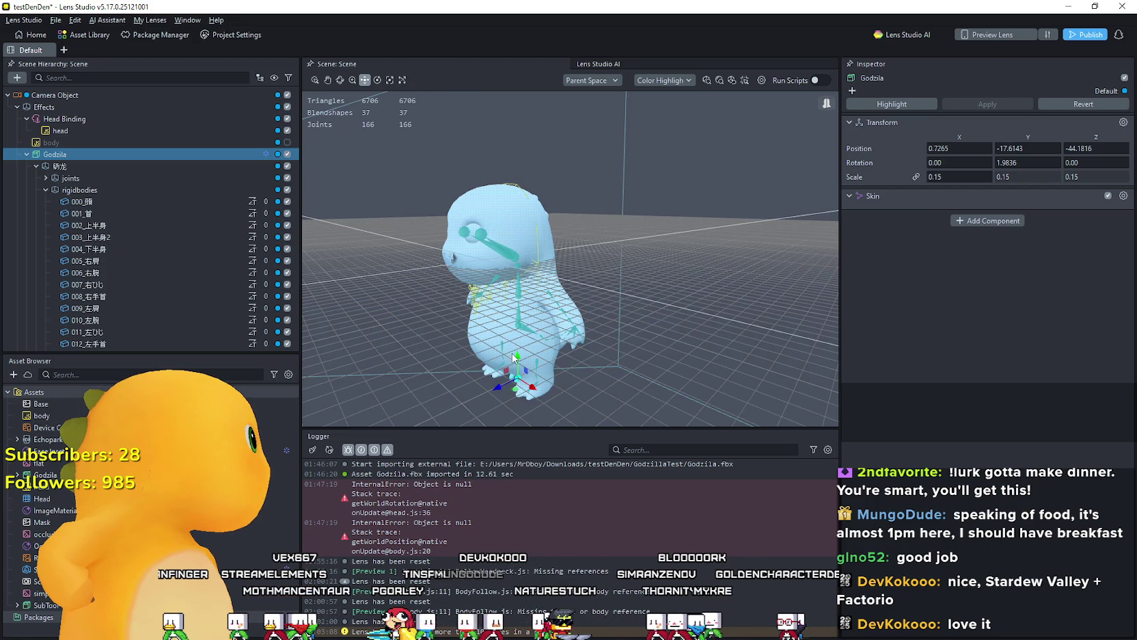
mouse_move(518, 362)
left_mouse_down()
mouse_move(518, 409)
mouse_move(631, 349)
left_mouse_up()
key("f")
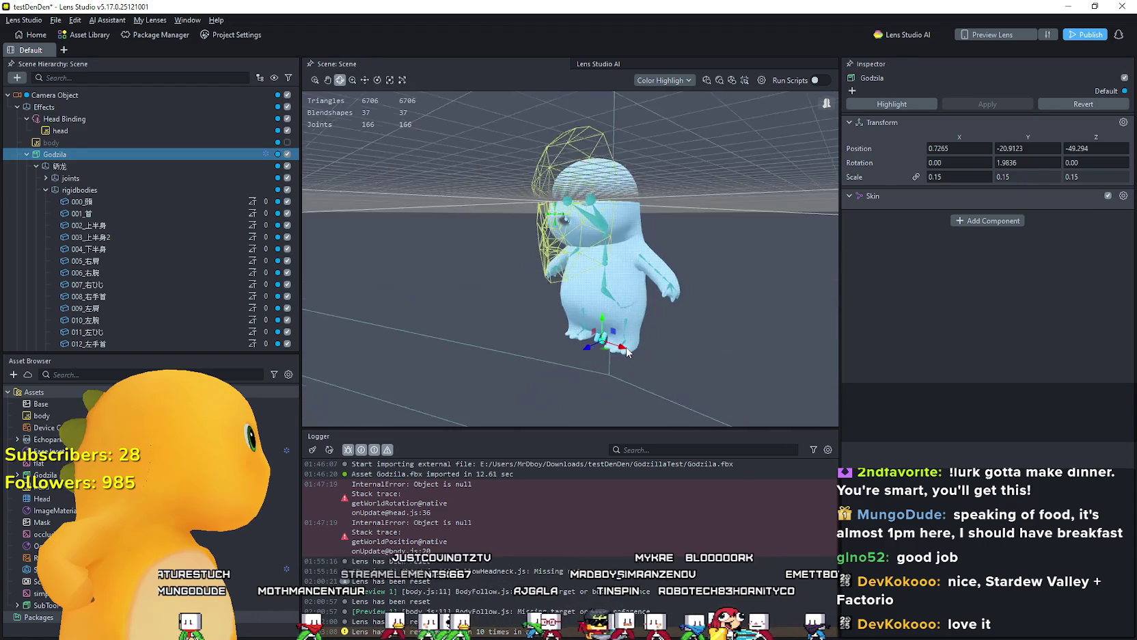
key("w")
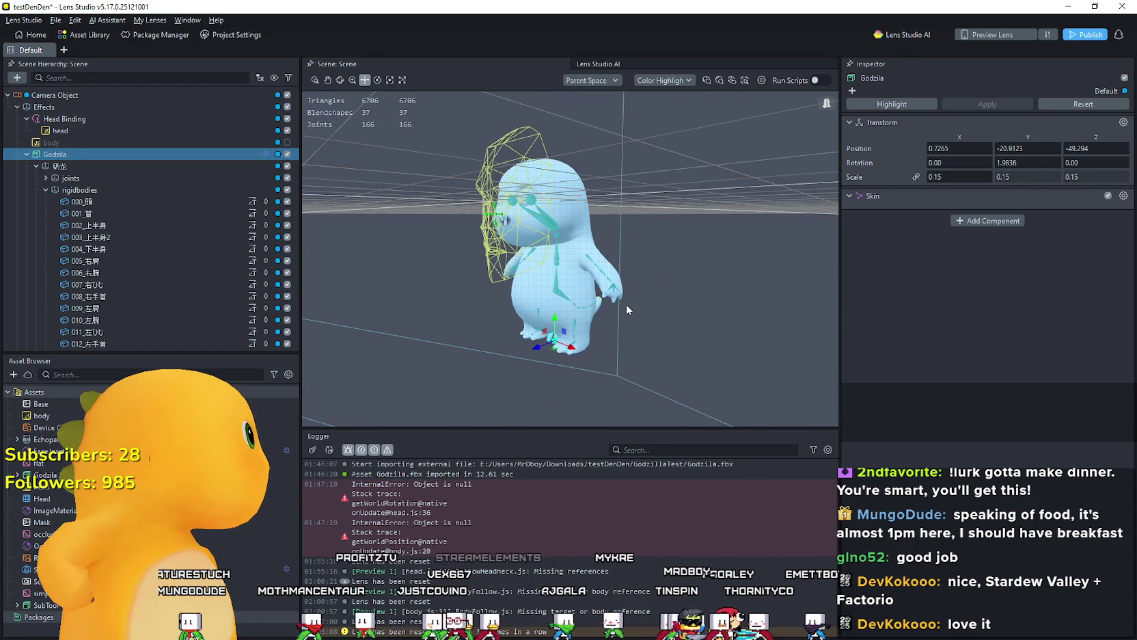
Step: Scale Godzila to 0.2 and lower it to position 0.7265, -29.5306, -49.294
left_click(953, 178)
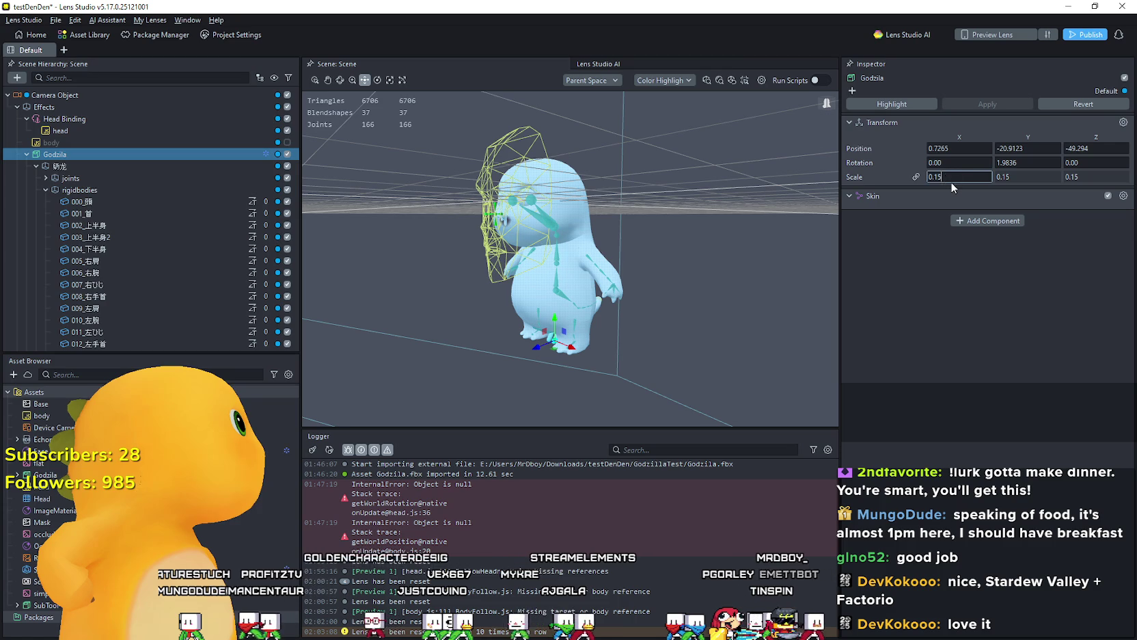
type("0.2")
key("Return")
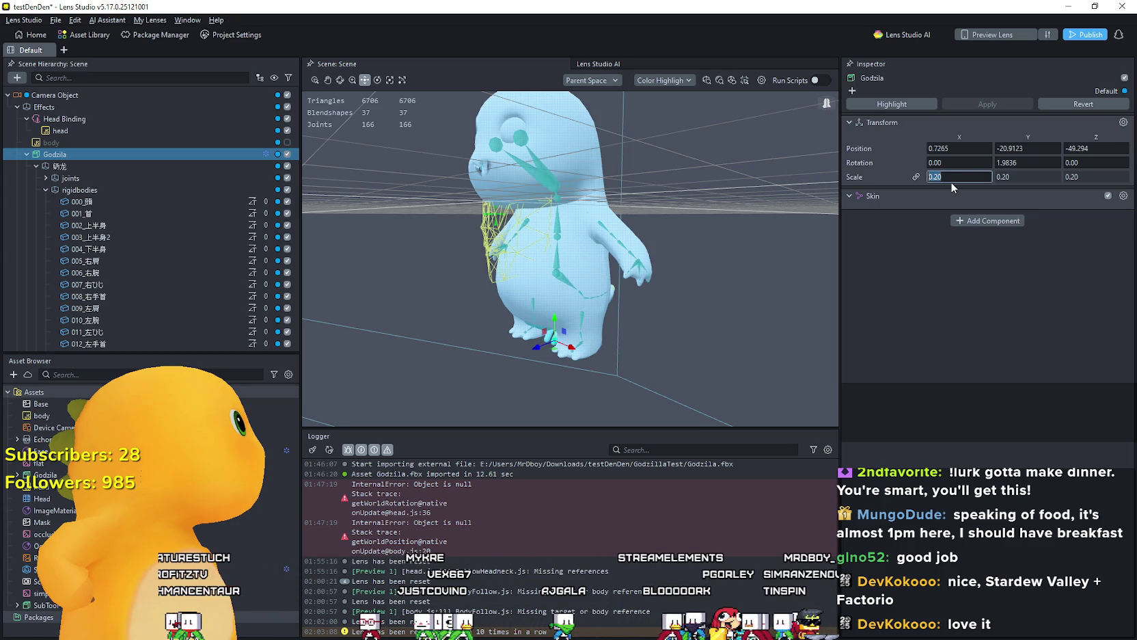
left_click_drag(553, 331, 555, 374)
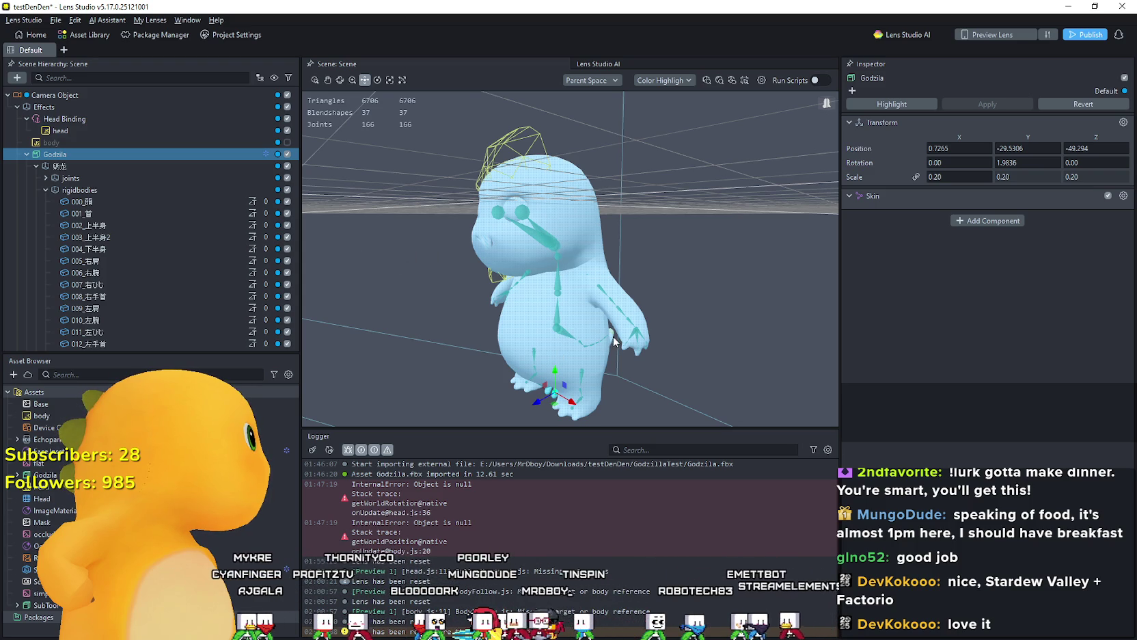
mouse_move(613, 336)
left_mouse_down()
mouse_move(624, 343)
mouse_move(612, 335)
left_mouse_up()
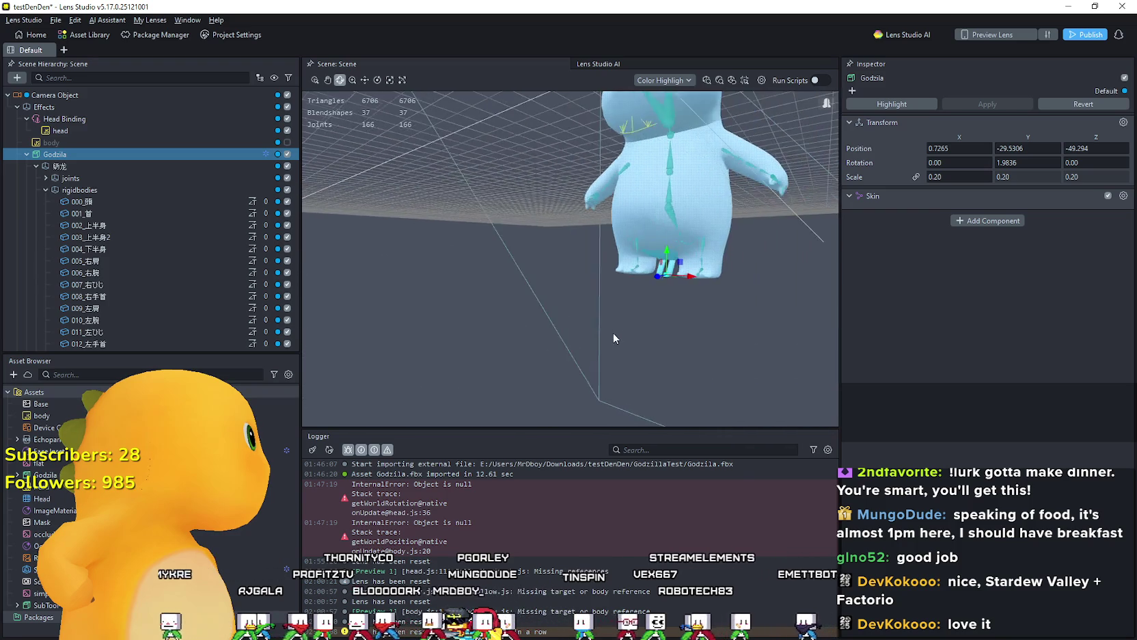
key("f")
scroll(99, 233, "down", 10)
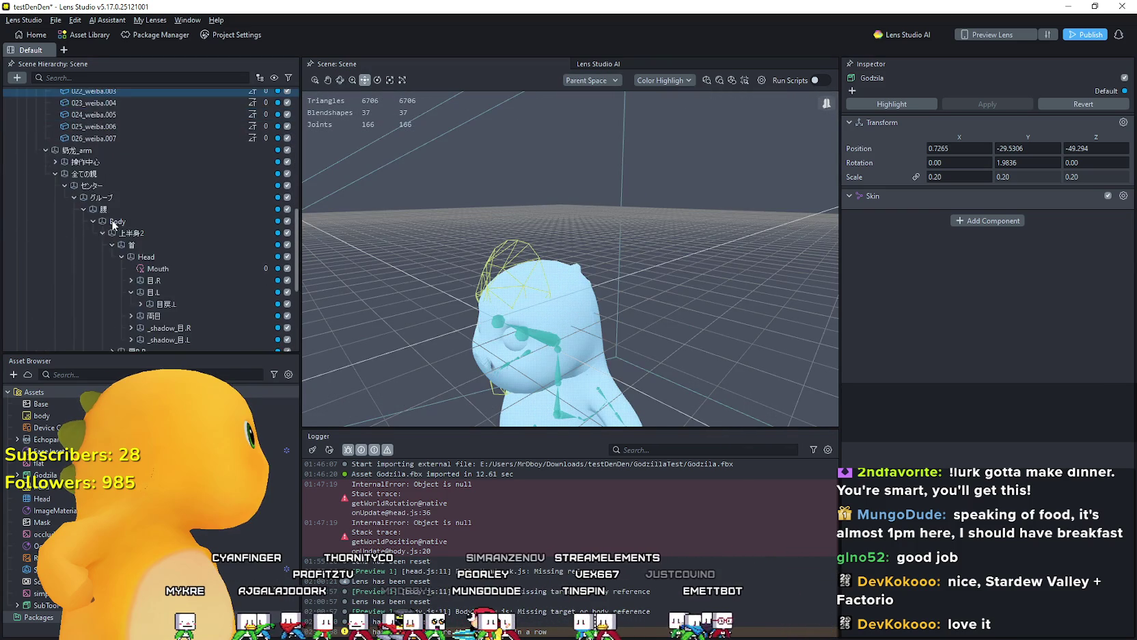
Step: Select the Mouth face inset and frame the character close up around the mouth
left_click(174, 167)
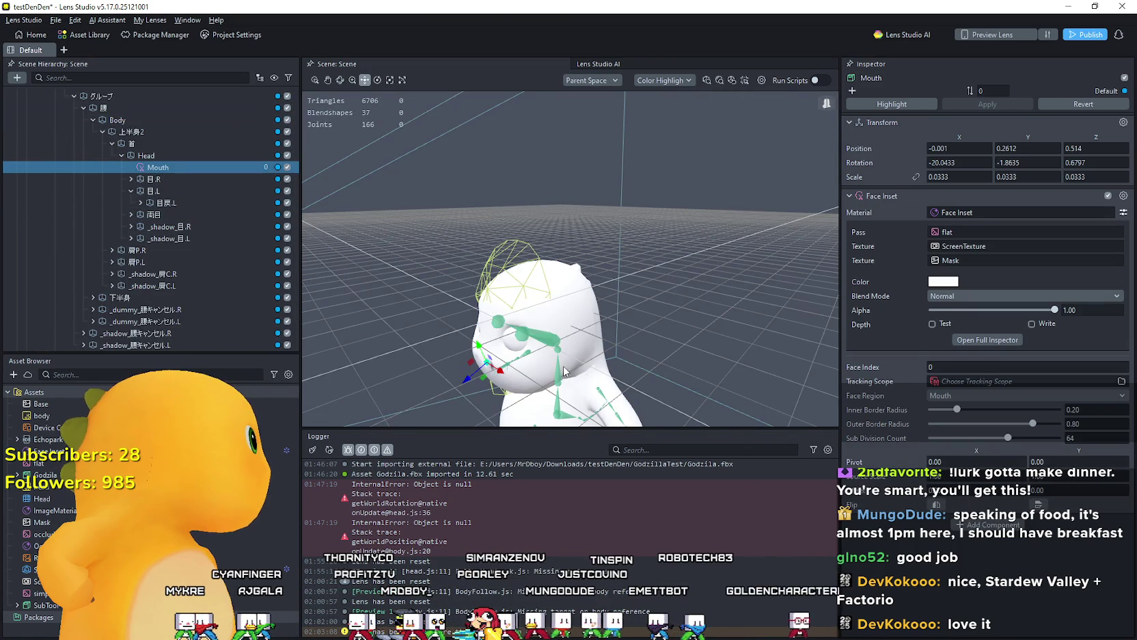
left_click_drag(436, 369, 562, 361)
key("f")
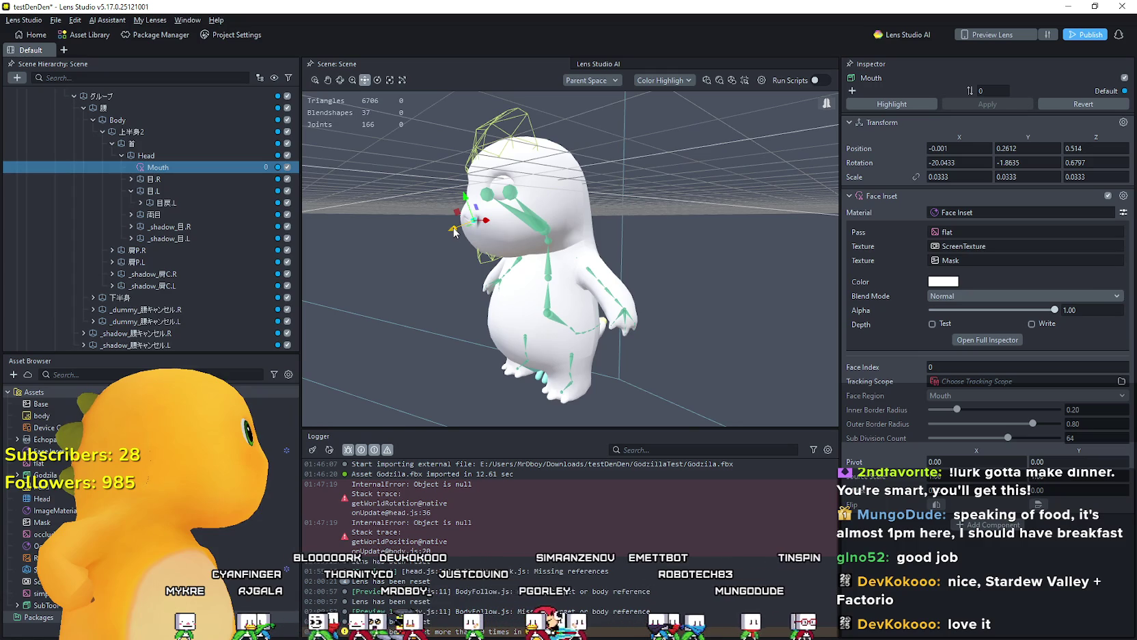
left_click_drag(448, 233, 448, 233)
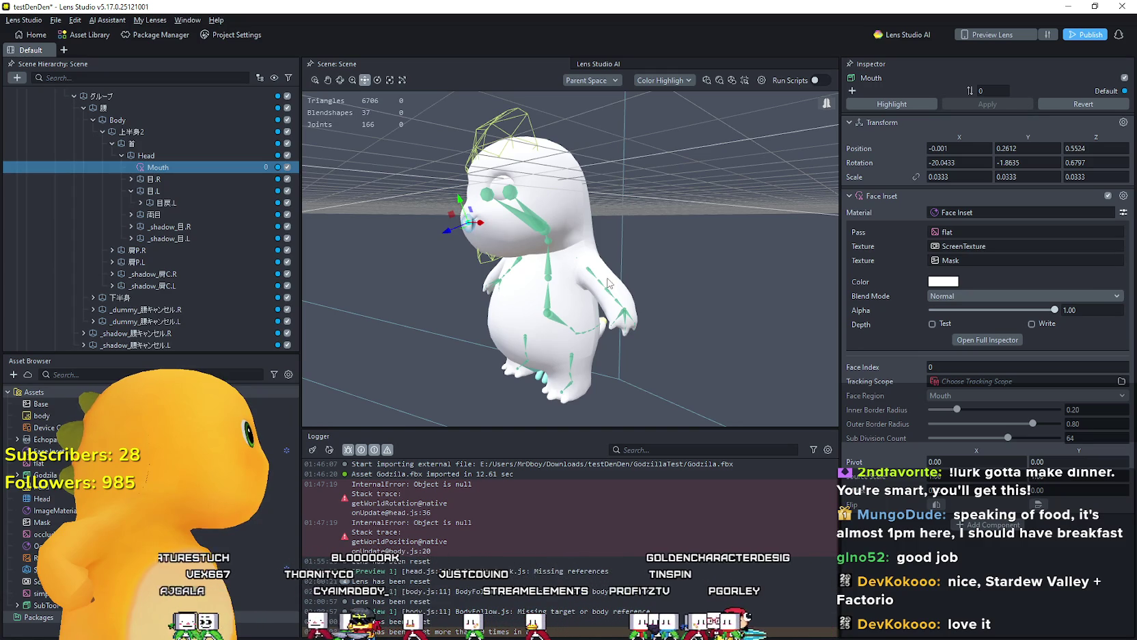
key("f")
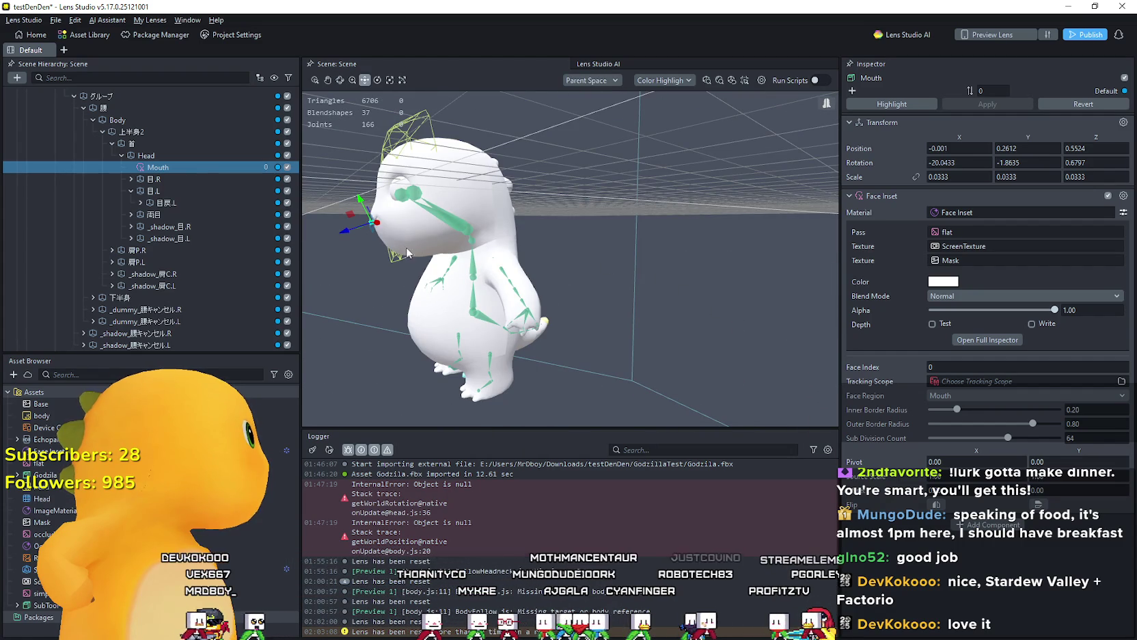
Step: Inspect the rigid bodies 024_weiba.005, 016_左足首, 000_腰 and 002_上半身
scroll(150, 205, "up", 3)
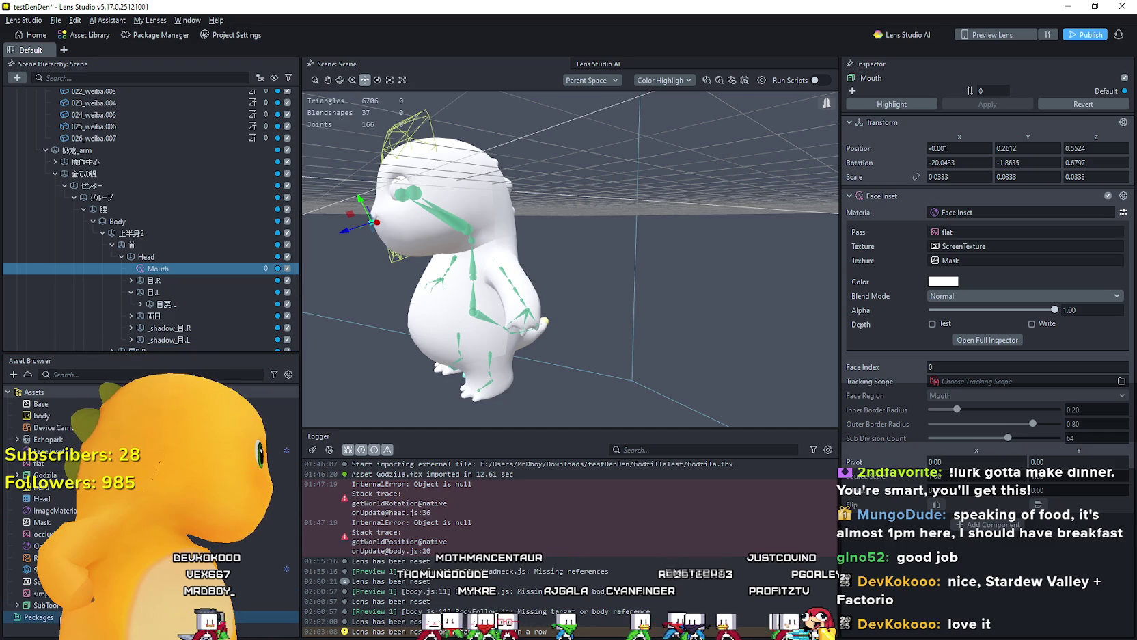
scroll(77, 215, "up", 3)
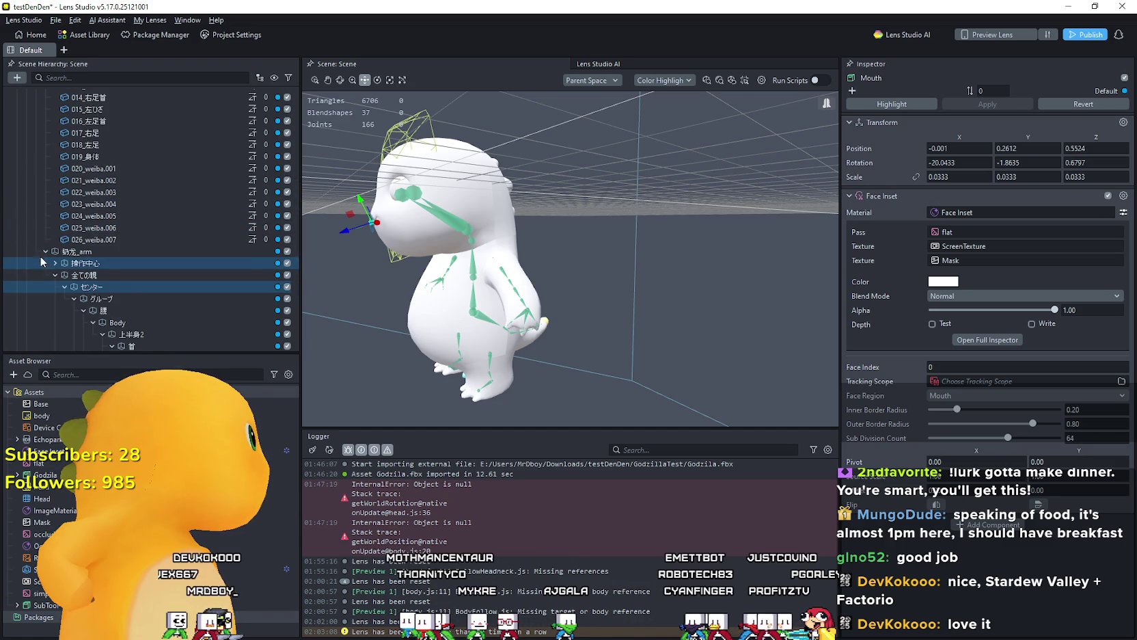
left_click(99, 215)
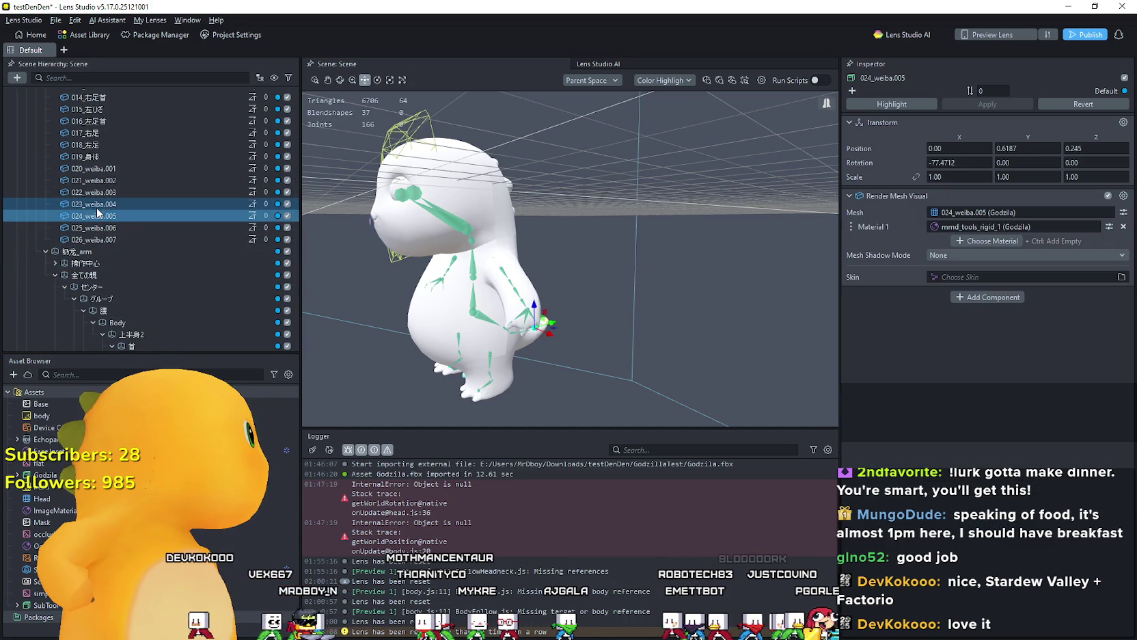
left_click(115, 121)
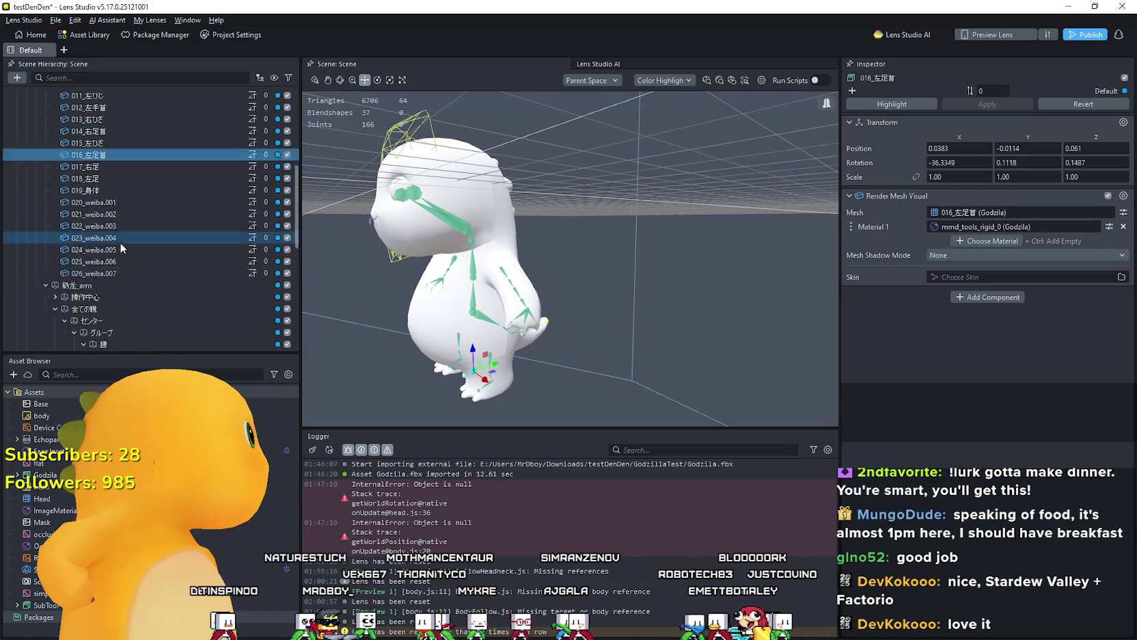
scroll(120, 240, "up", 8)
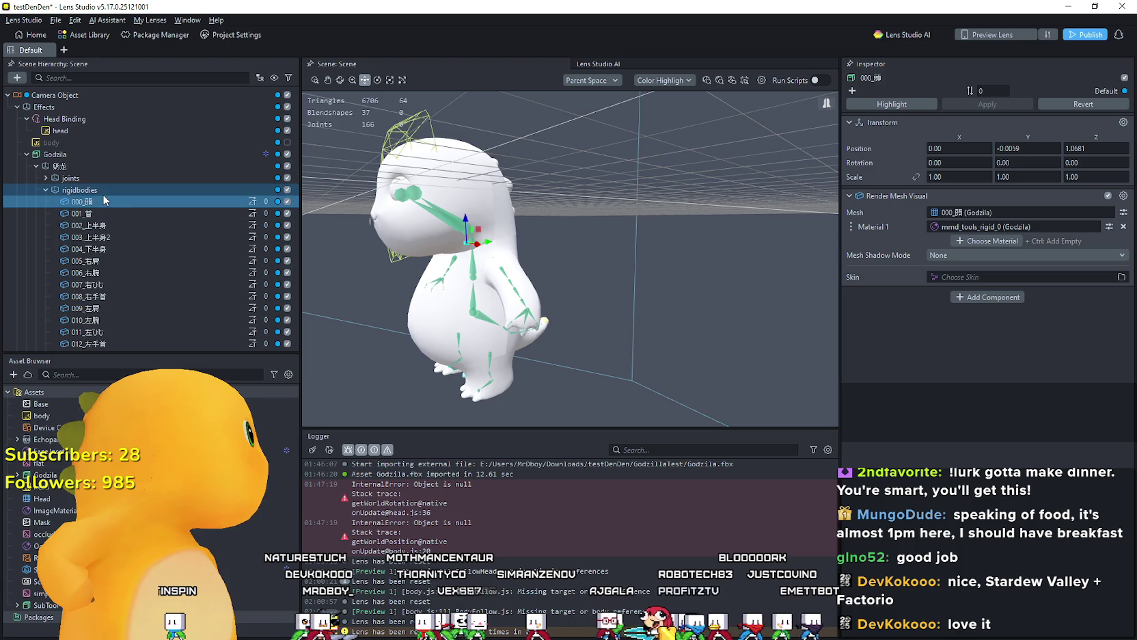
left_click(102, 249)
scroll(104, 256, "down", 1)
left_click(103, 274)
scroll(106, 260, "down", 4)
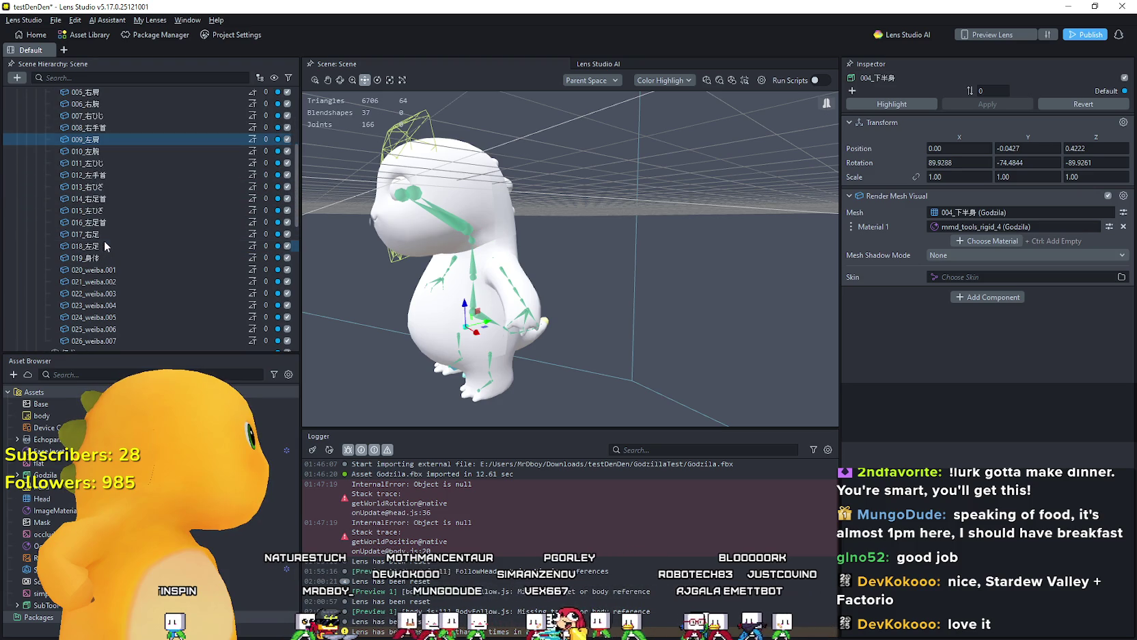
scroll(106, 246, "up", 6)
left_click(103, 224)
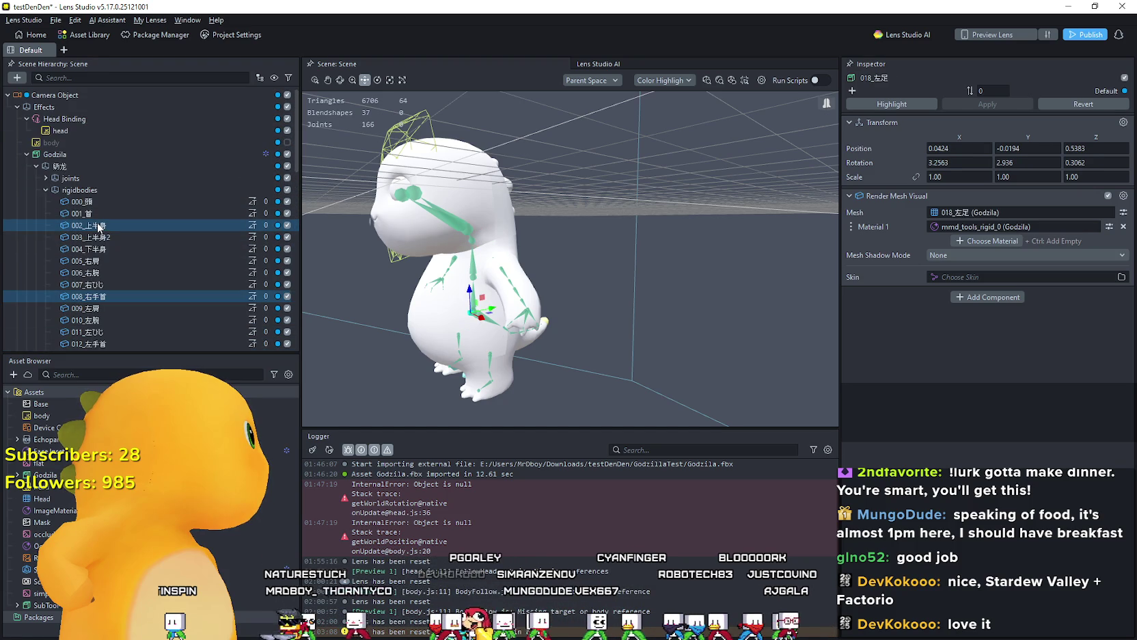
Step: Inspect 000_頭, then drag Mouth onto the 001_首 rigid body
key("shift+Up")
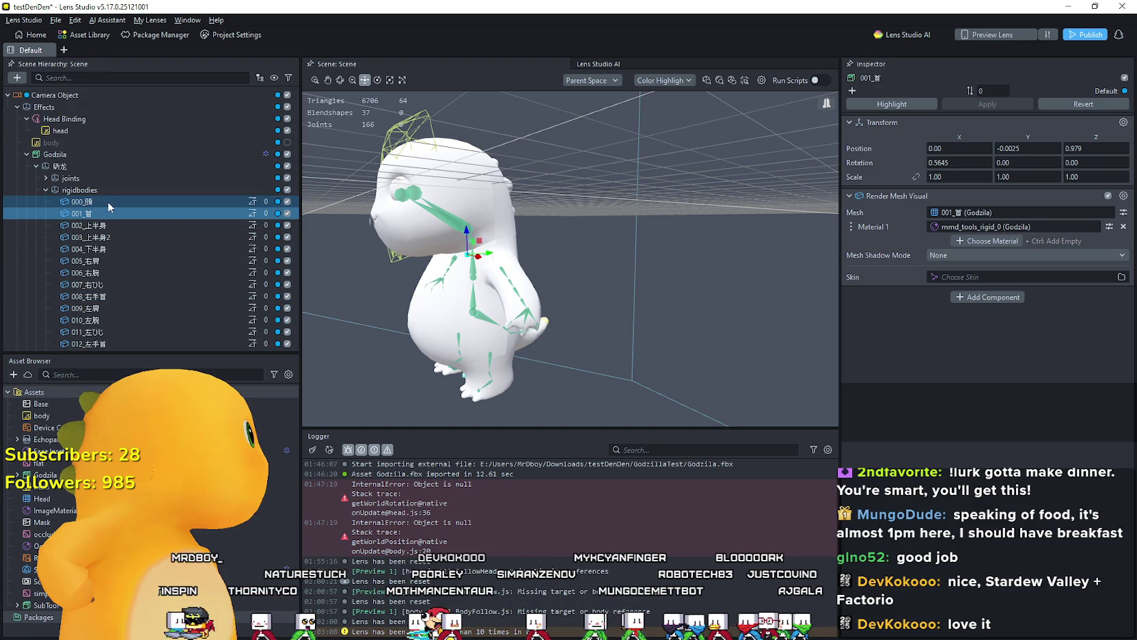
key("shift+Down")
mouse_move(535, 267)
left_mouse_down()
mouse_move(506, 268)
mouse_move(535, 267)
left_mouse_up()
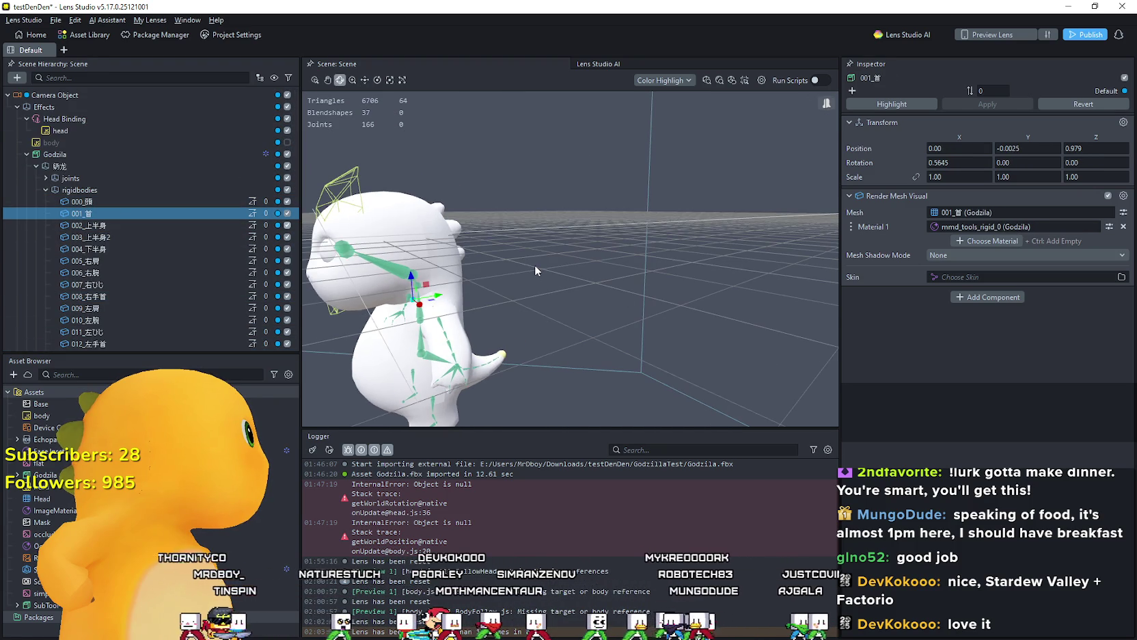
left_click(124, 198)
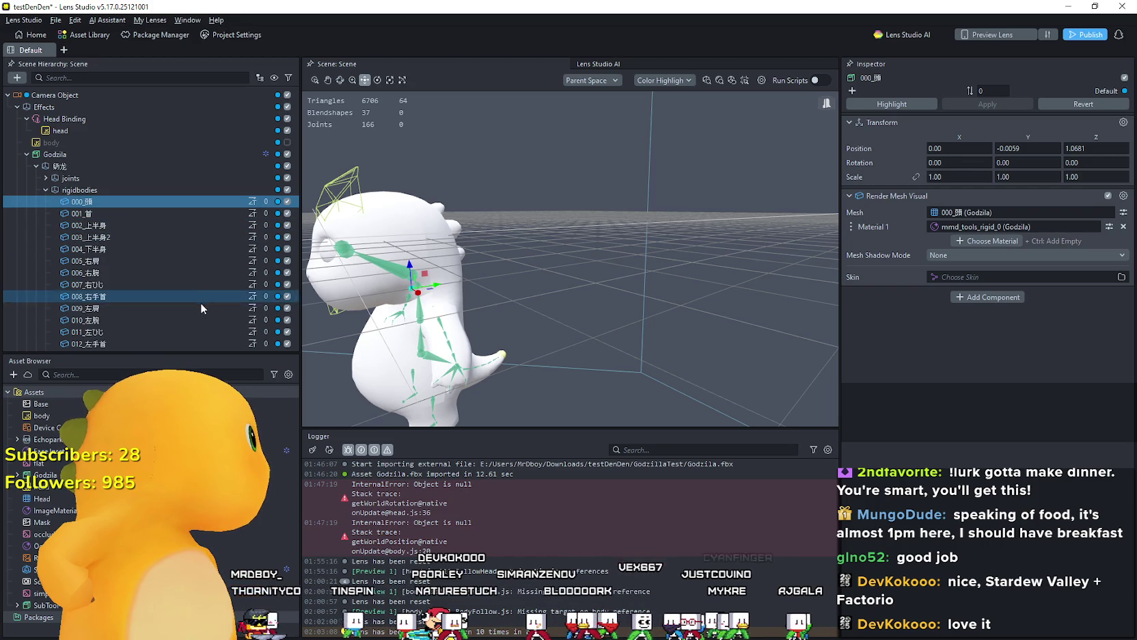
scroll(130, 286, "down", 10)
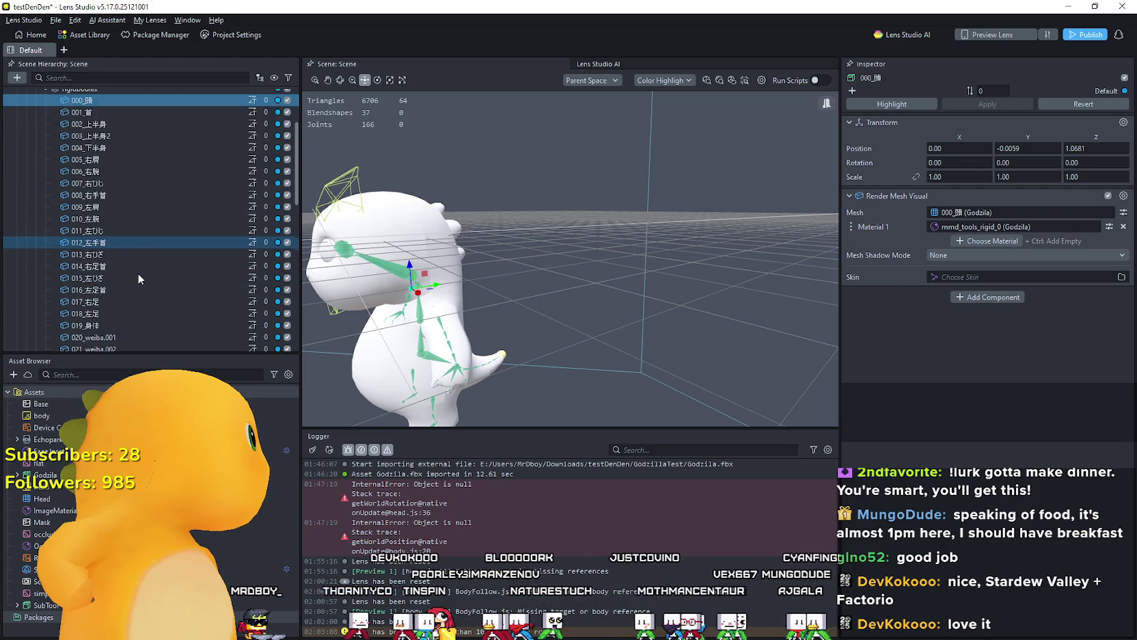
scroll(120, 276, "down", 3)
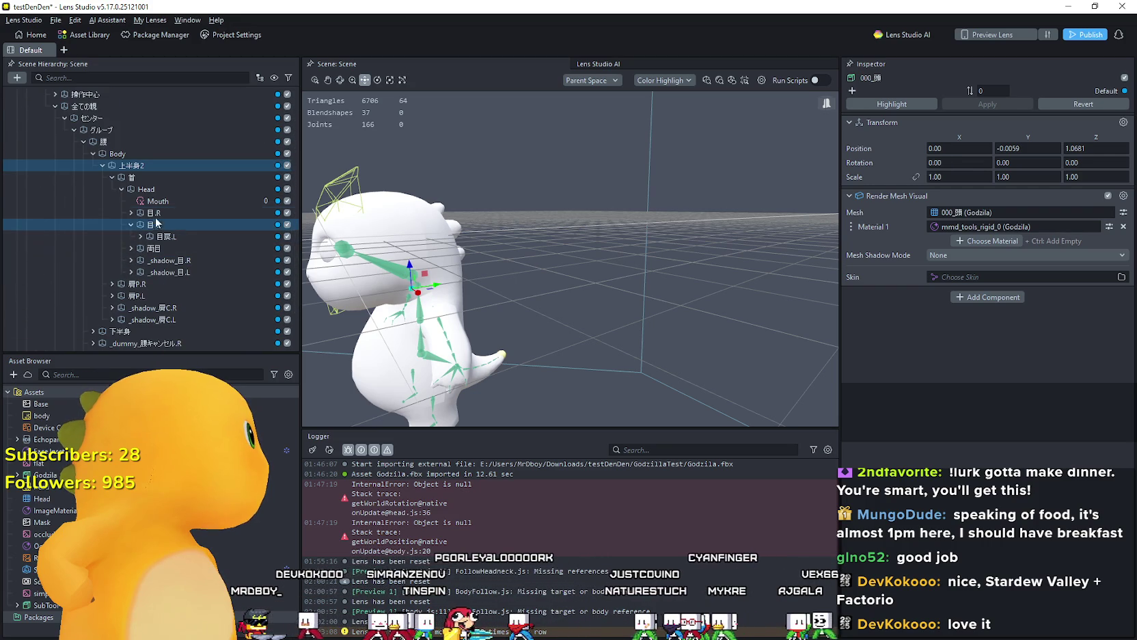
mouse_move(166, 205)
left_mouse_down()
mouse_move(138, 143)
mouse_move(130, 195)
mouse_move(135, 82)
mouse_move(123, 145)
mouse_move(112, 126)
left_mouse_up()
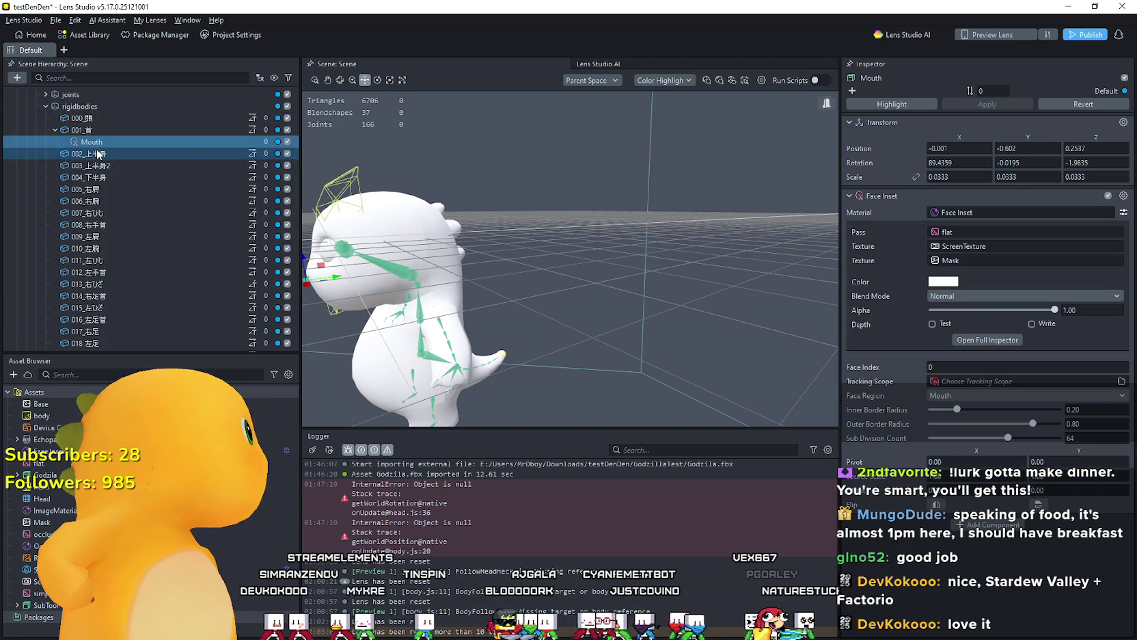
Step: Nest Mouth under the 000_頭 rigid body and rename that body Head_2
left_click(104, 122)
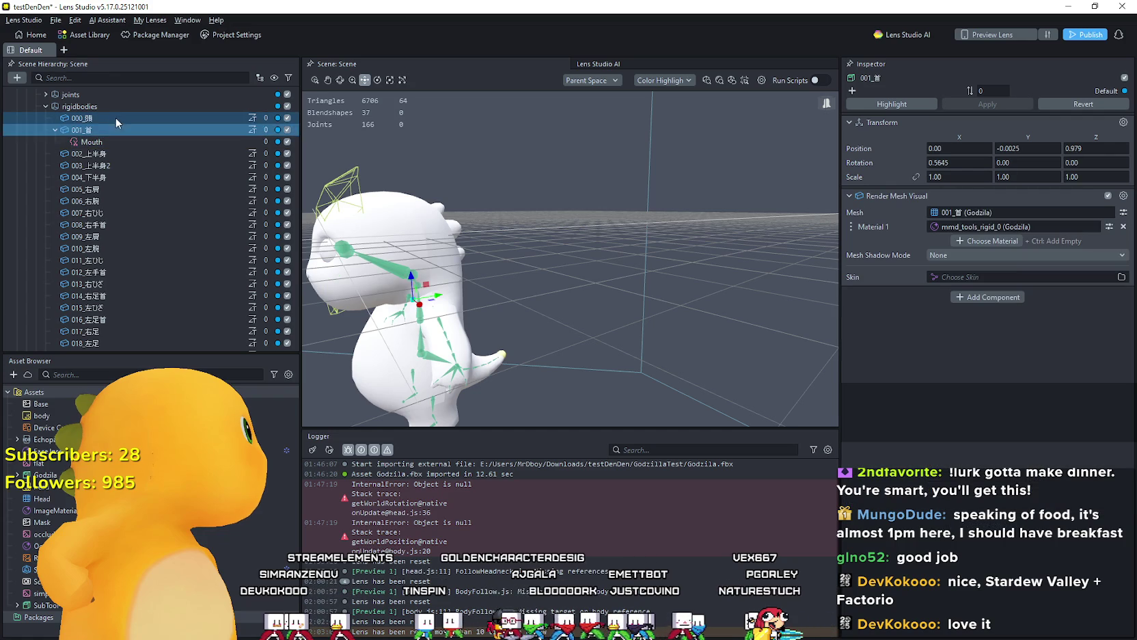
left_click_drag(110, 137, 93, 120)
left_click(95, 119)
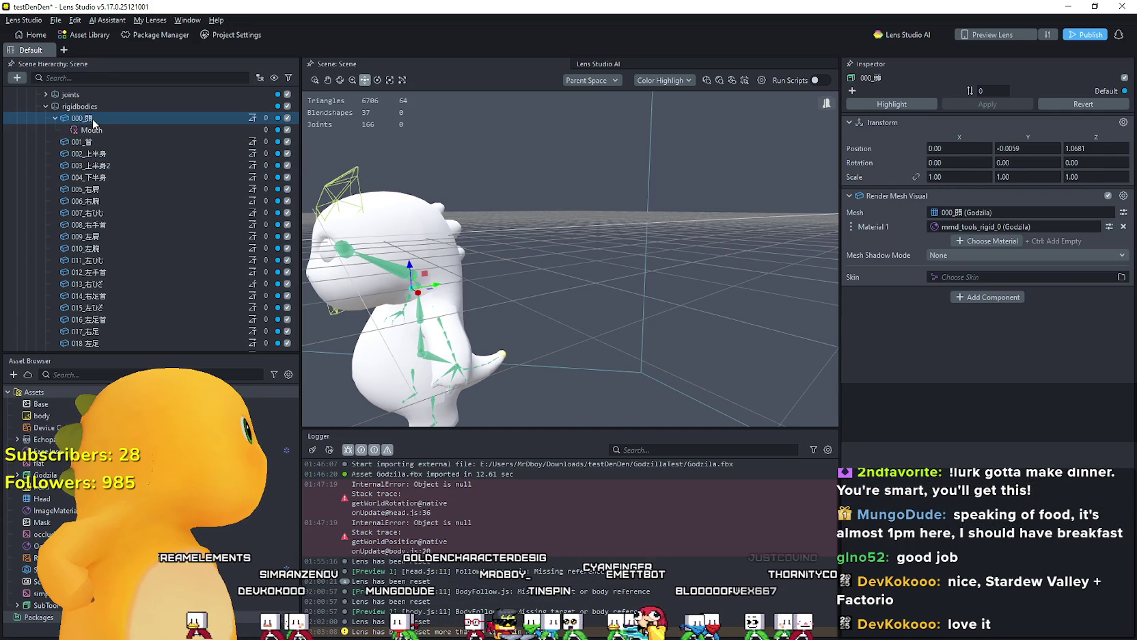
double_click(105, 119)
type("He")
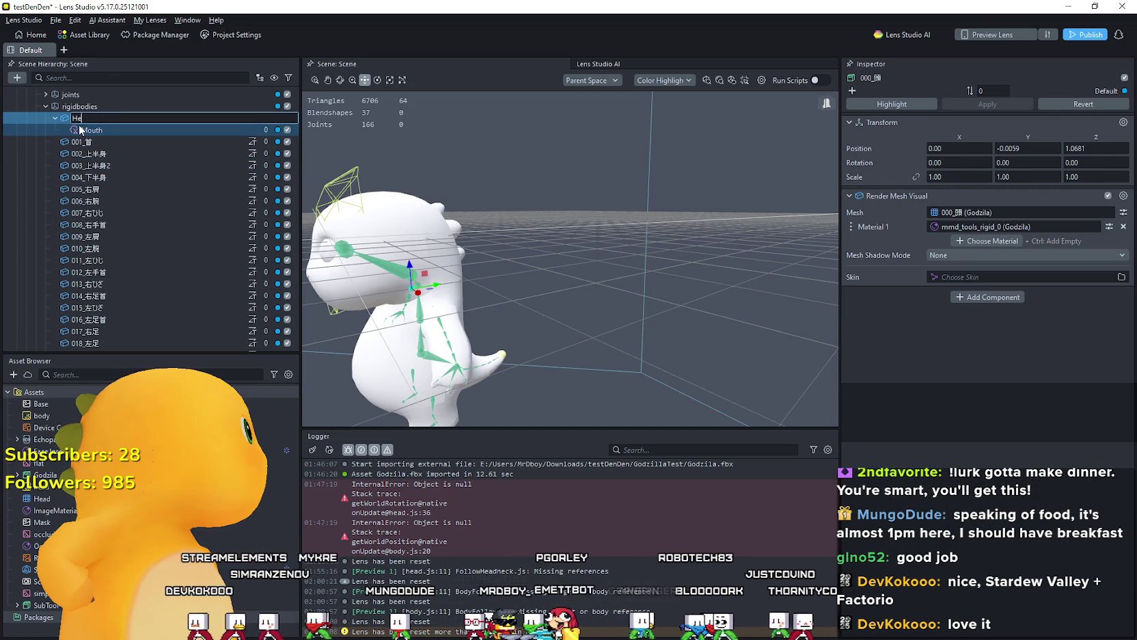
type("ad_2")
key("Return")
Step: Set the head script's Rig Head Bone to Head_2
scroll(80, 130, "up", 3)
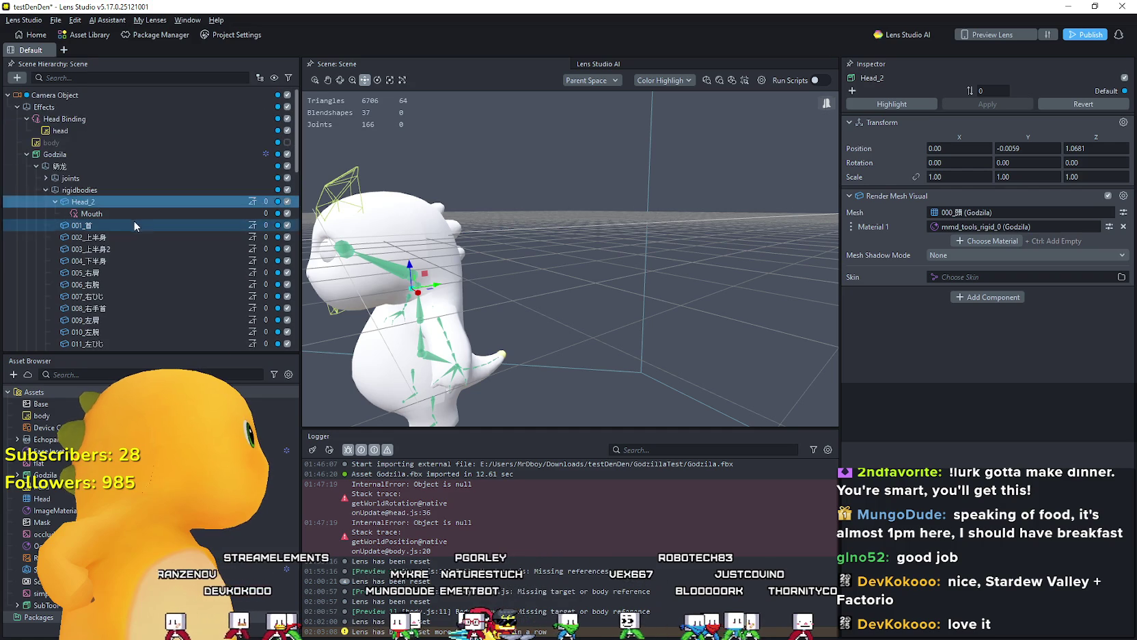
left_click(89, 131)
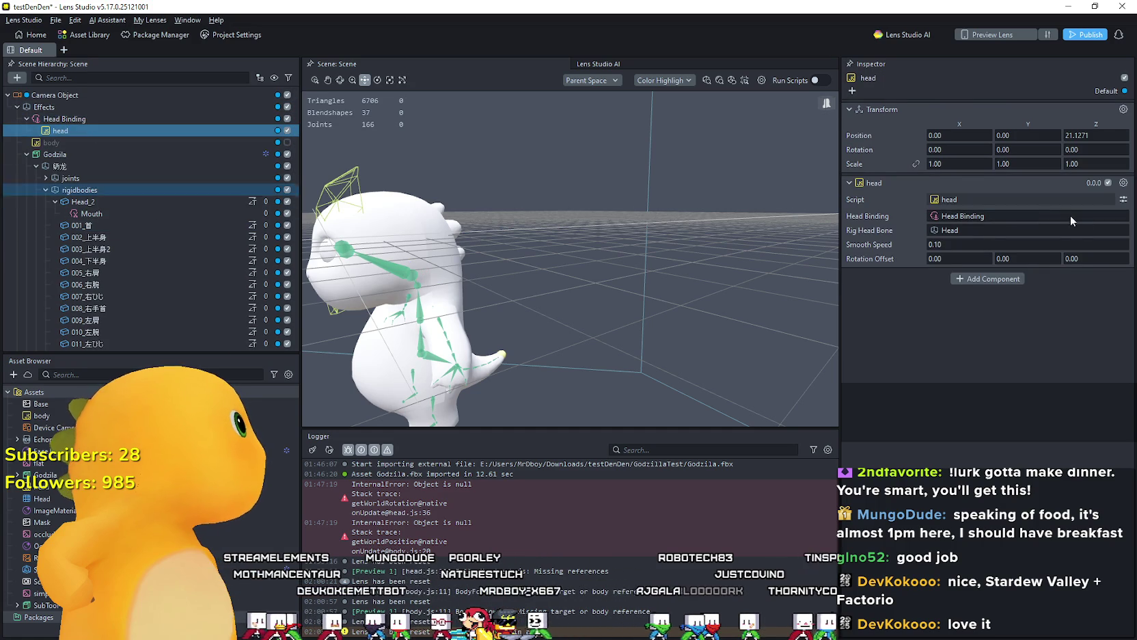
left_click(982, 230)
type("Head")
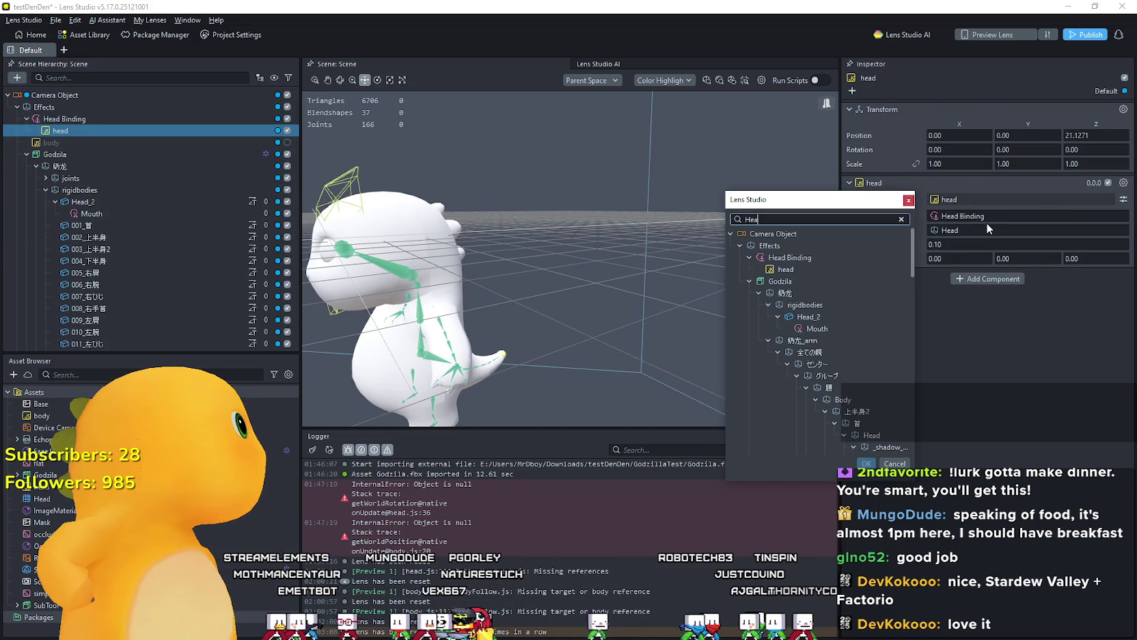
left_click(831, 314)
left_click(831, 315)
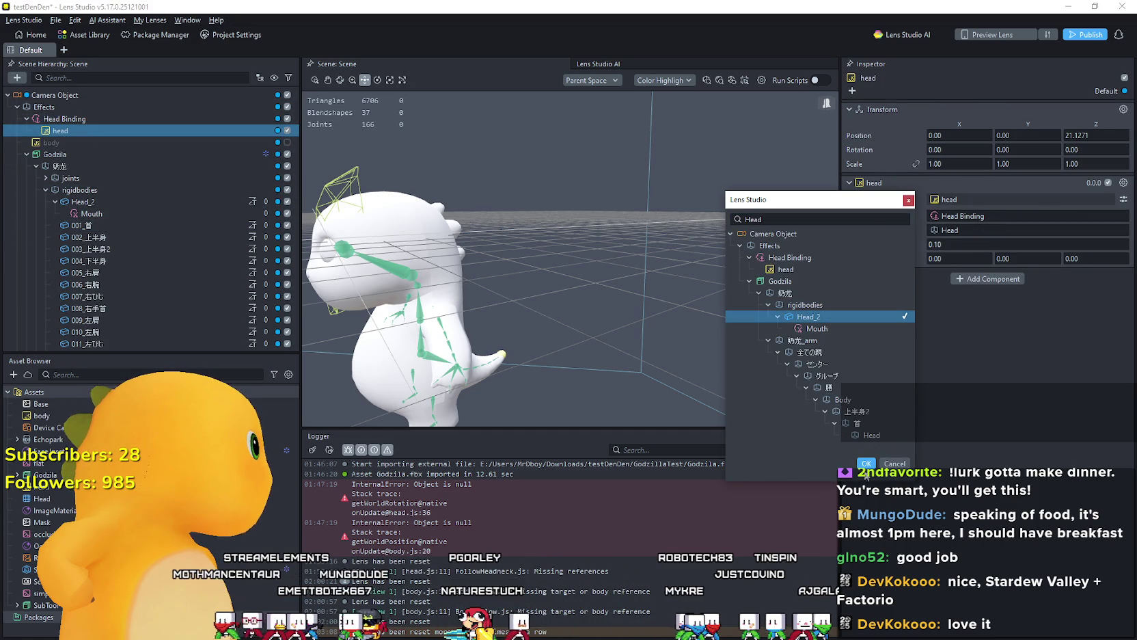
left_click(867, 463)
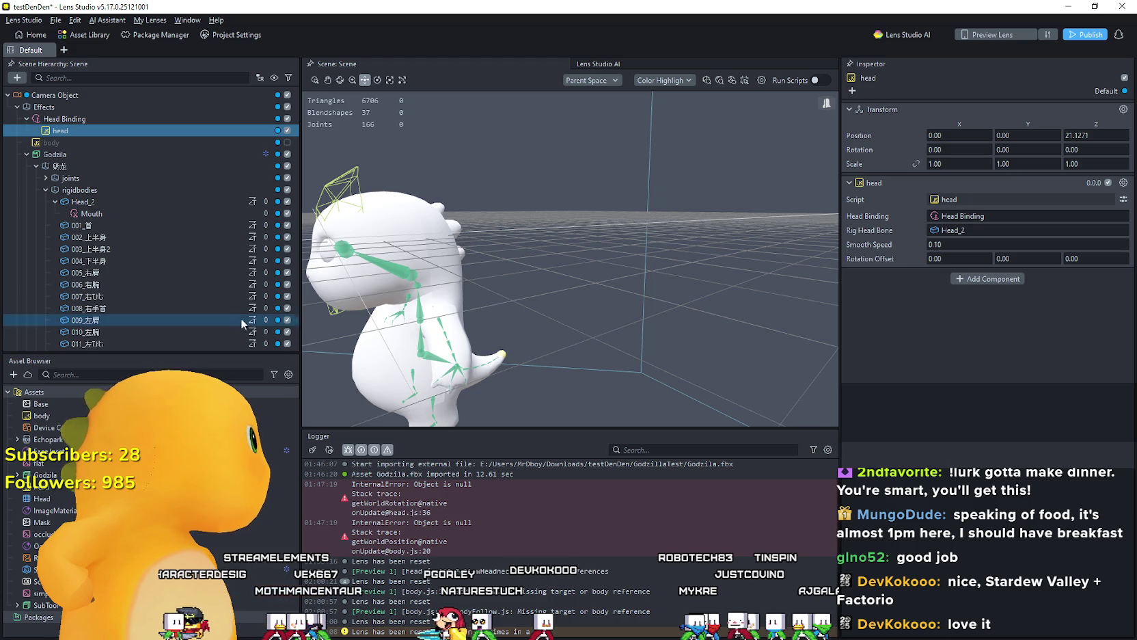
Step: Restore the head script's Rig Head Bone to Head and reposition Mouth in the hierarchy
left_click(965, 235)
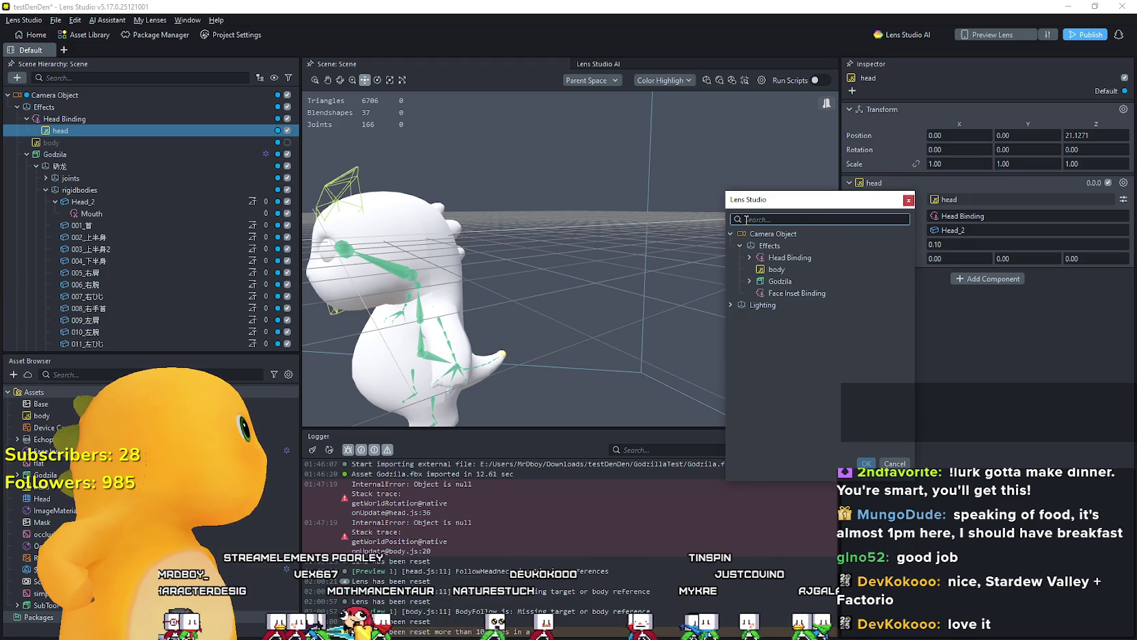
type("Head")
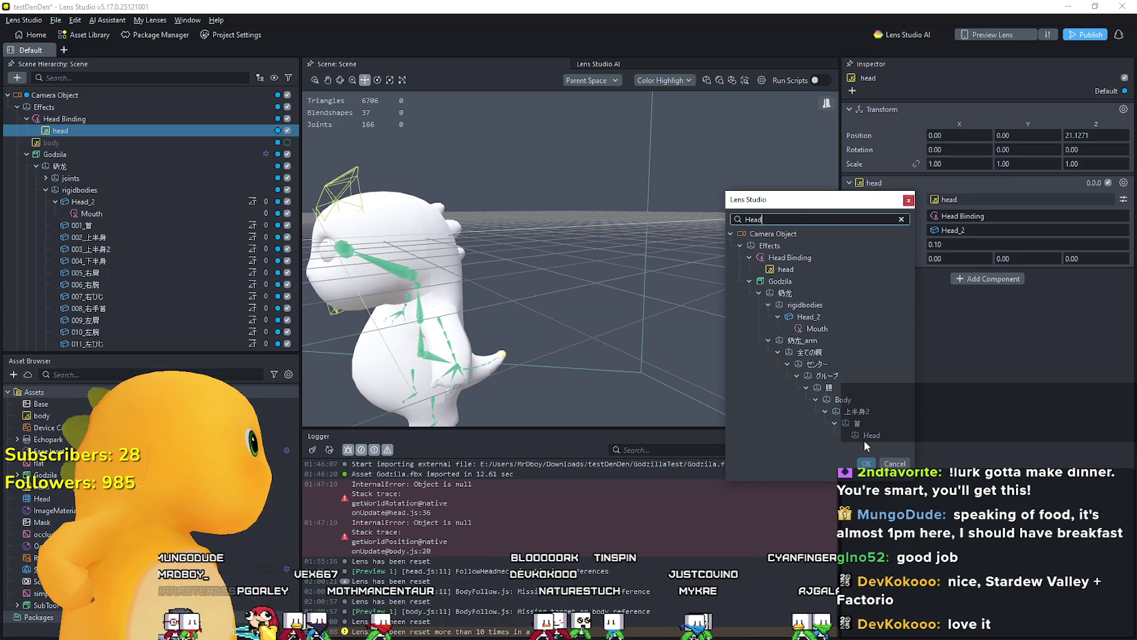
left_click(865, 437)
left_click(865, 464)
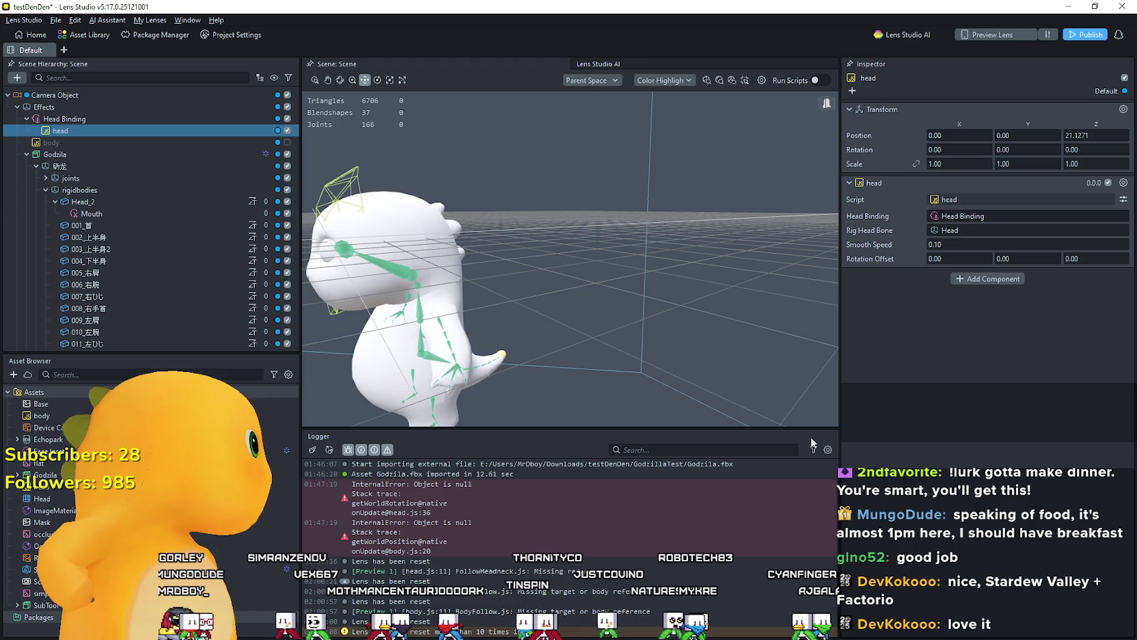
scroll(102, 198, "down", 2)
mouse_move(91, 145)
left_mouse_down()
mouse_move(165, 237)
mouse_move(128, 282)
mouse_move(158, 324)
mouse_move(214, 346)
mouse_move(163, 319)
left_mouse_up()
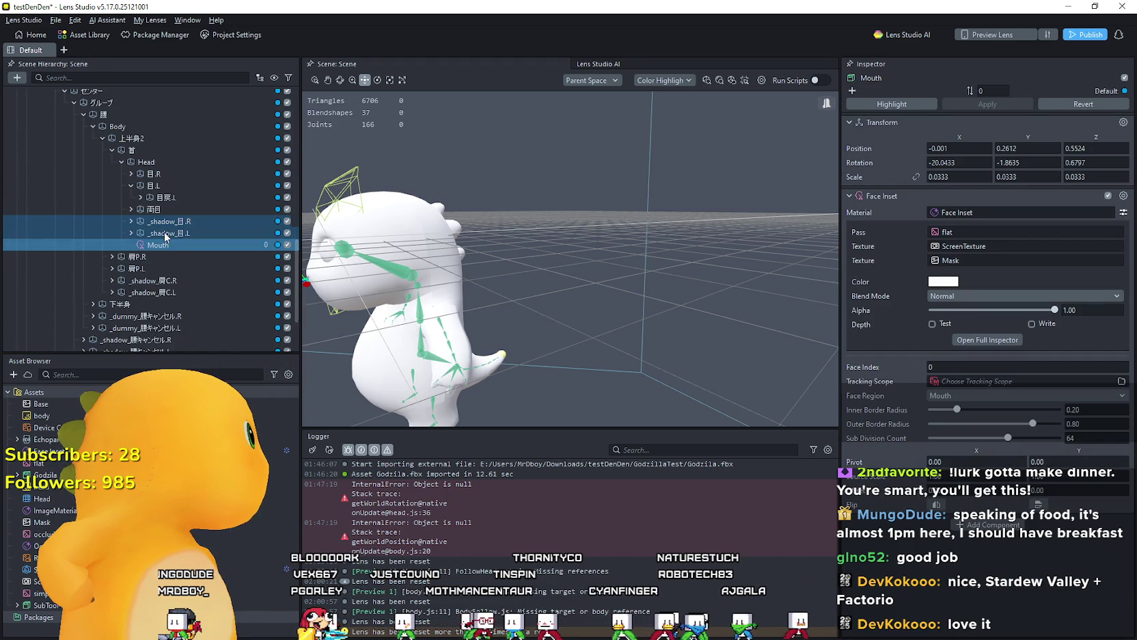
Step: Move Mouth under the rig's Head bone and bring up texture choices for its ScreenTexture field
mouse_move(162, 243)
left_mouse_down()
mouse_move(176, 172)
mouse_move(164, 167)
left_mouse_up()
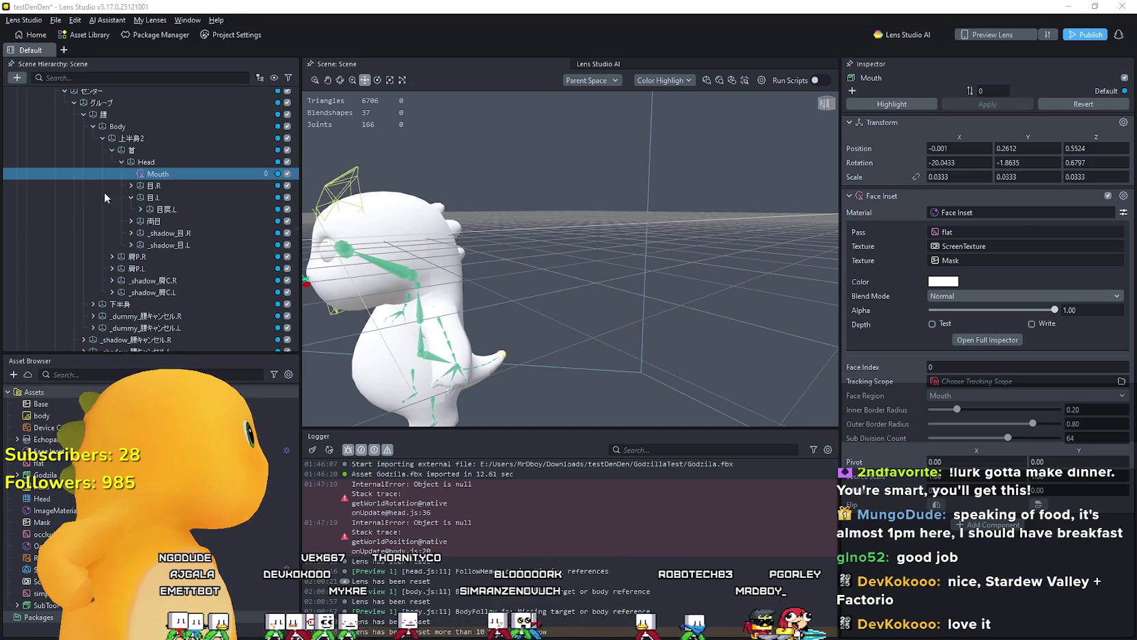
scroll(109, 219, "down", 1)
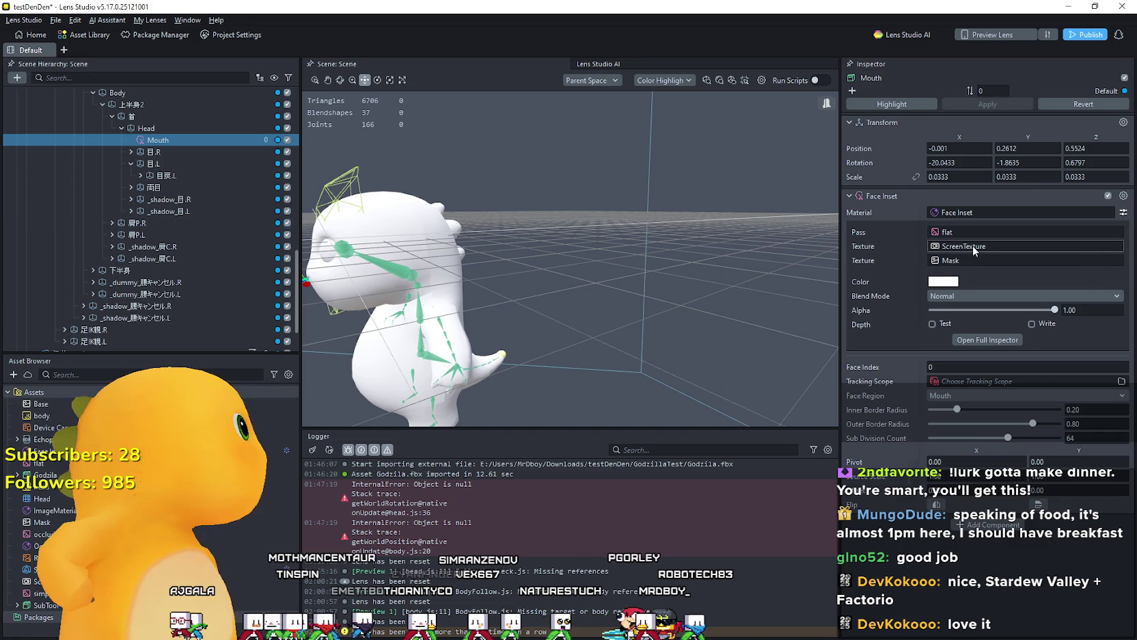
left_click(972, 247)
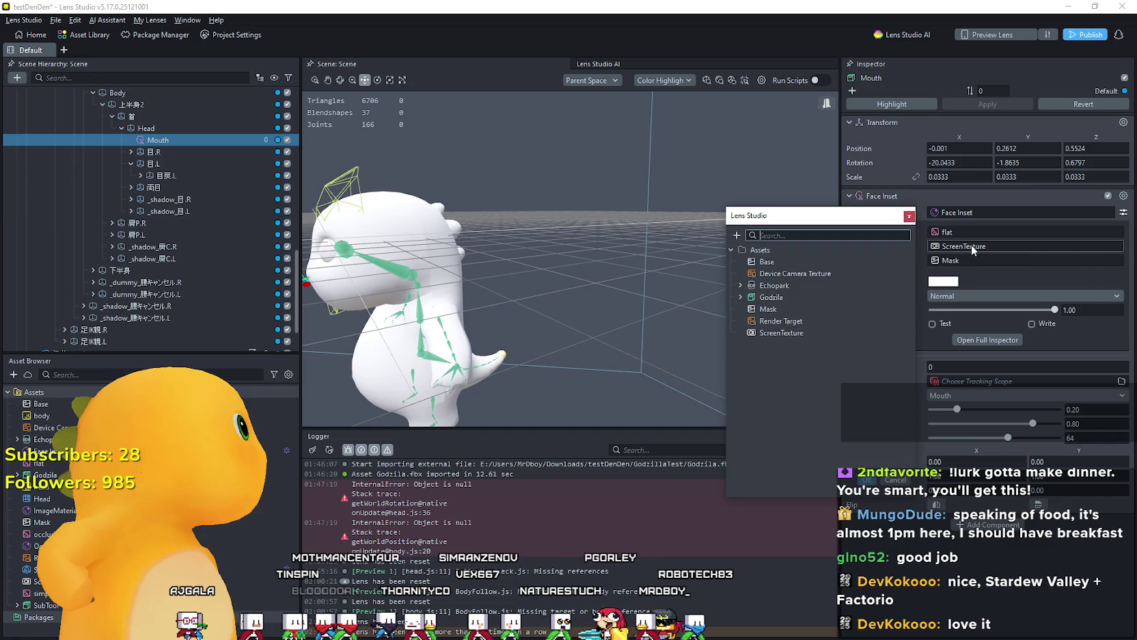
Step: Assign Device Camera Texture to the Mouth inset's Texture field
left_click(865, 480)
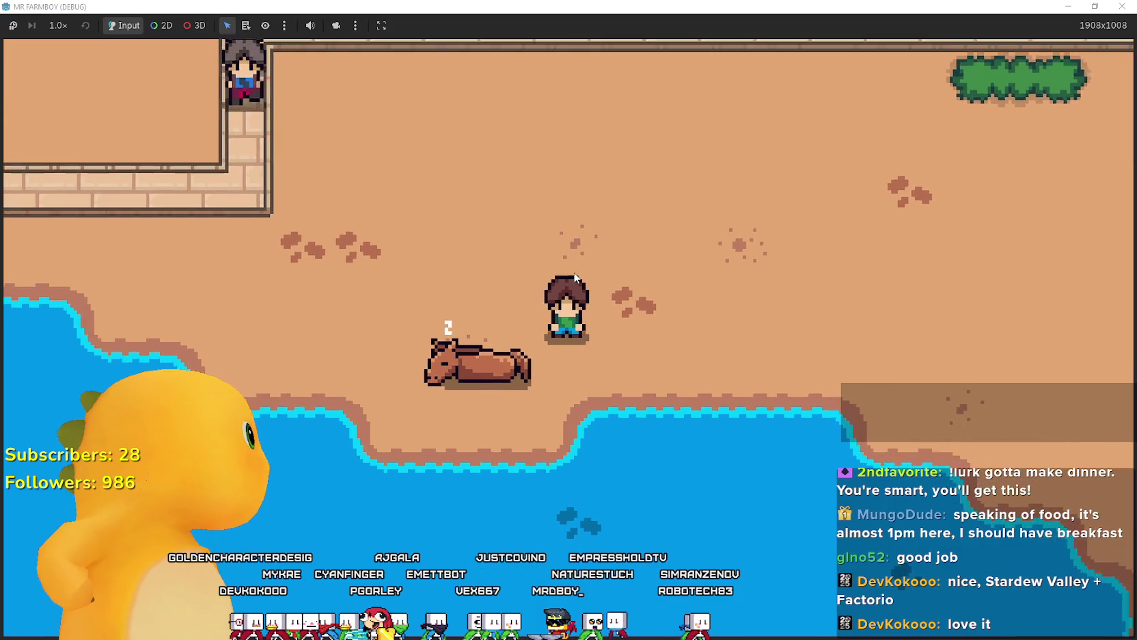
Step: Ride the horse east past the coops and south through the crop fields
scroll(575, 276, "down", 2)
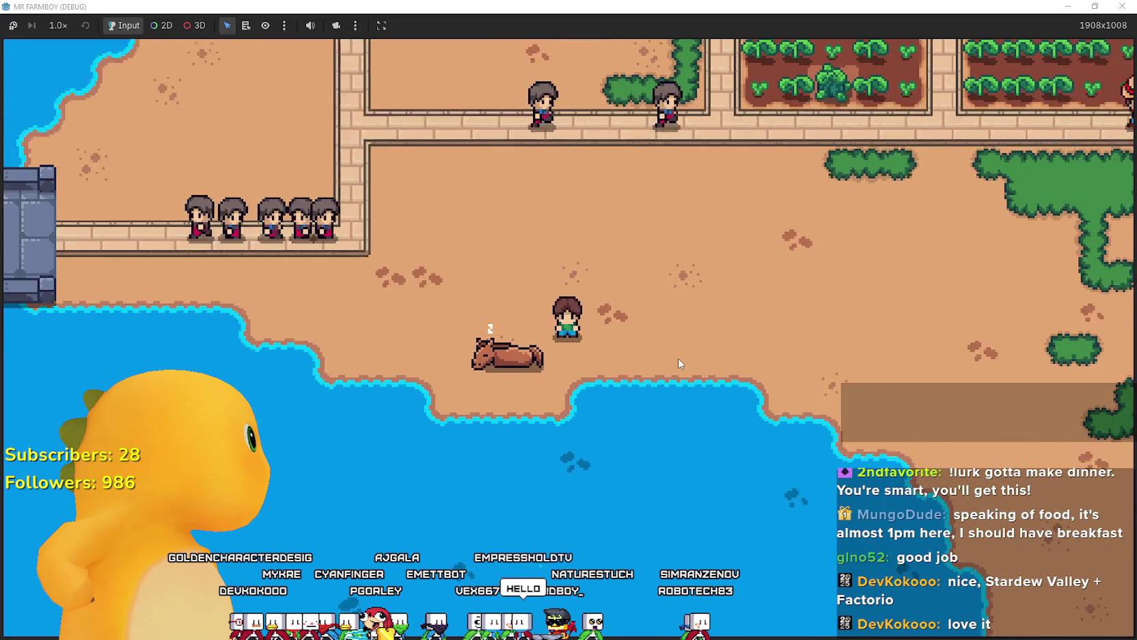
scroll(678, 363, "down", 2)
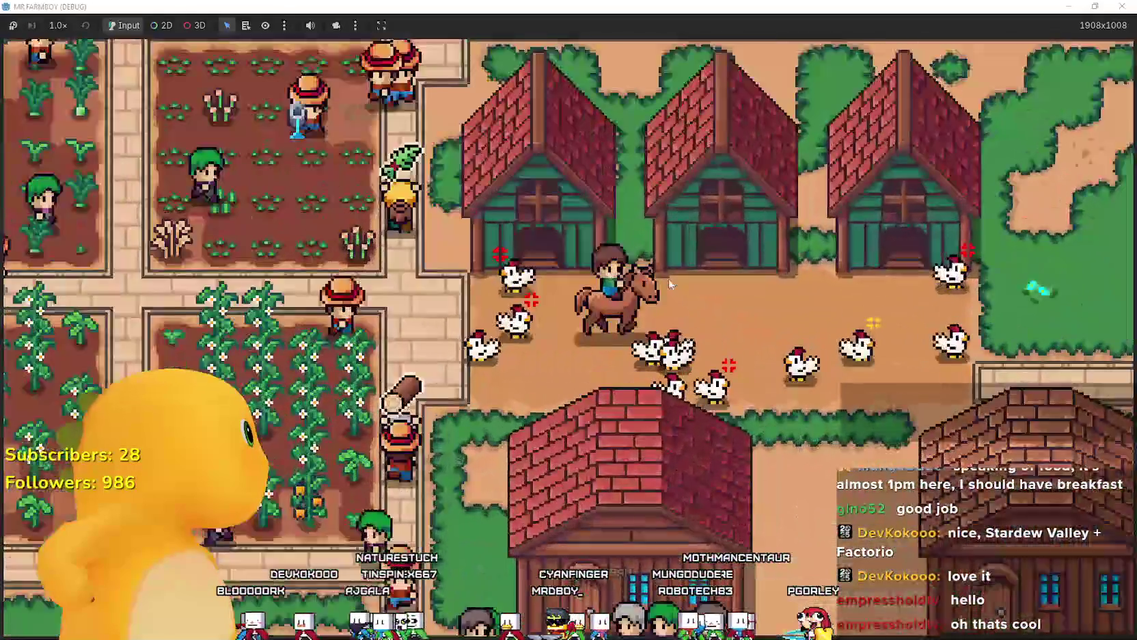
key("d")
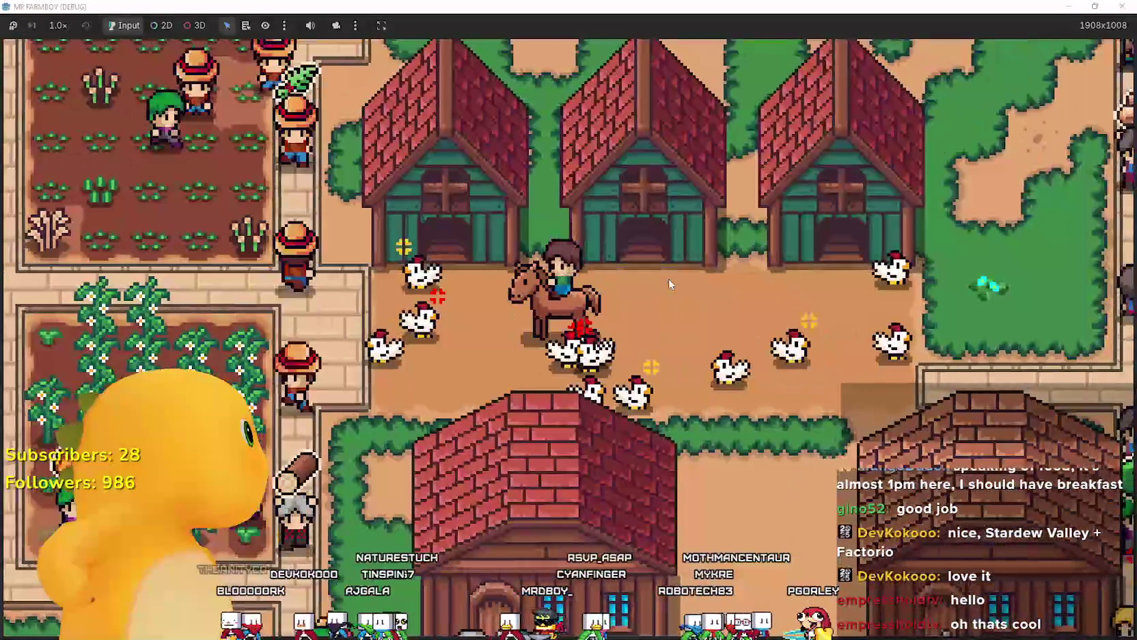
key("s")
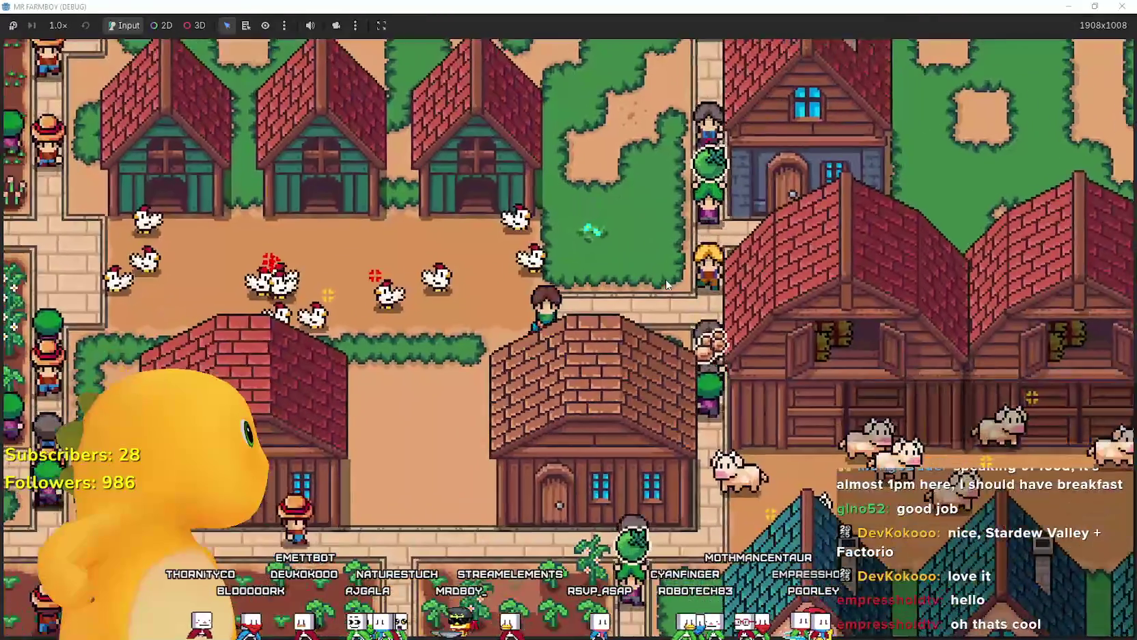
scroll(665, 279, "down", 5)
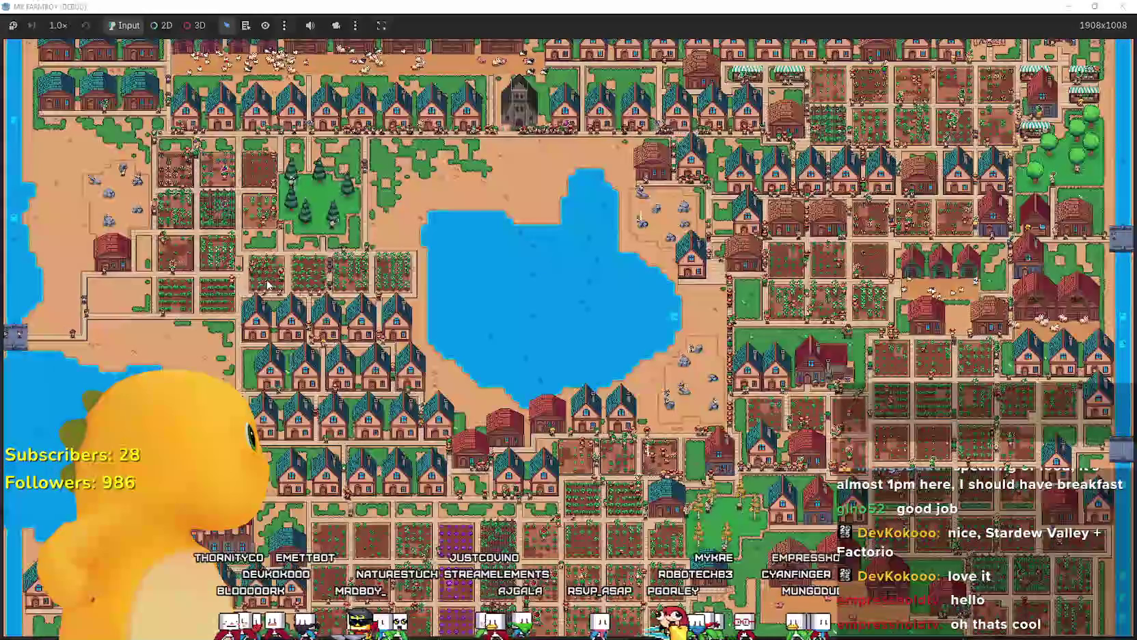
key("w")
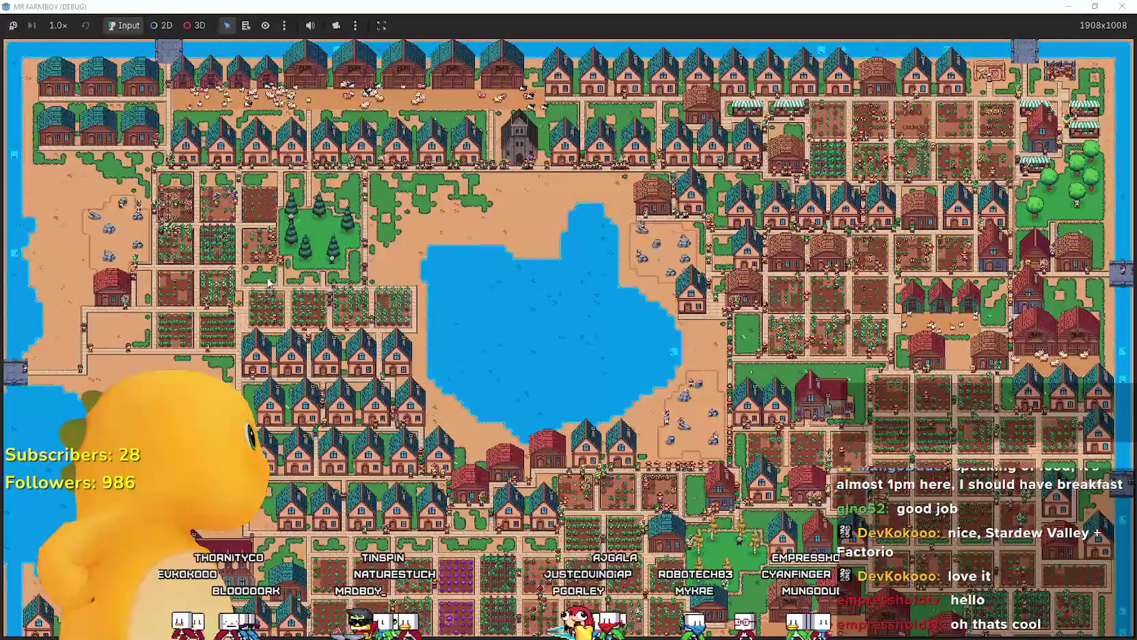
scroll(269, 283, "up", 5)
key("s")
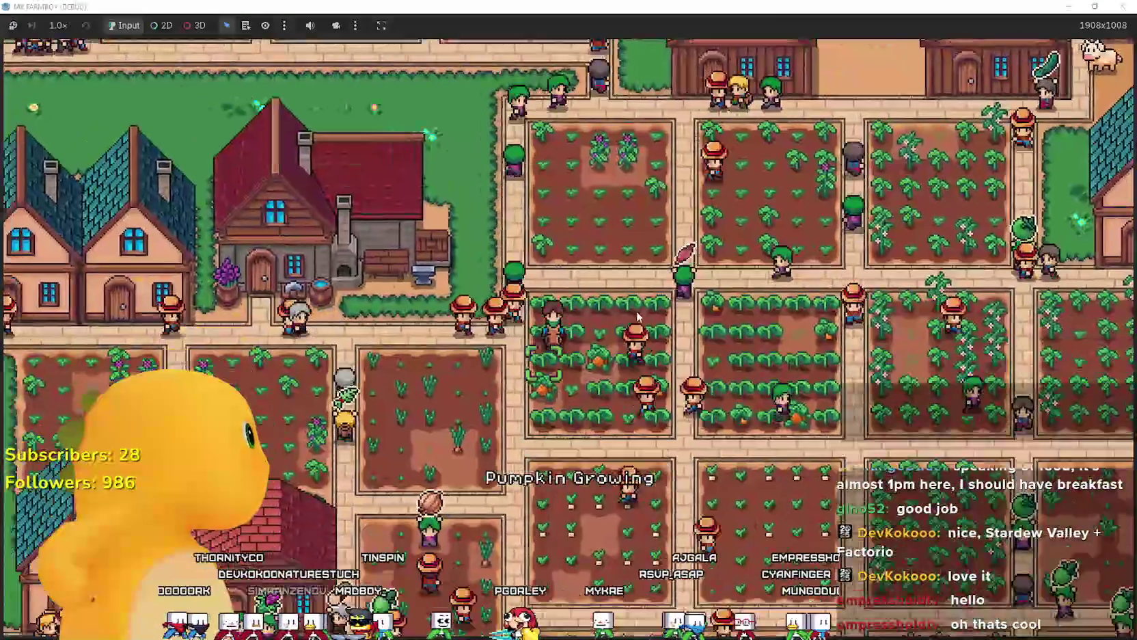
key("d")
scroll(658, 331, "down", 3)
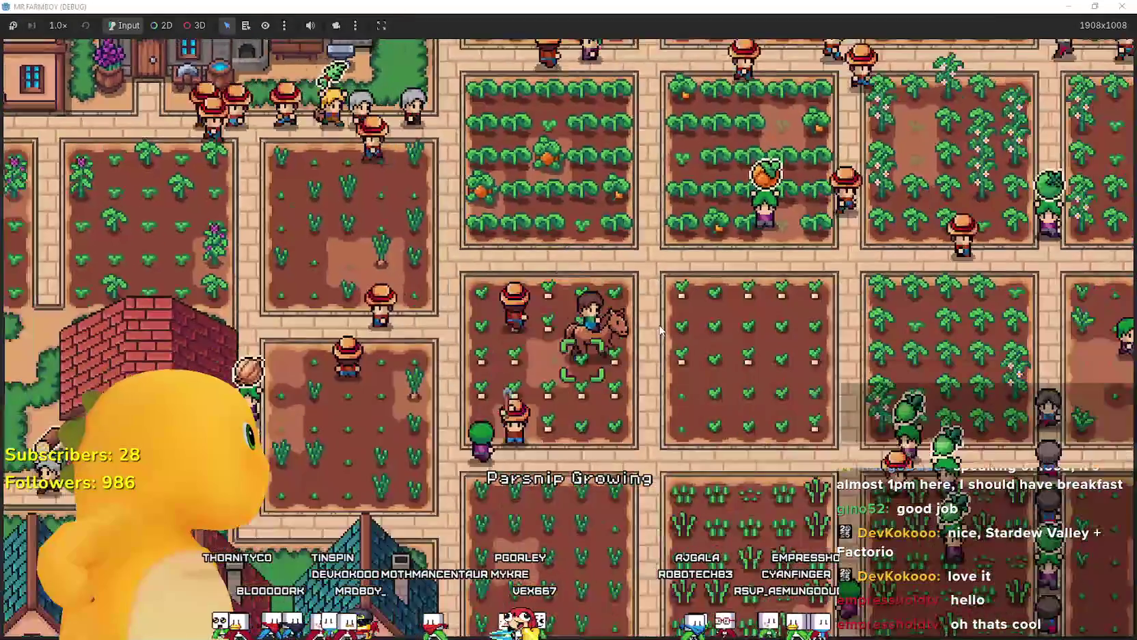
Step: Ride north past houses and barns into the carrot field, then return to Lens Studio
key("w")
key("d")
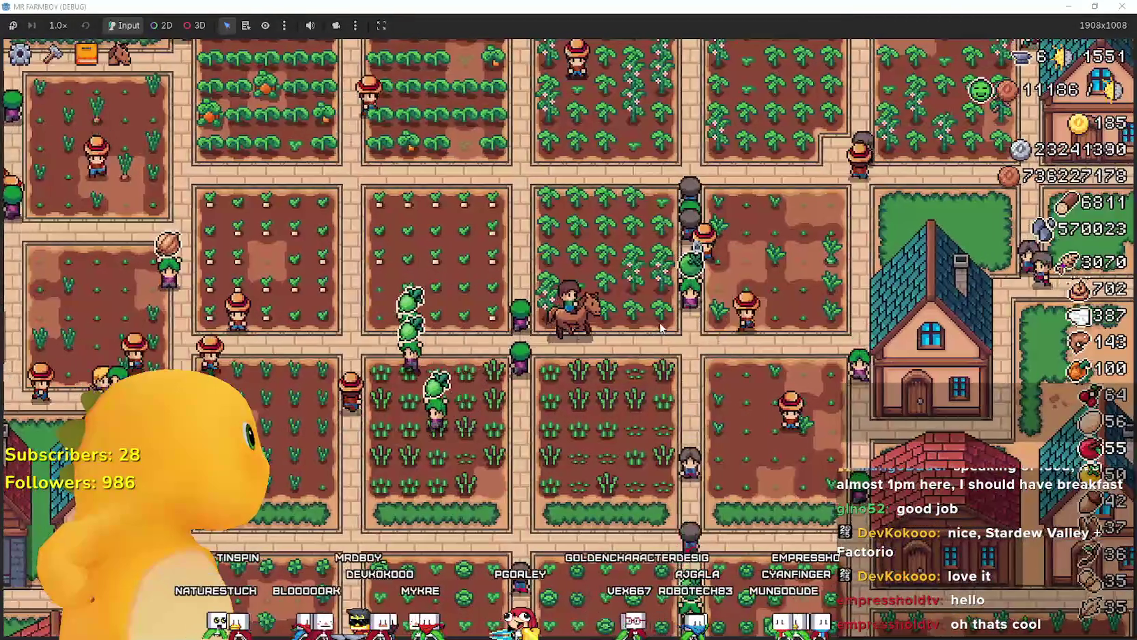
key("w")
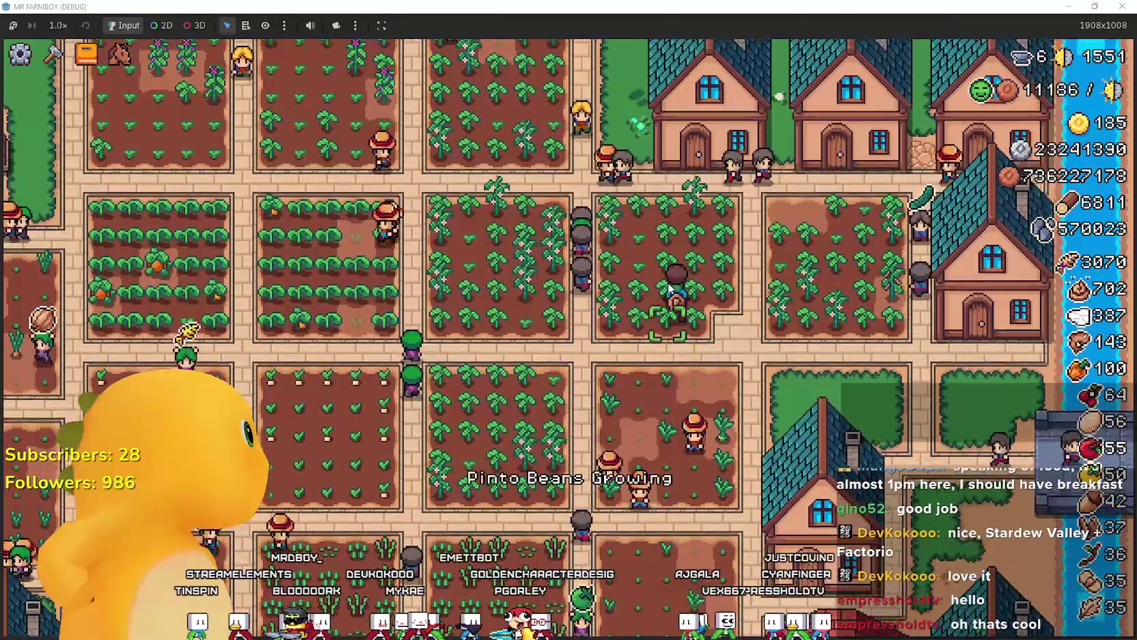
key("a")
key("w")
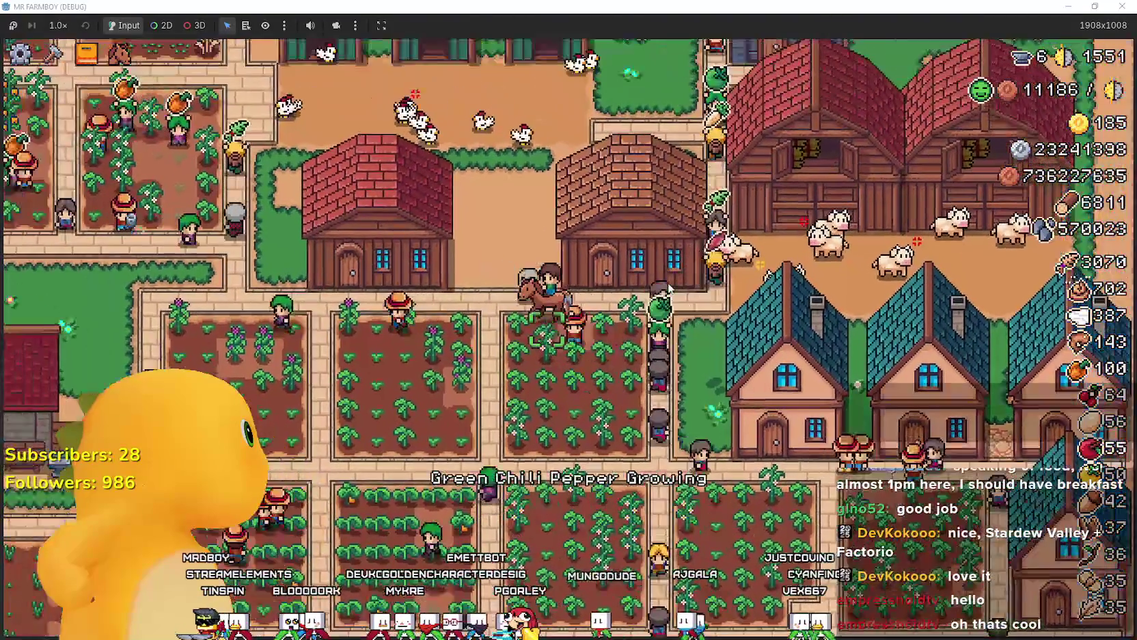
key("w")
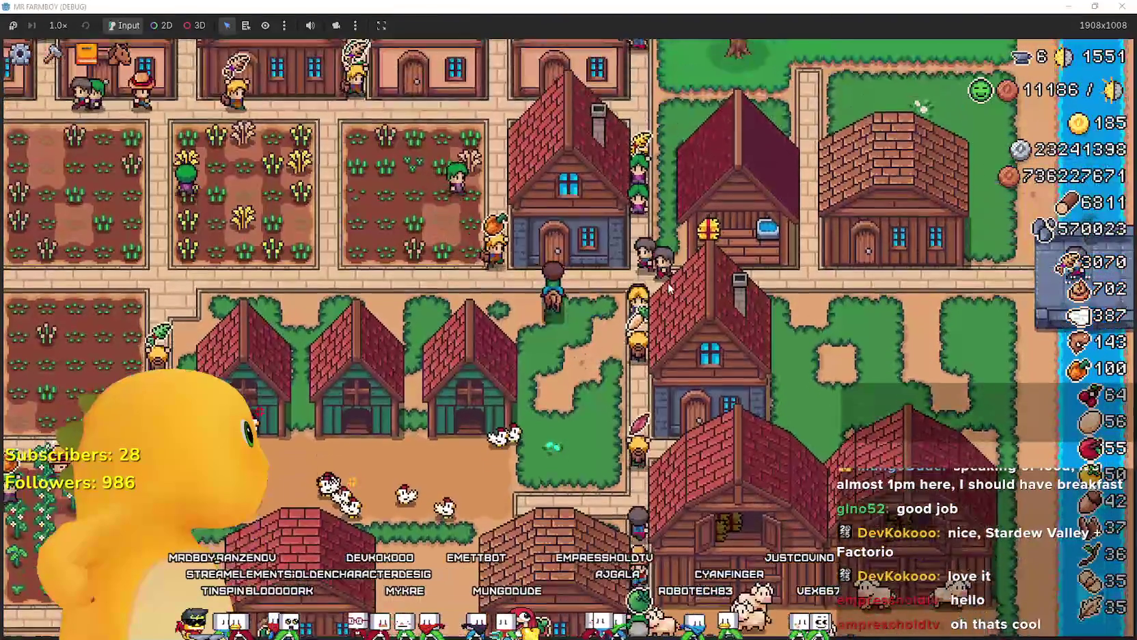
key("a")
key("w")
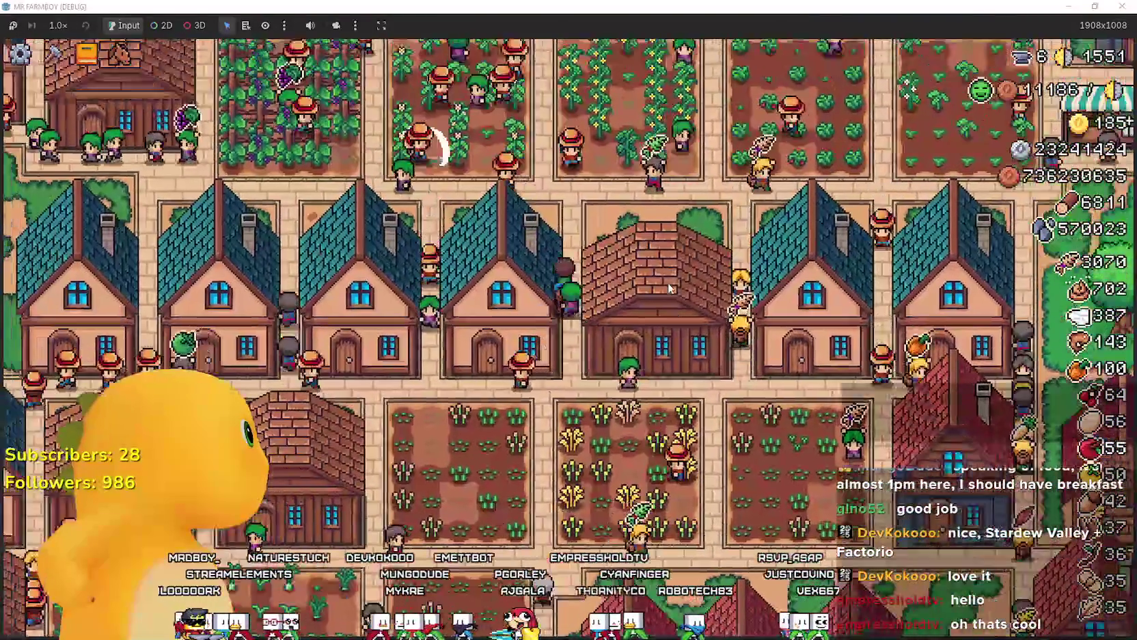
key("d")
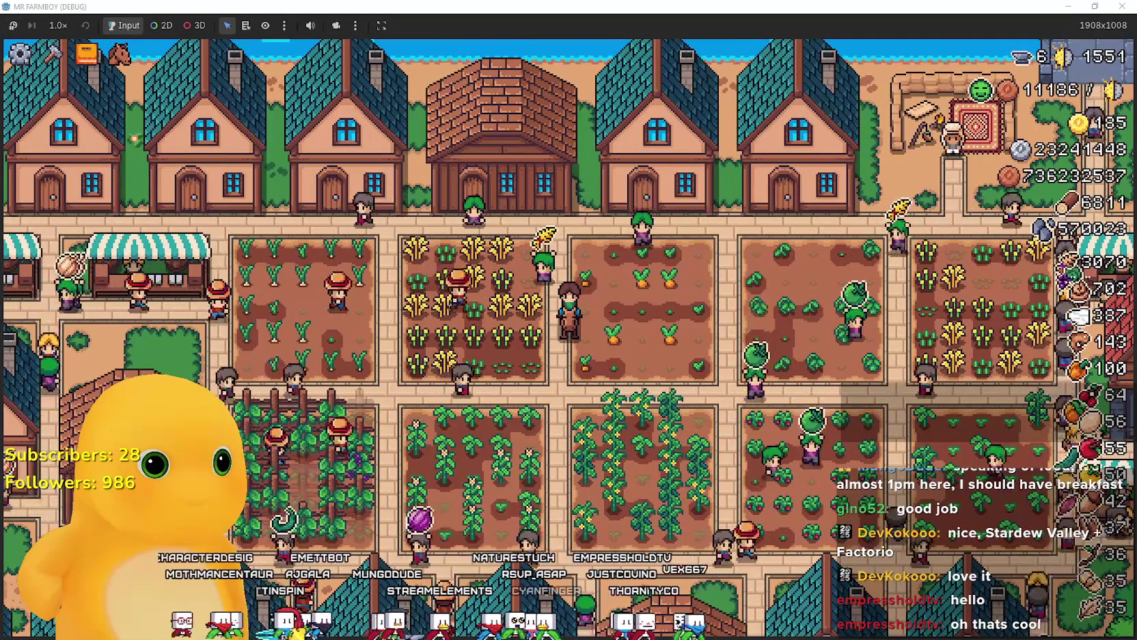
key("alt+Tab")
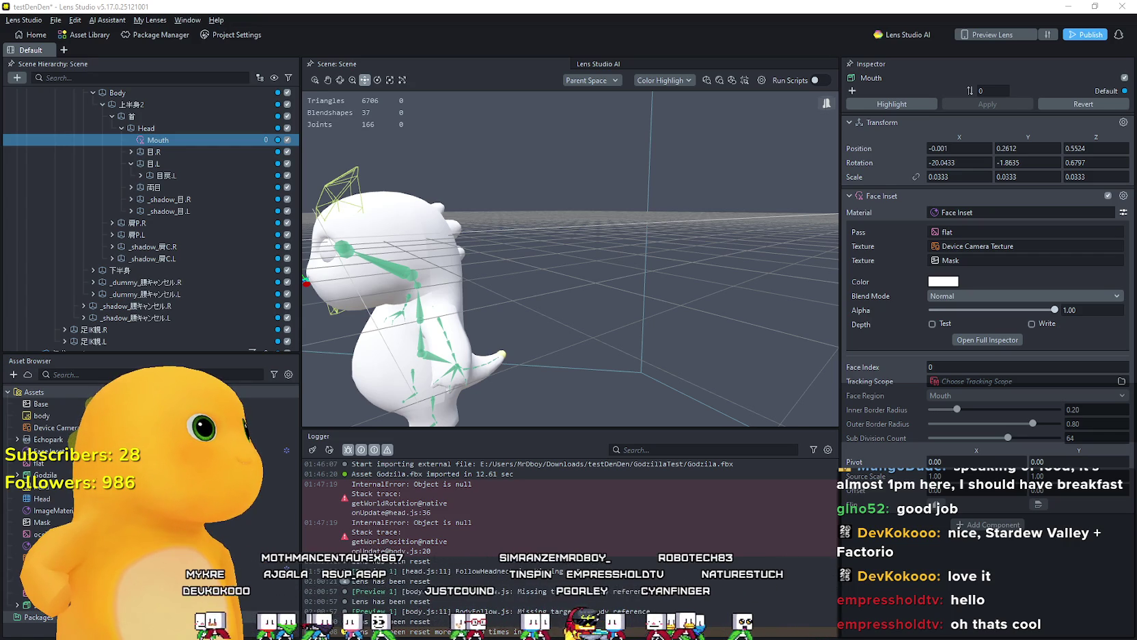
Step: Orbit and focus the Scene view on the Mouth inset, with the Move tool active
left_click_drag(507, 315, 502, 322)
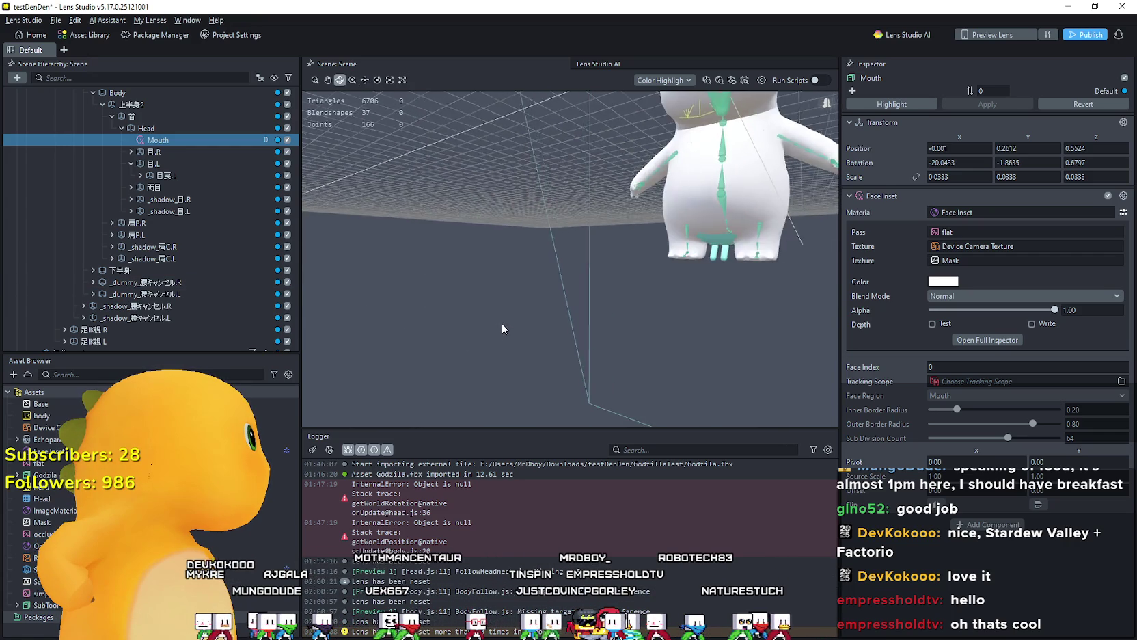
key("f")
key("w")
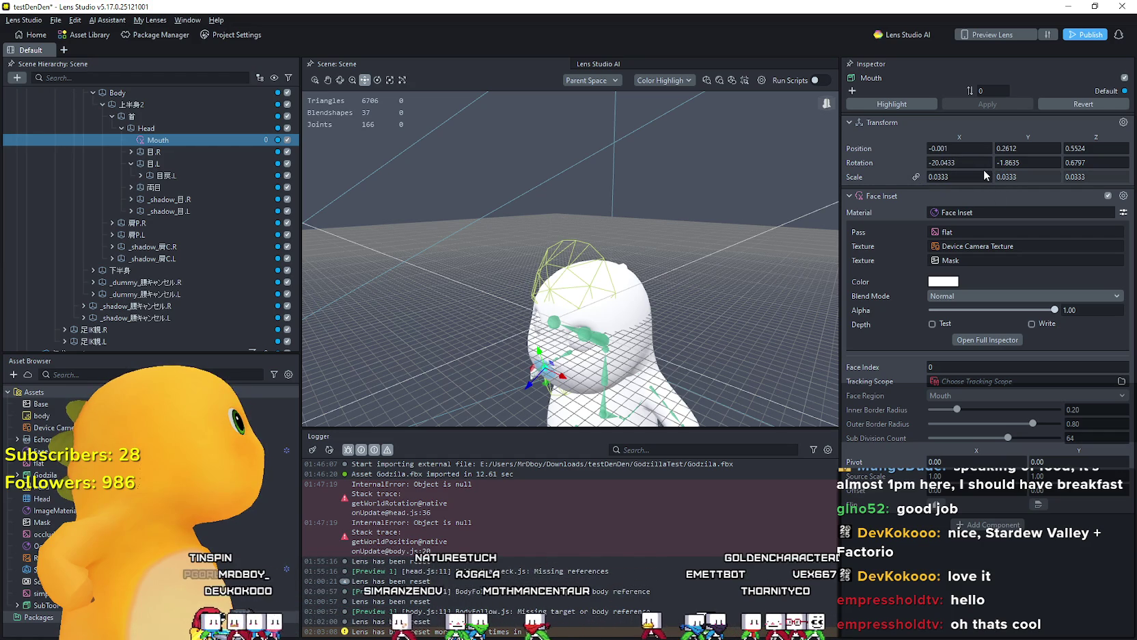
Step: Step the Mouth inset's linked scale up to 0.1233, then back down to 0.0633
left_click(986, 174)
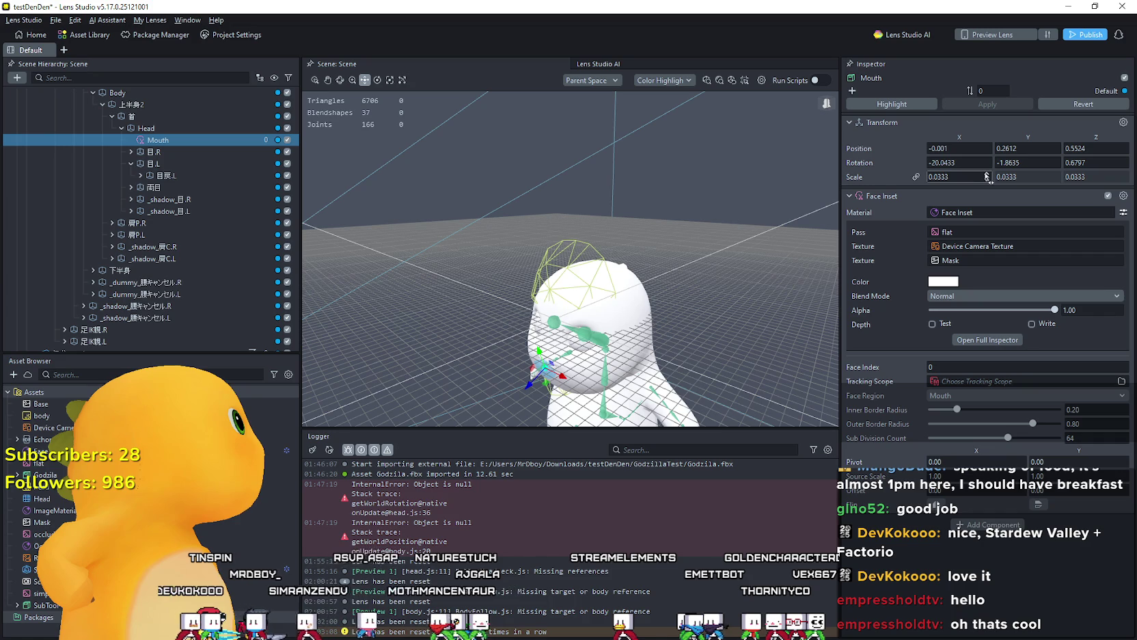
left_click(987, 174)
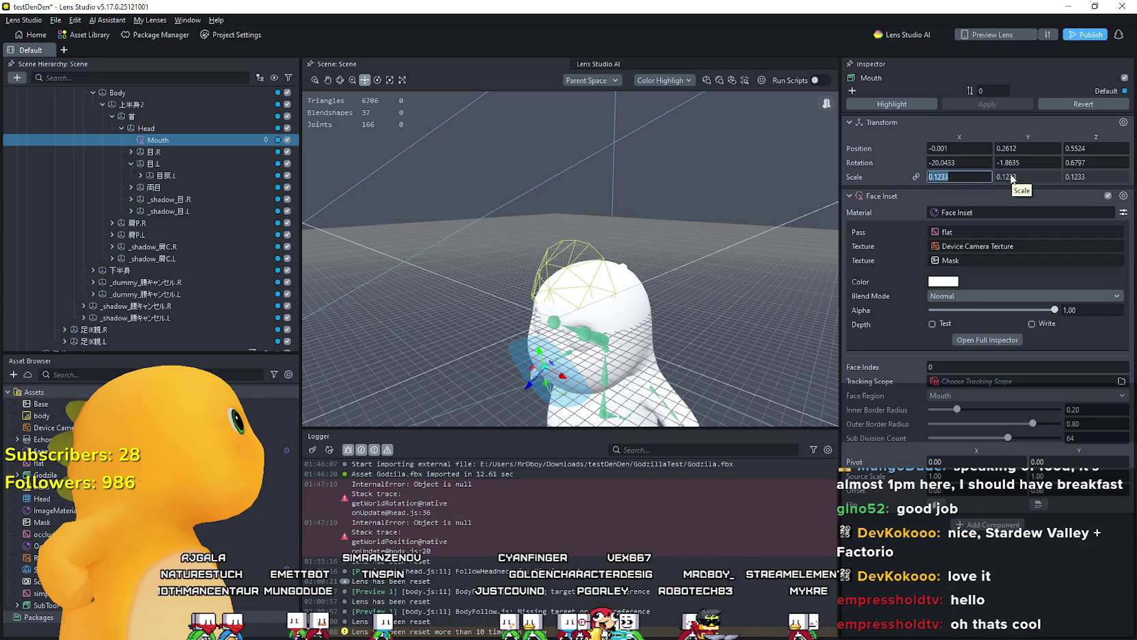
left_click(987, 179)
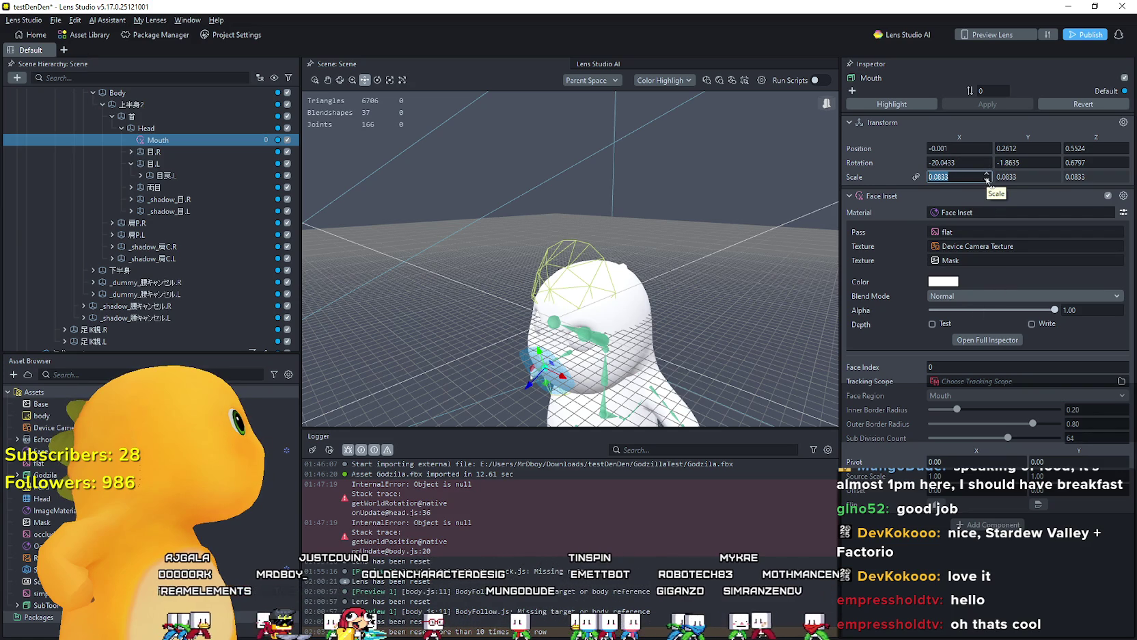
left_click(987, 180)
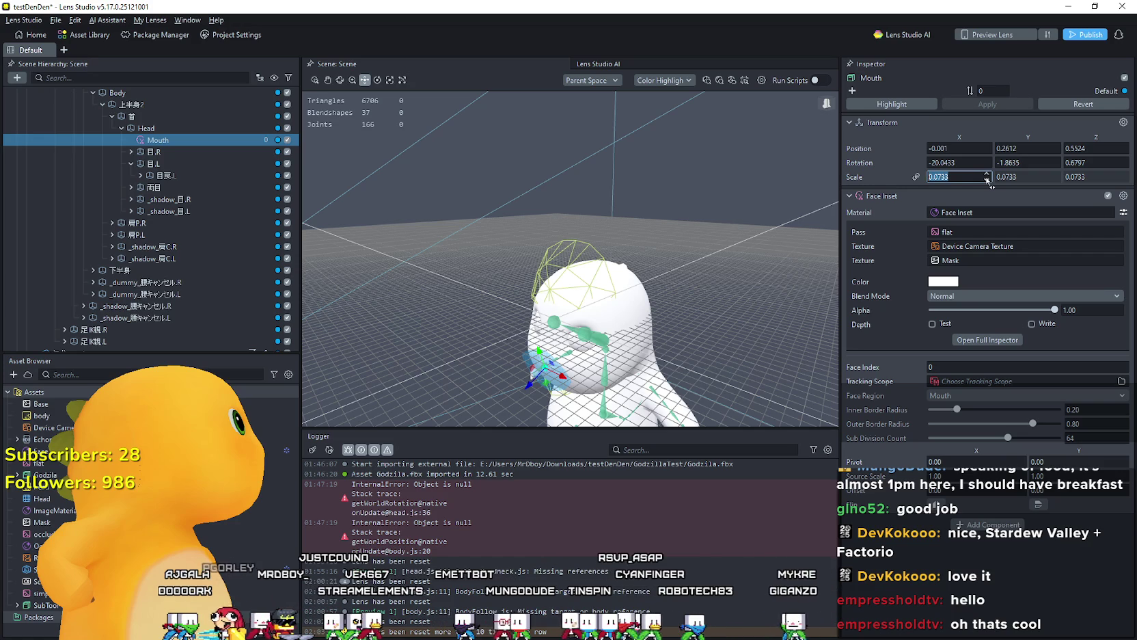
left_click(987, 180)
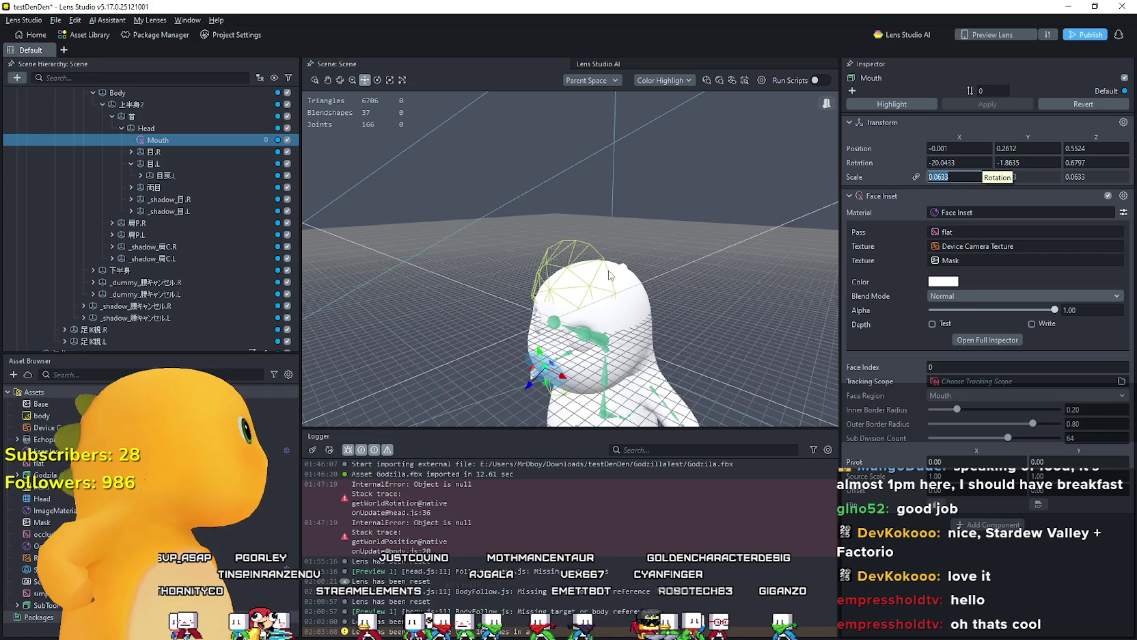
Step: Collapse the rigidbodies group at the top of the hierarchy, then return to the Mouth branch
scroll(53, 231, "up", 5)
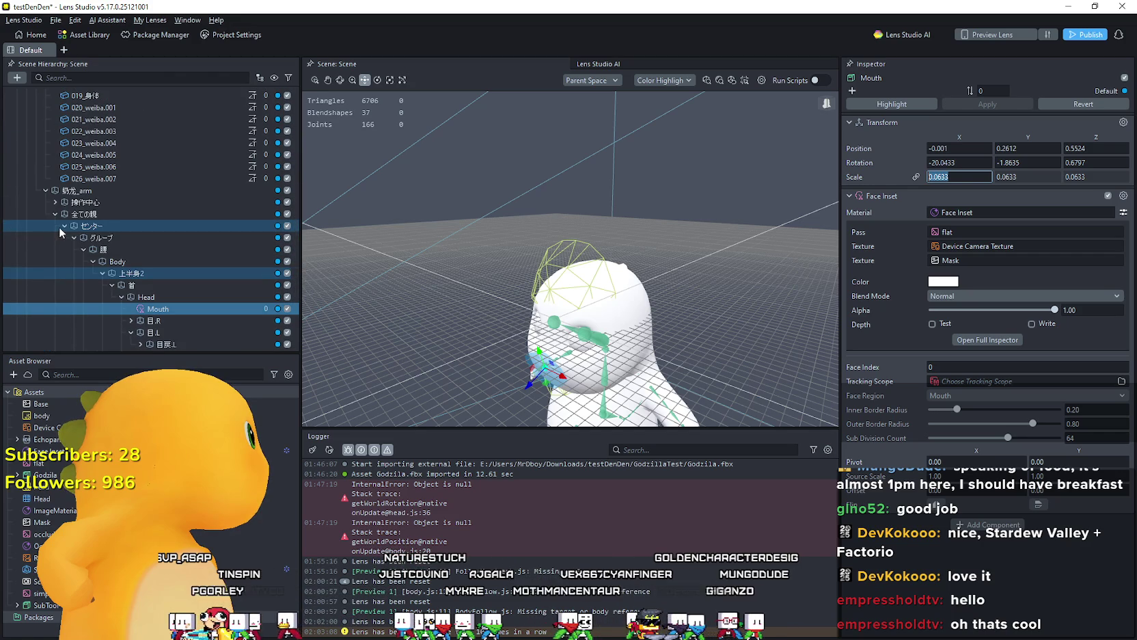
scroll(96, 220, "up", 2)
scroll(95, 220, "up", 7)
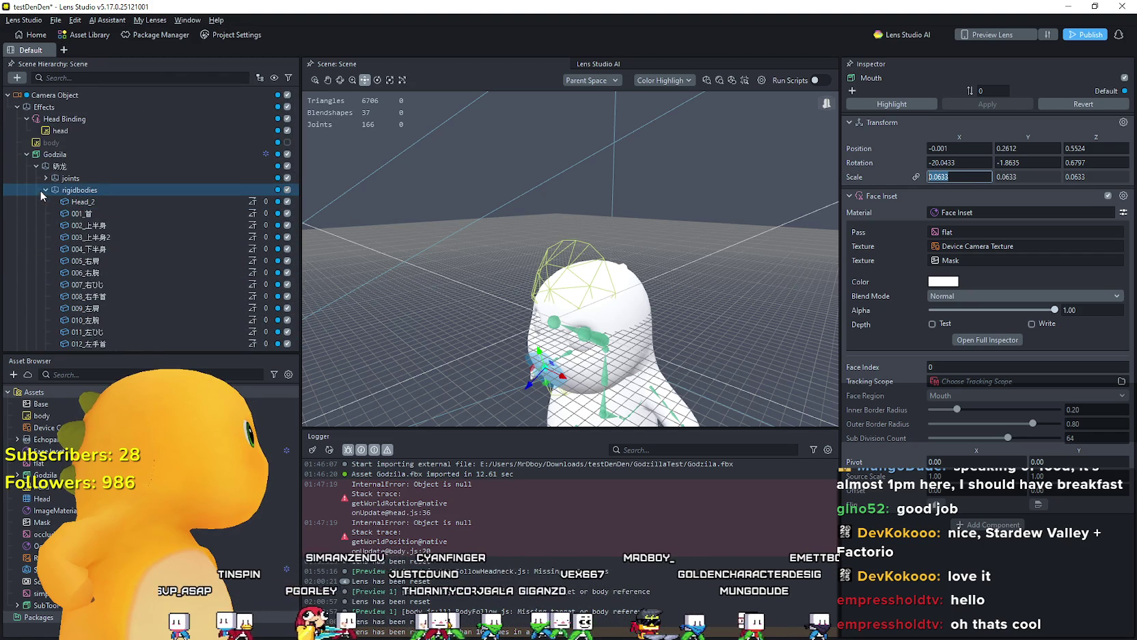
left_click(45, 190)
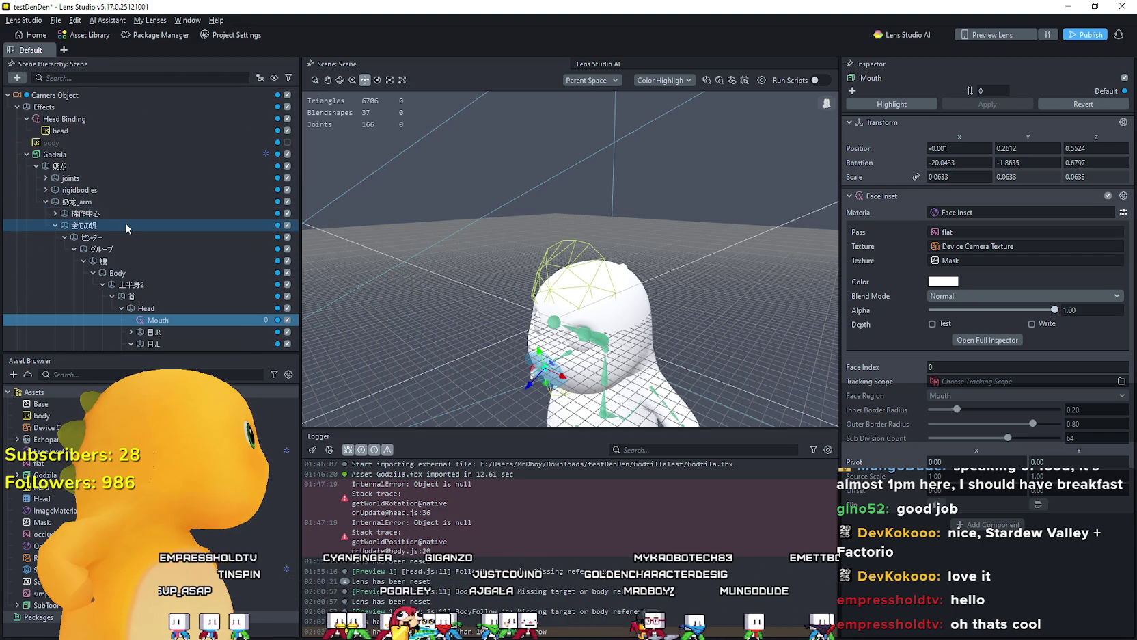
scroll(125, 222, "down", 3)
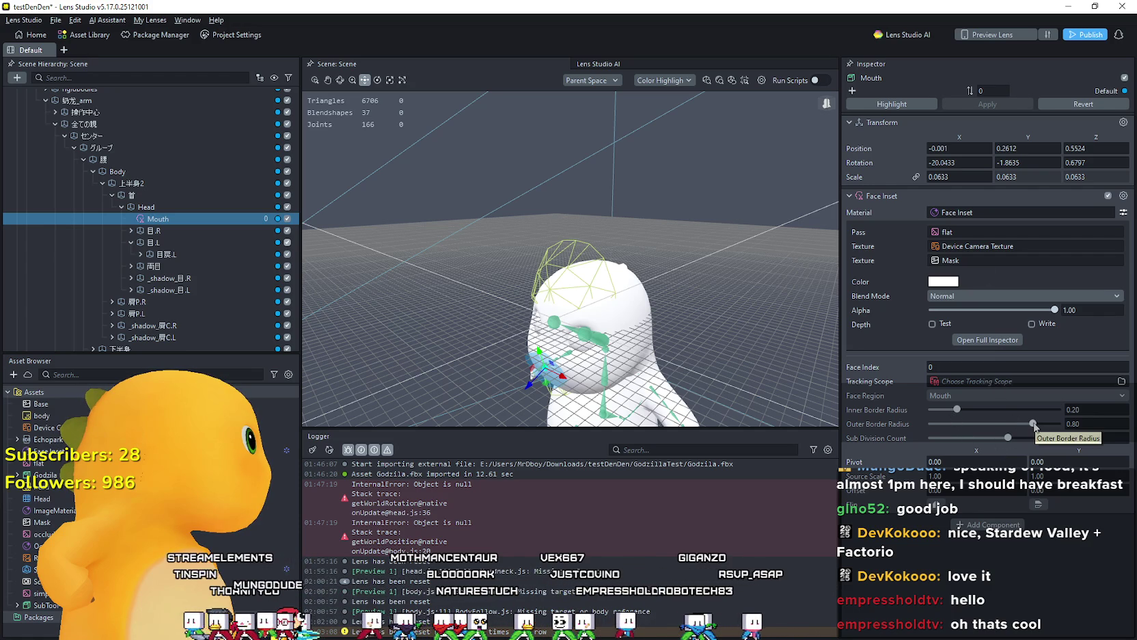
Step: Set the Mouth inset's border radii to 0.33 inner and 0.20 outer, and its scale to 0.0833
left_click_drag(1033, 426, 962, 451)
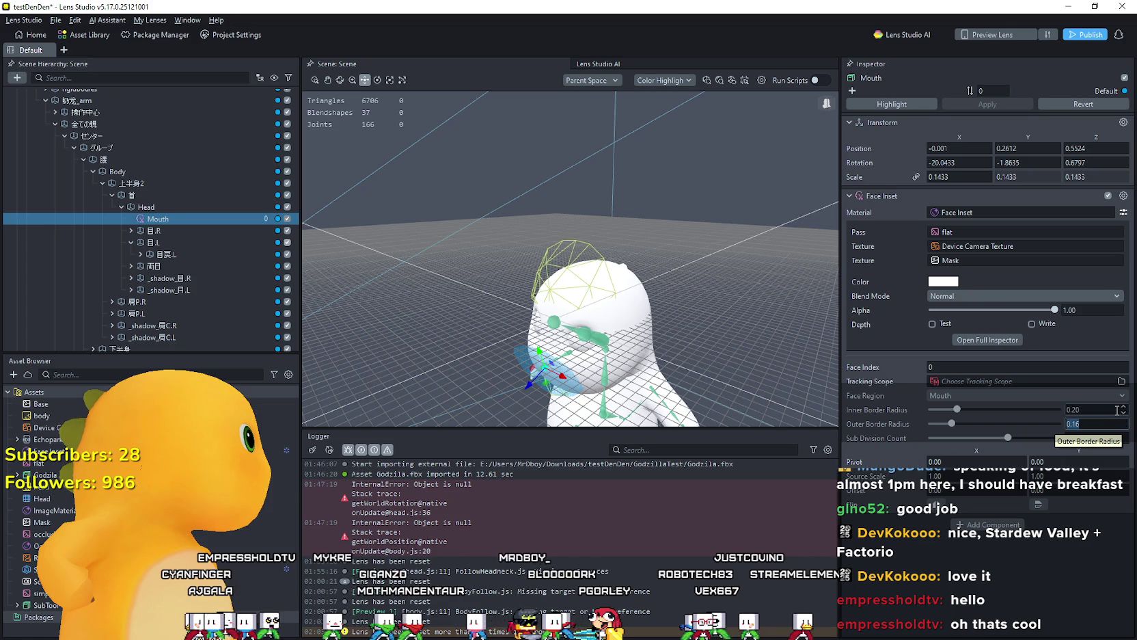
left_click(1107, 424)
left_click(1100, 438)
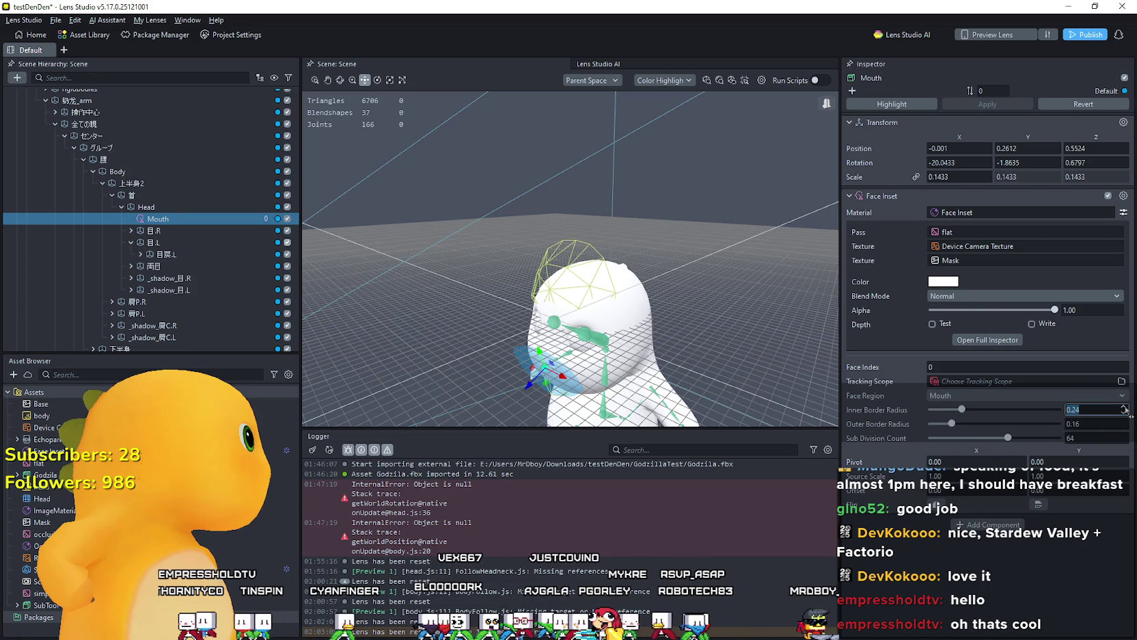
left_click(1124, 407)
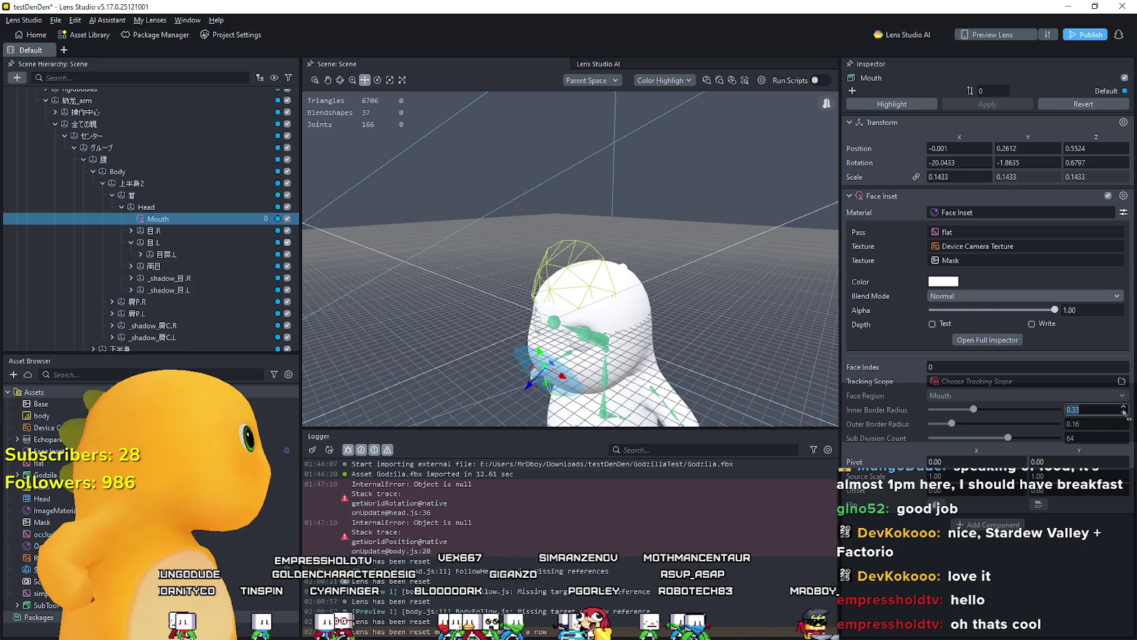
left_click(1111, 423)
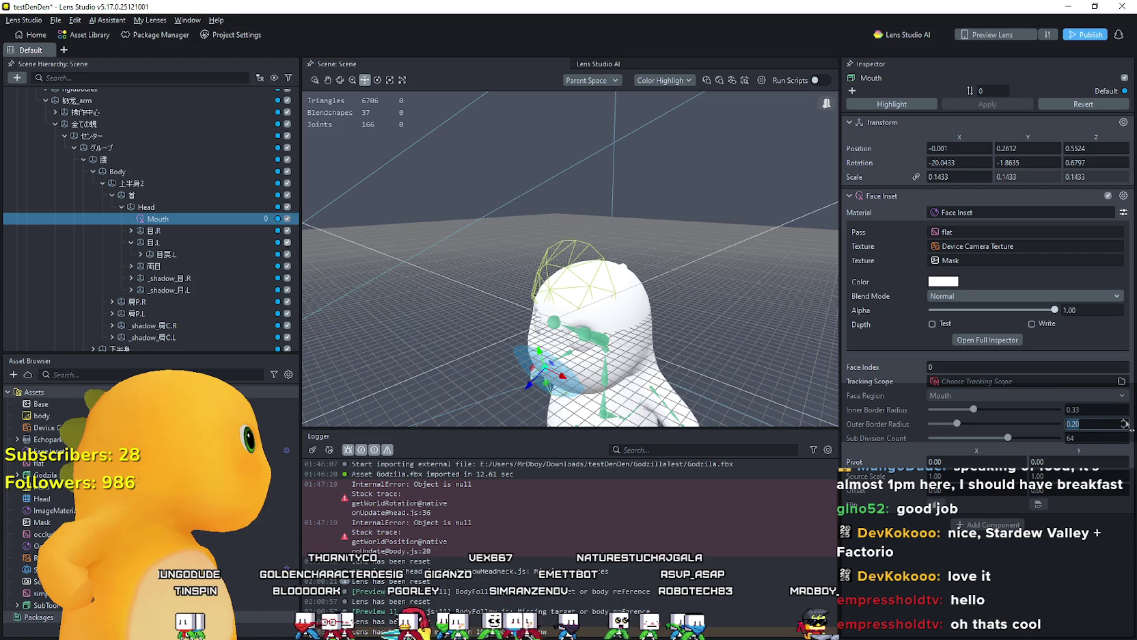
left_click(988, 180)
type("0.0833")
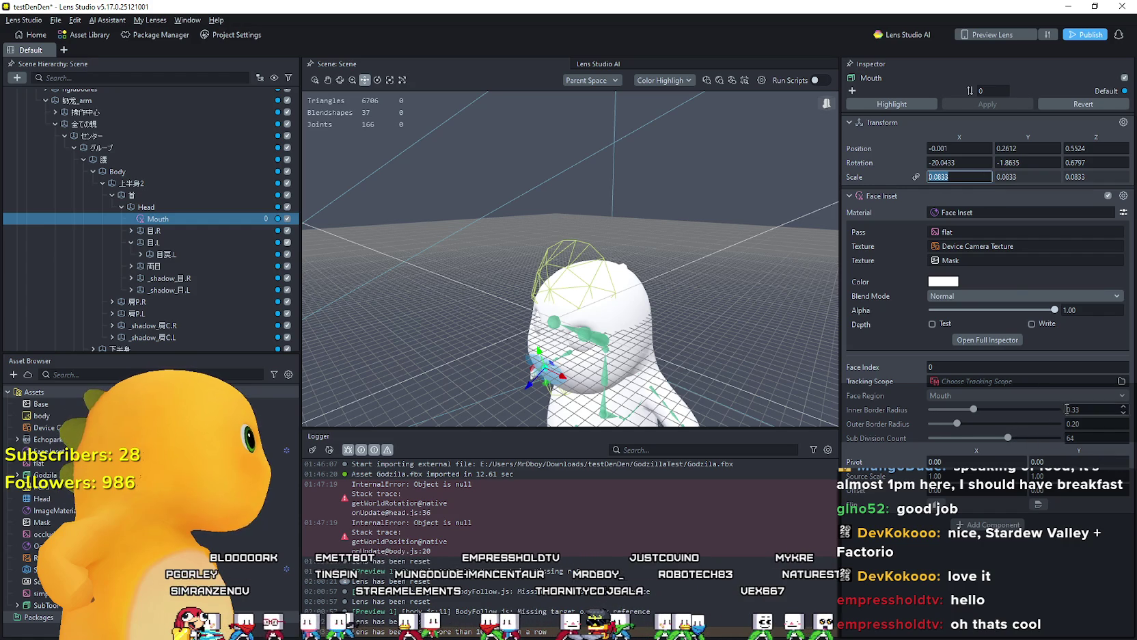
Step: Set the Mouth inset's outer border radius to 0.43, inner radius to 0.00, and sub division count to 11
left_click_drag(957, 424, 960, 427)
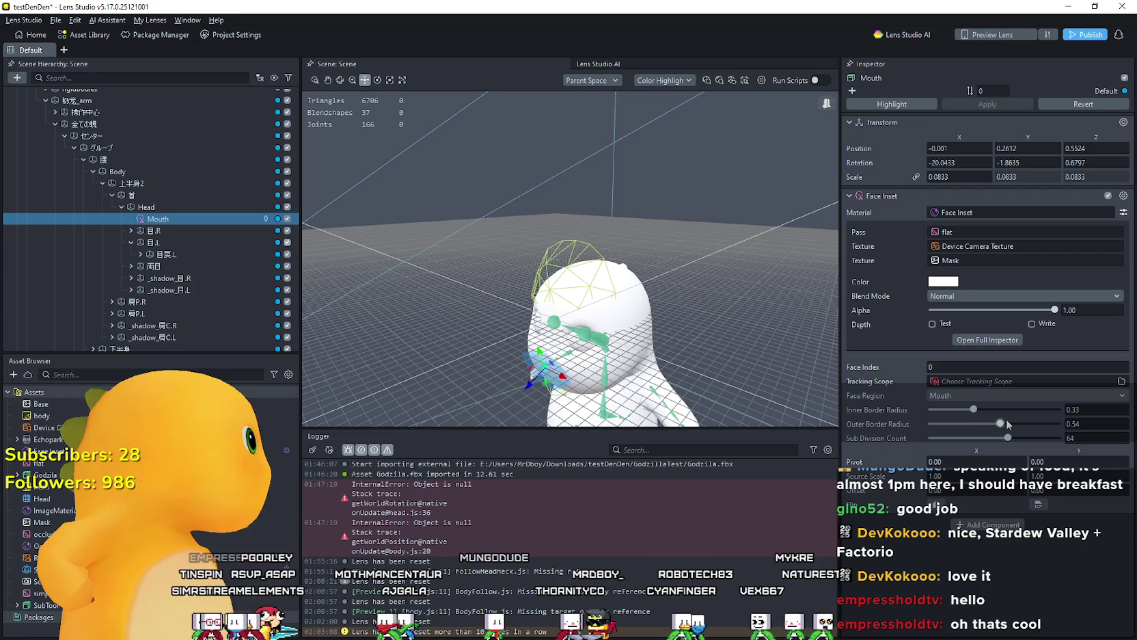
mouse_move(1007, 425)
left_mouse_down()
mouse_move(956, 406)
mouse_move(910, 409)
mouse_move(1042, 409)
mouse_move(809, 430)
left_mouse_up()
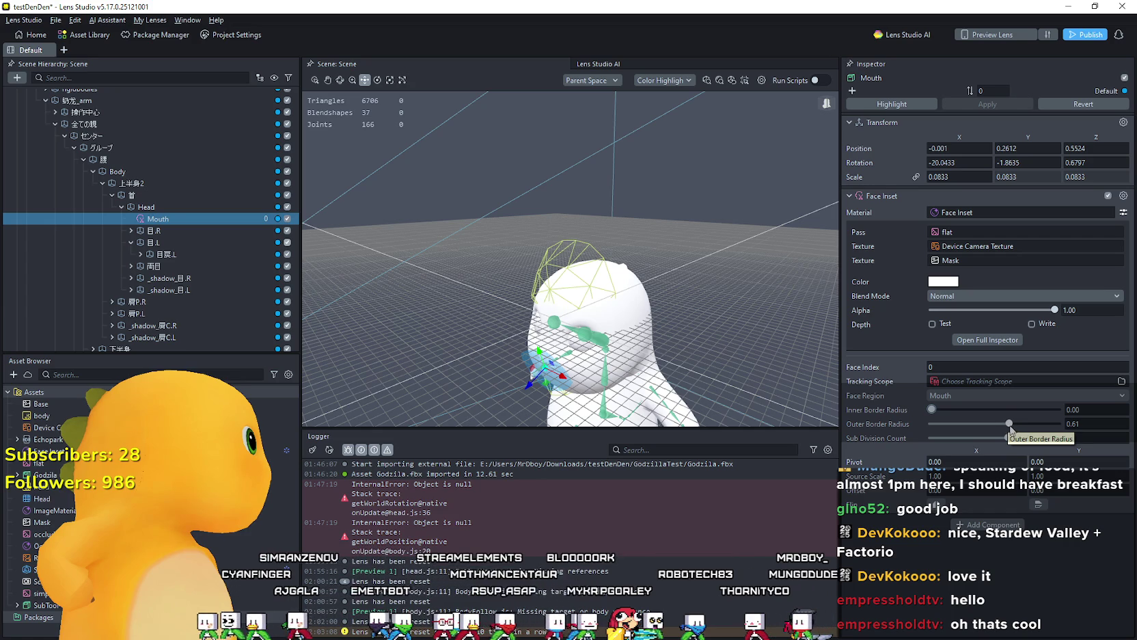
mouse_move(1010, 424)
left_mouse_down()
mouse_move(975, 438)
mouse_move(910, 418)
left_mouse_up()
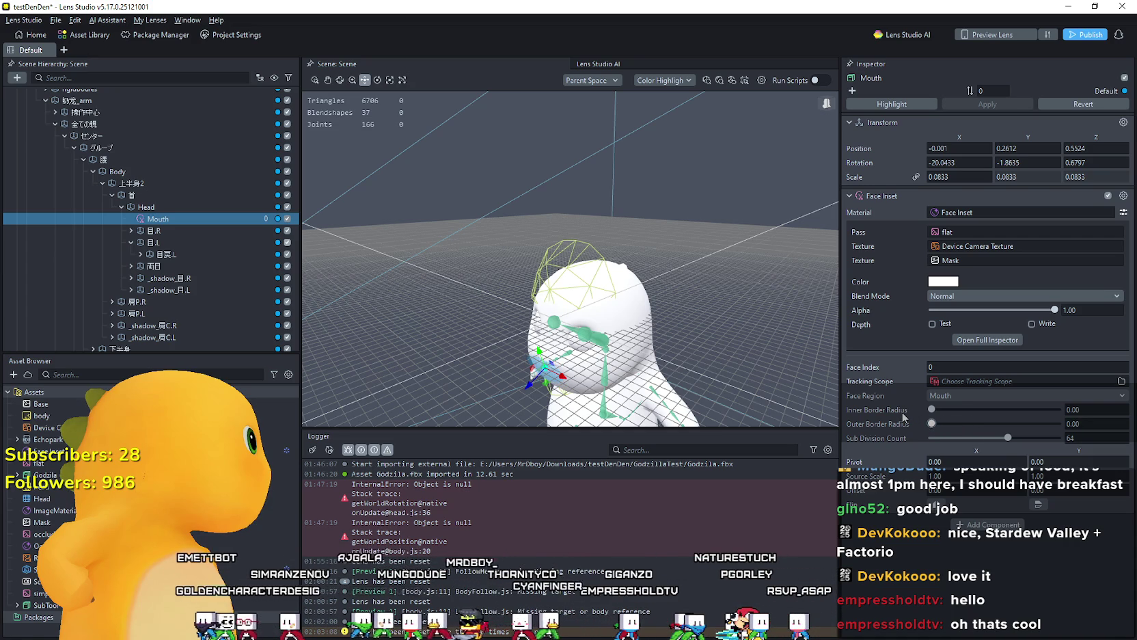
left_click(984, 427)
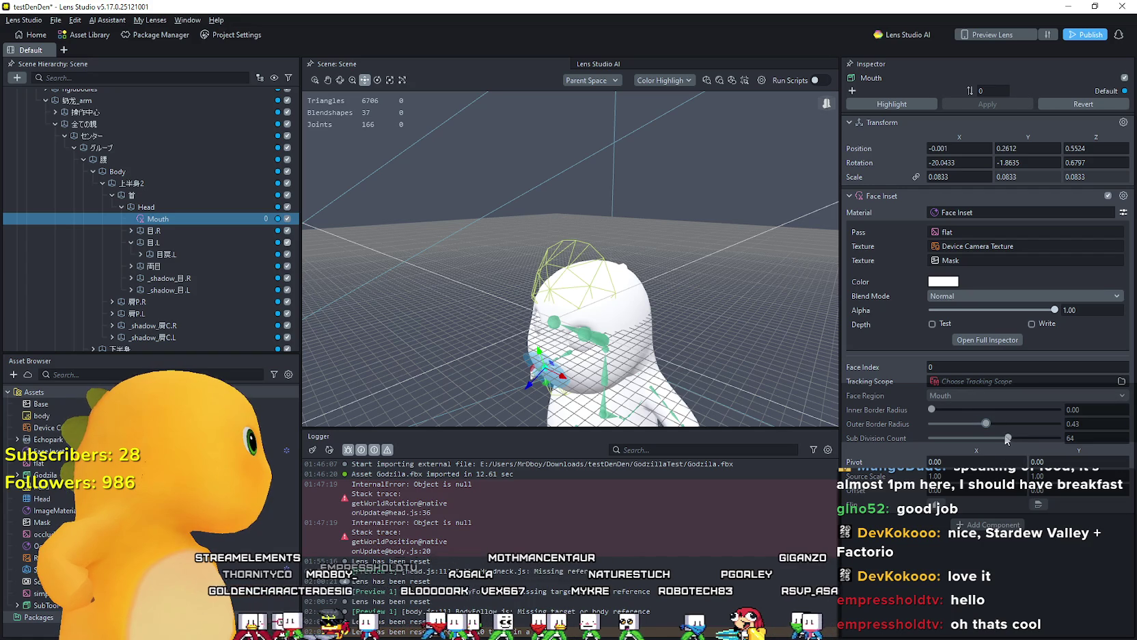
left_click_drag(1009, 438, 925, 459)
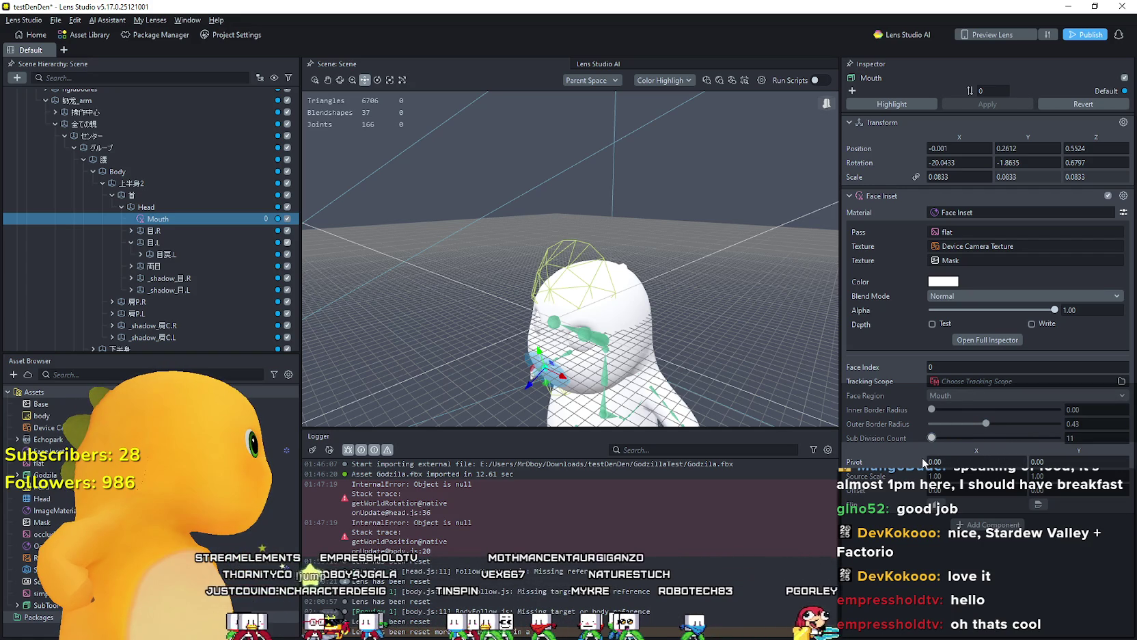